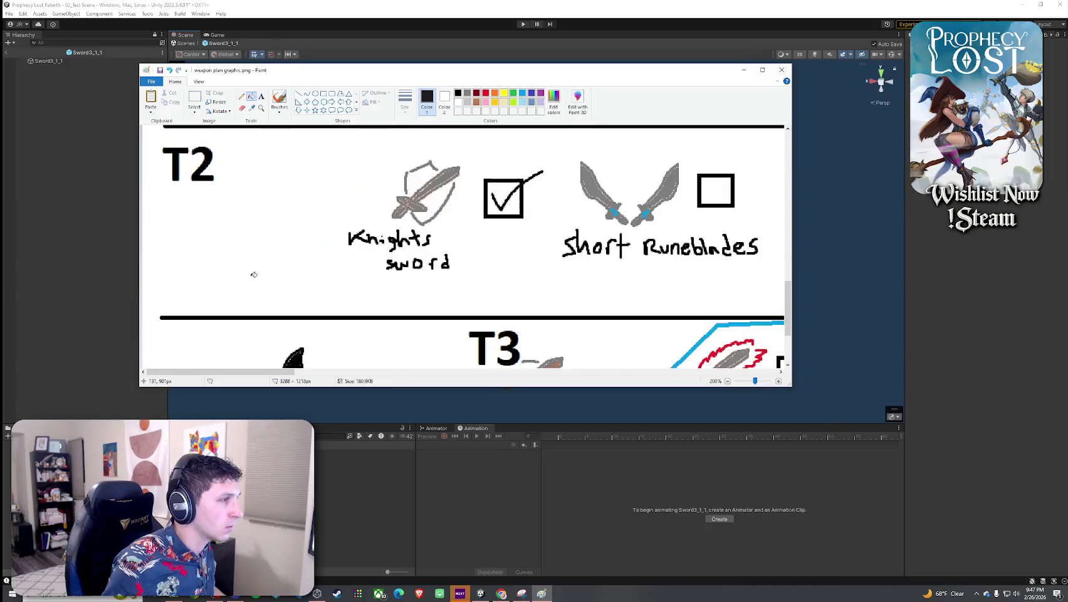
ctrl+scroll(322, 247, down, 5)
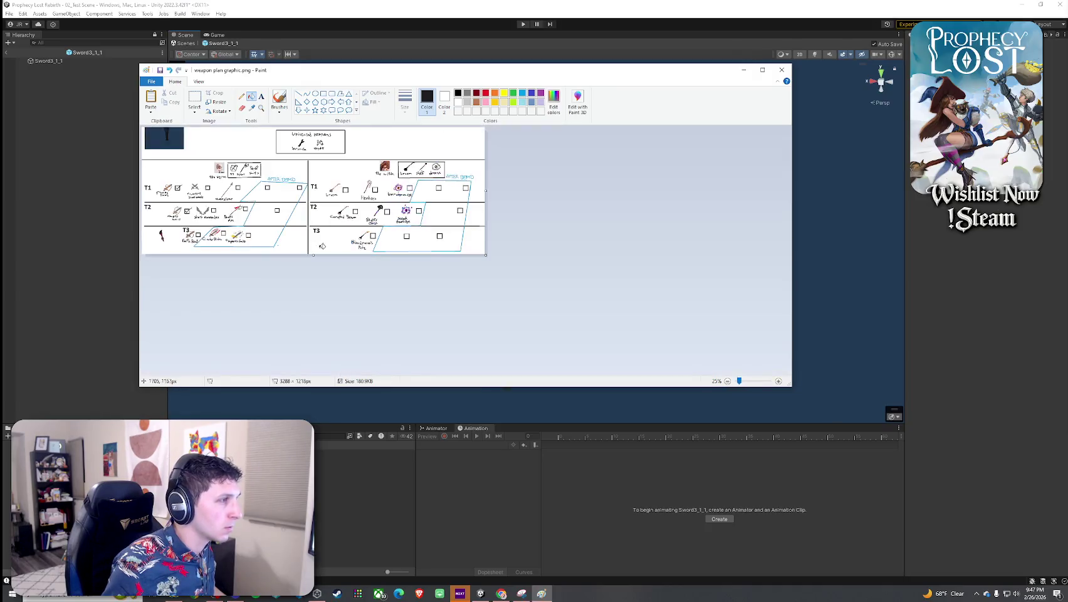
Erase the dark block at the top-left of the weapon plan image
ctrl+scroll(267, 160, up, 3)
click(194, 103)
drag(340, 232, 143, 129)
key(Delete)
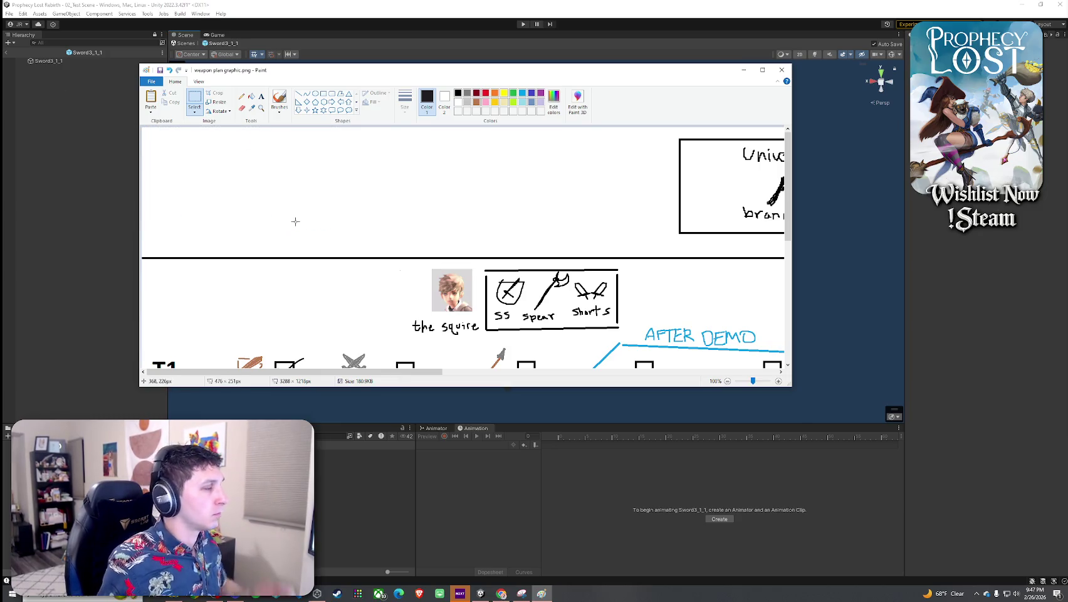
Duplicate the T3 red sword, flip the copy horizontally, and pair it beside the original
scroll(296, 223, down, 10)
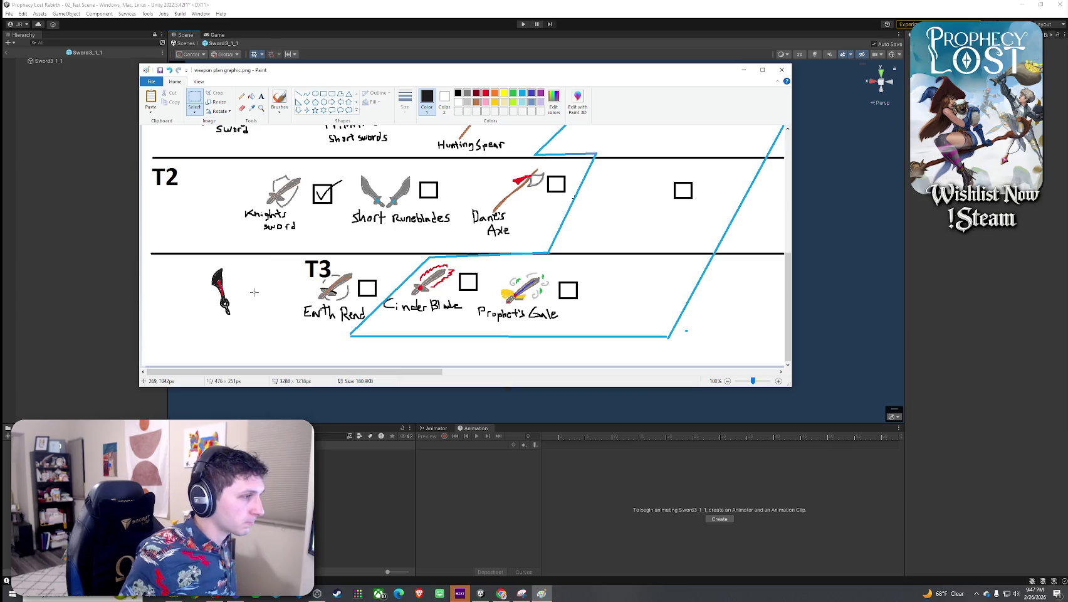
drag(205, 266, 240, 318)
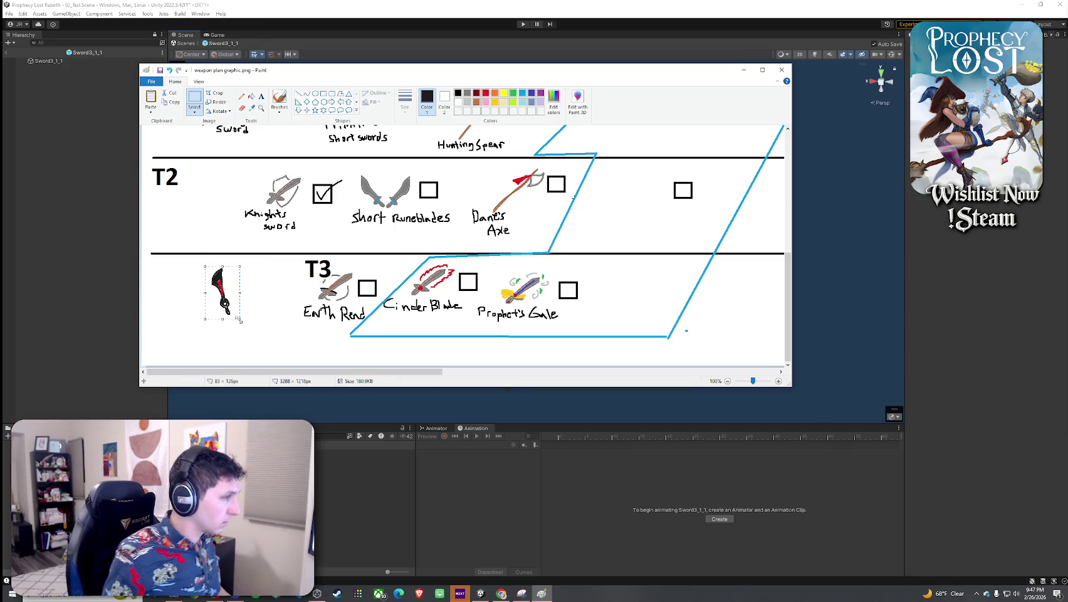
key(ctrl+c)
key(ctrl+v)
mouse_move(161, 154)
mouse_down()
mouse_move(189, 232)
mouse_move(178, 318)
mouse_up()
click(194, 112)
click(207, 194)
click(219, 111)
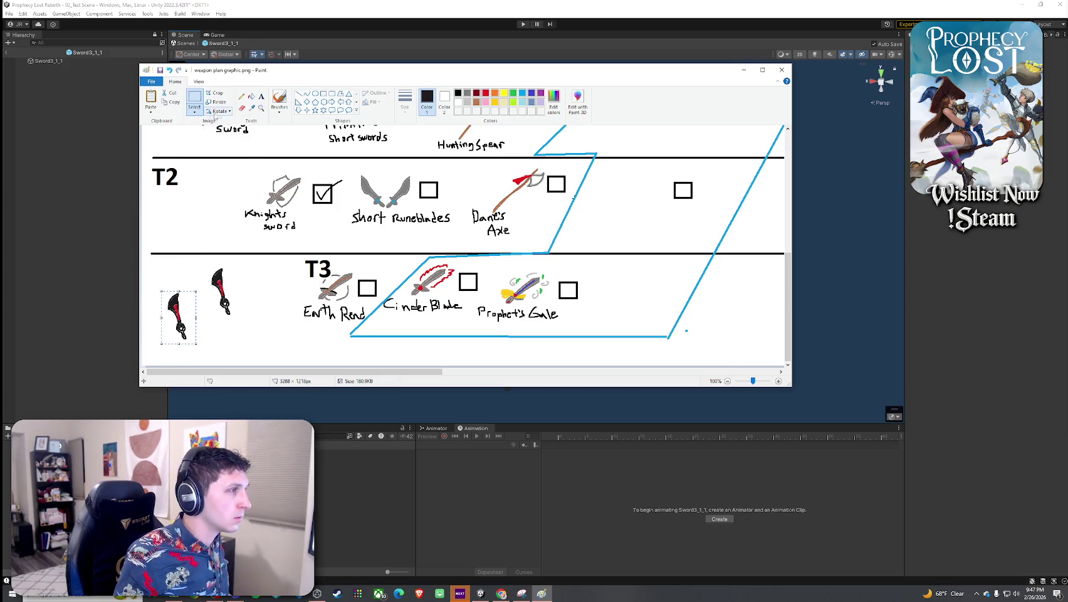
click(237, 158)
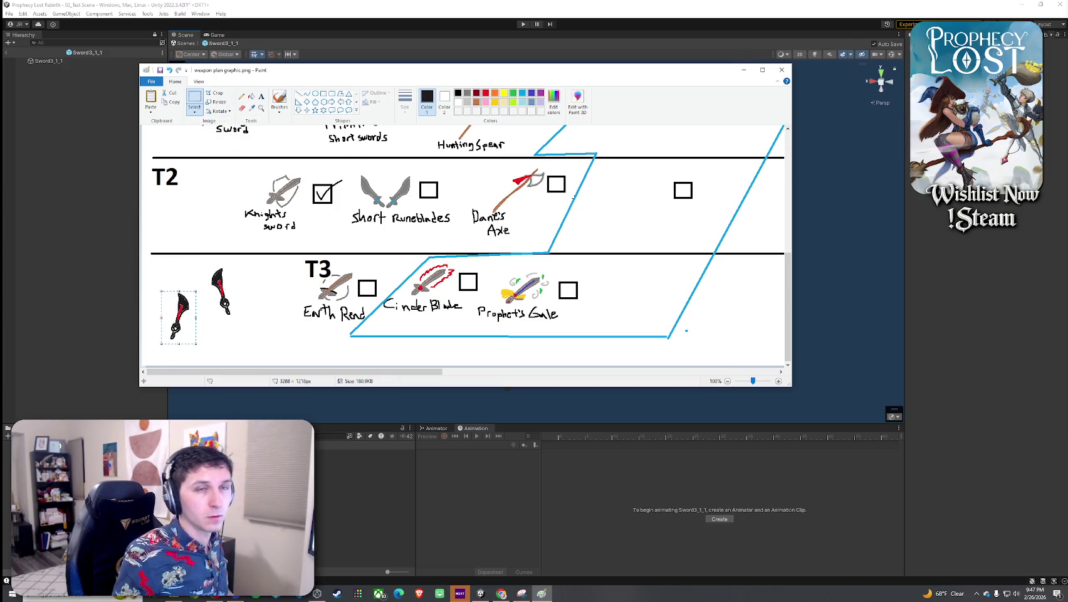
key(alt+Tab)
mouse_move(185, 321)
mouse_down()
mouse_move(227, 292)
mouse_move(249, 302)
mouse_up()
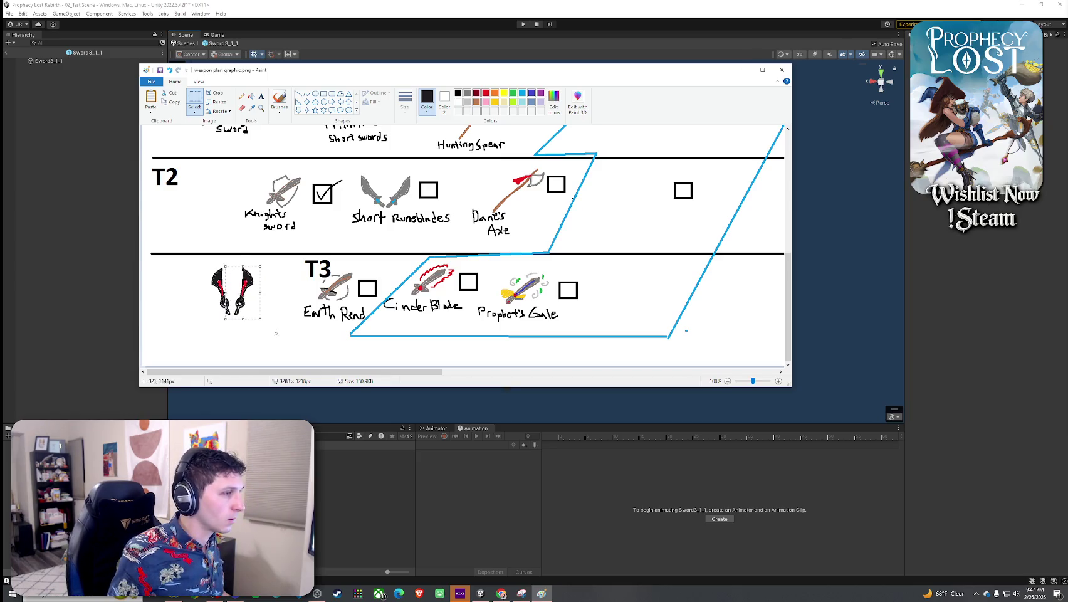
mouse_move(192, 268)
mouse_down()
mouse_move(274, 332)
mouse_move(245, 305)
mouse_up()
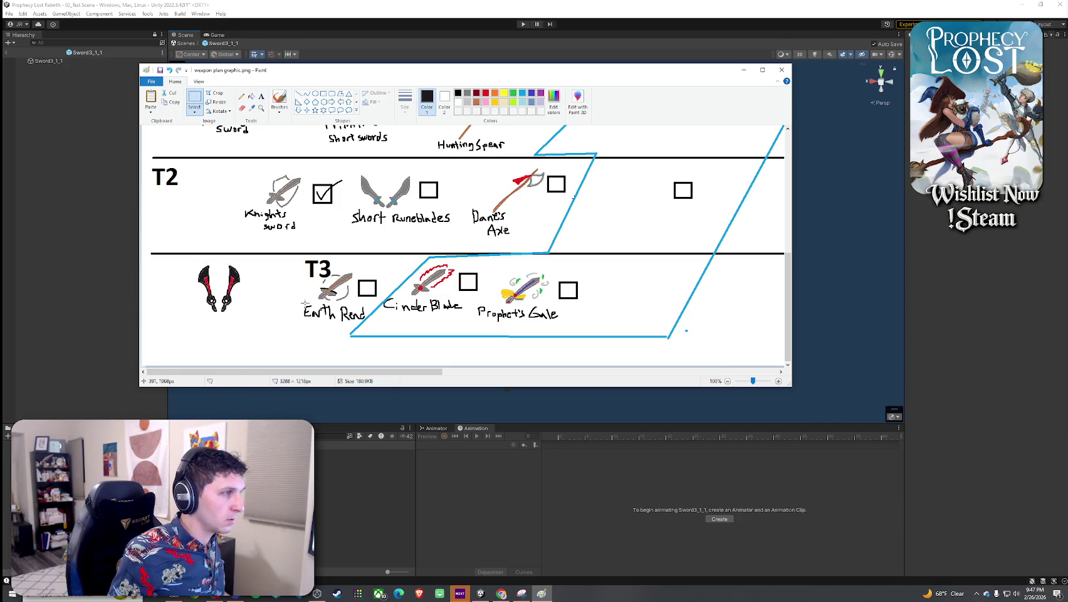
Copy the empty Short Runeblades checkbox beside the red twin swords, then close the drawing
mouse_move(419, 175)
mouse_down()
mouse_move(449, 204)
mouse_move(415, 206)
mouse_up()
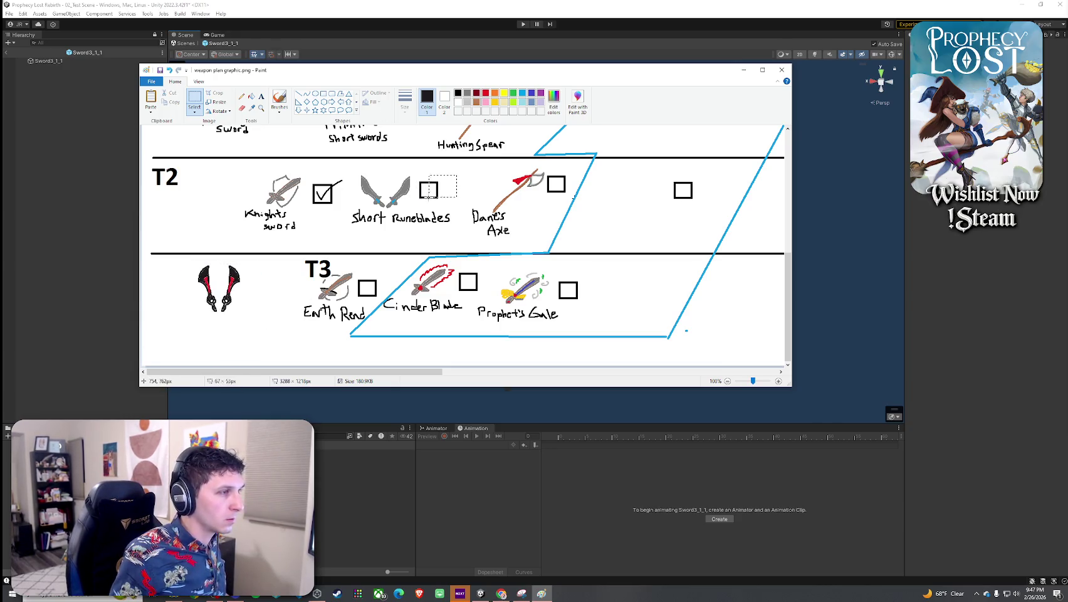
key(ctrl+c)
key(ctrl+v)
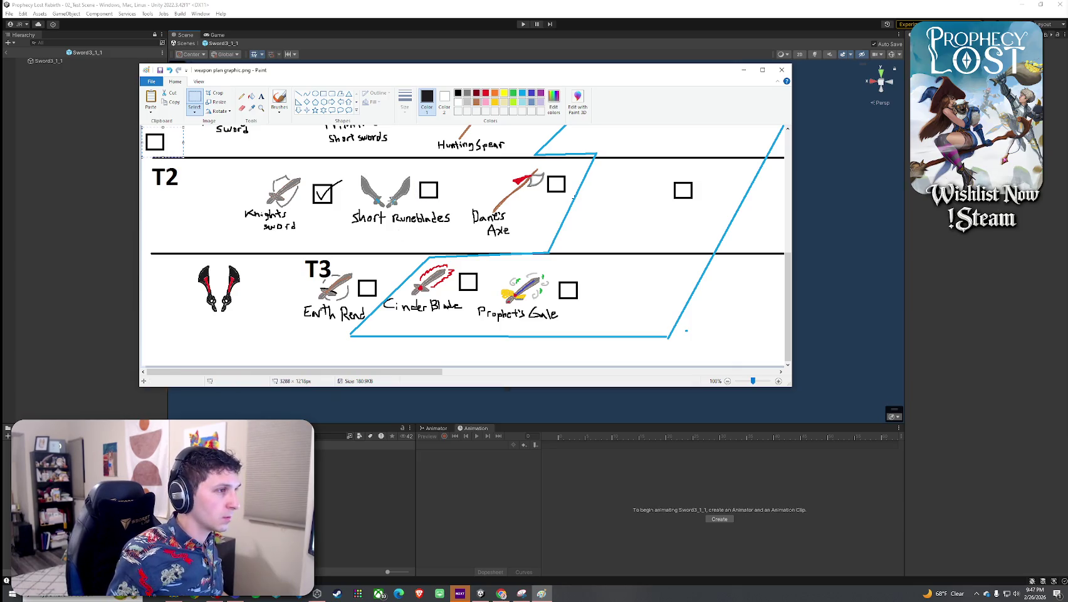
drag(160, 146, 264, 290)
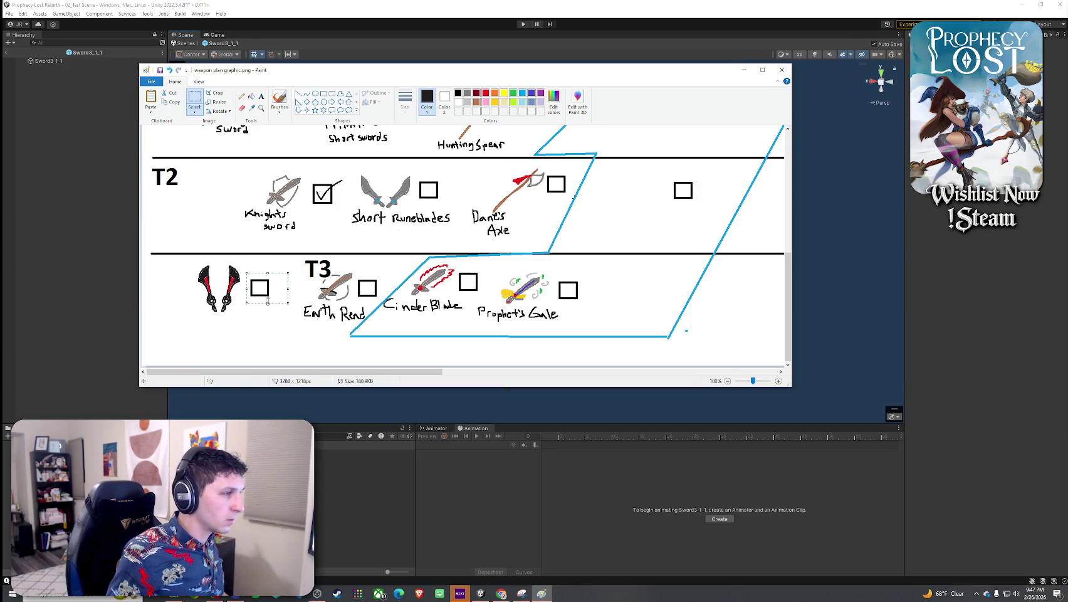
drag(184, 262, 286, 332)
click(320, 335)
scroll(320, 336, down, 1)
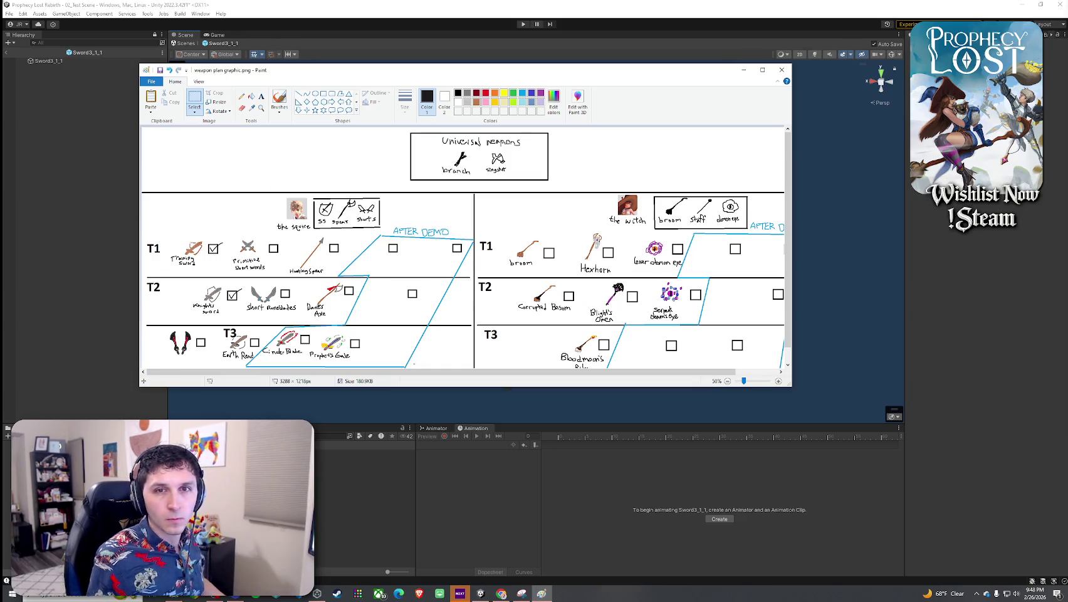
key(alt+Tab)
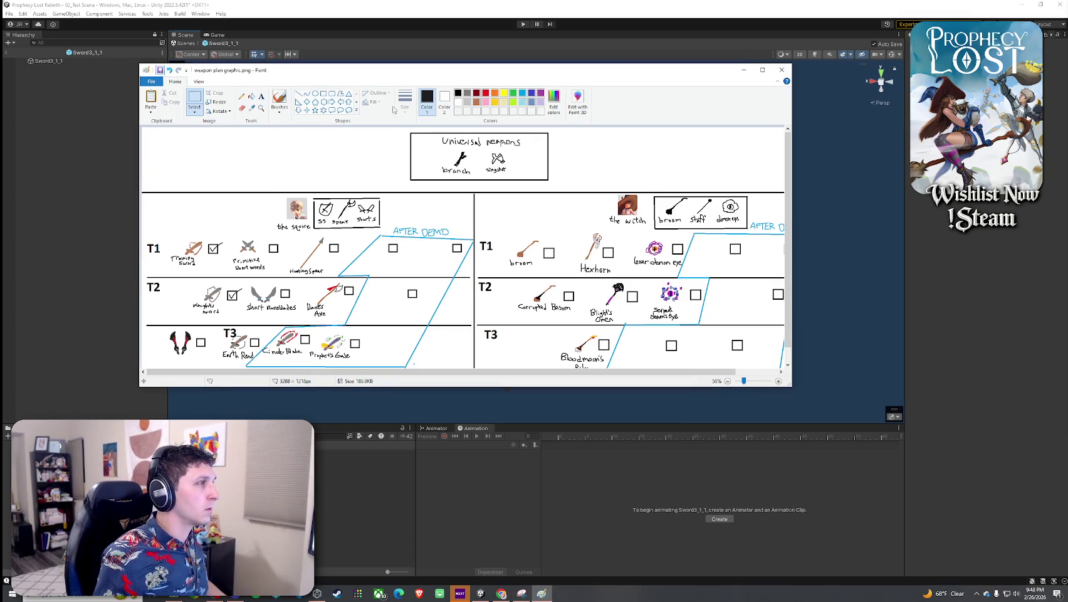
click(782, 70)
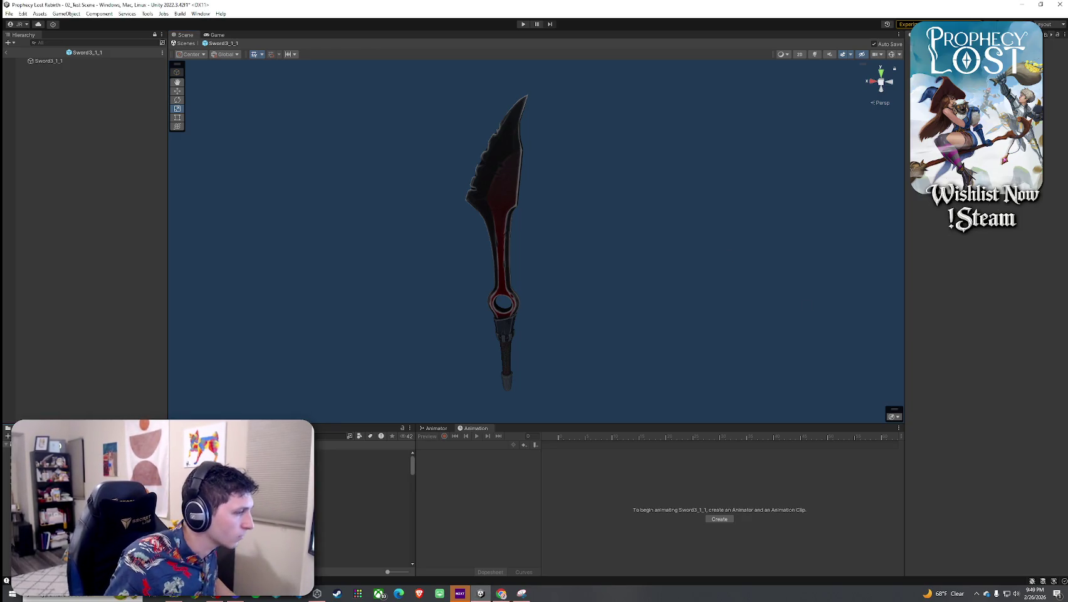
Search the Project window for 'sword'
text(sword)
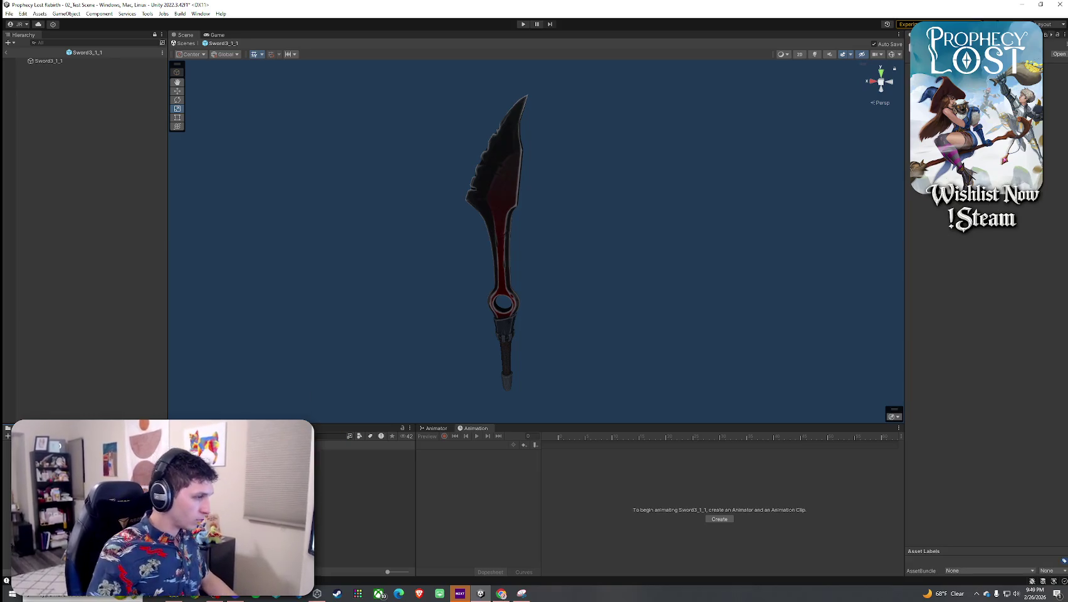
Rename the sword asset from the search results to 'Ember Fangs'
click(364, 553)
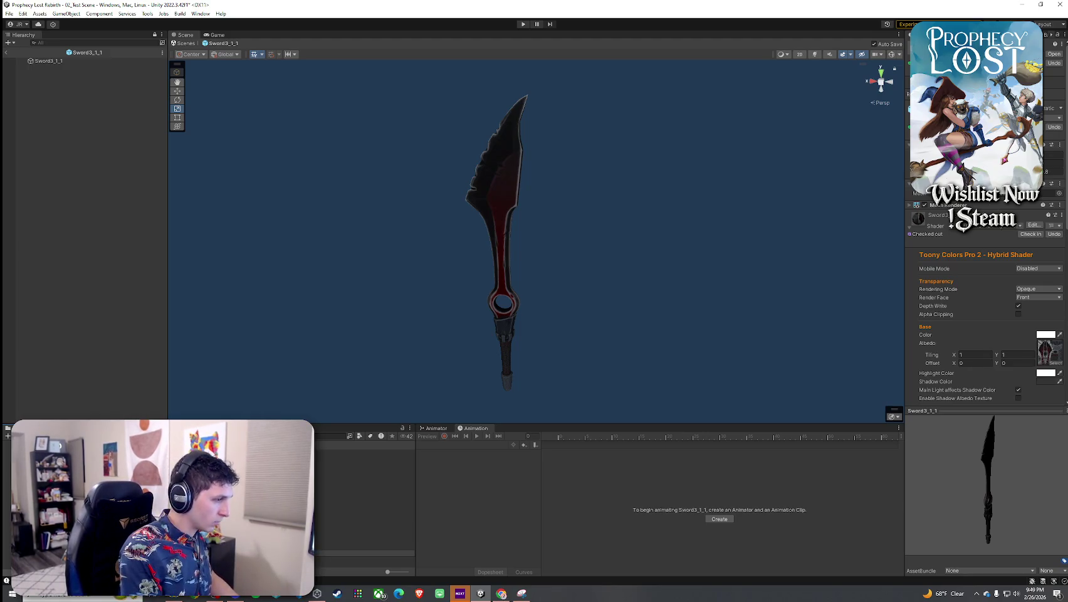
key(Return)
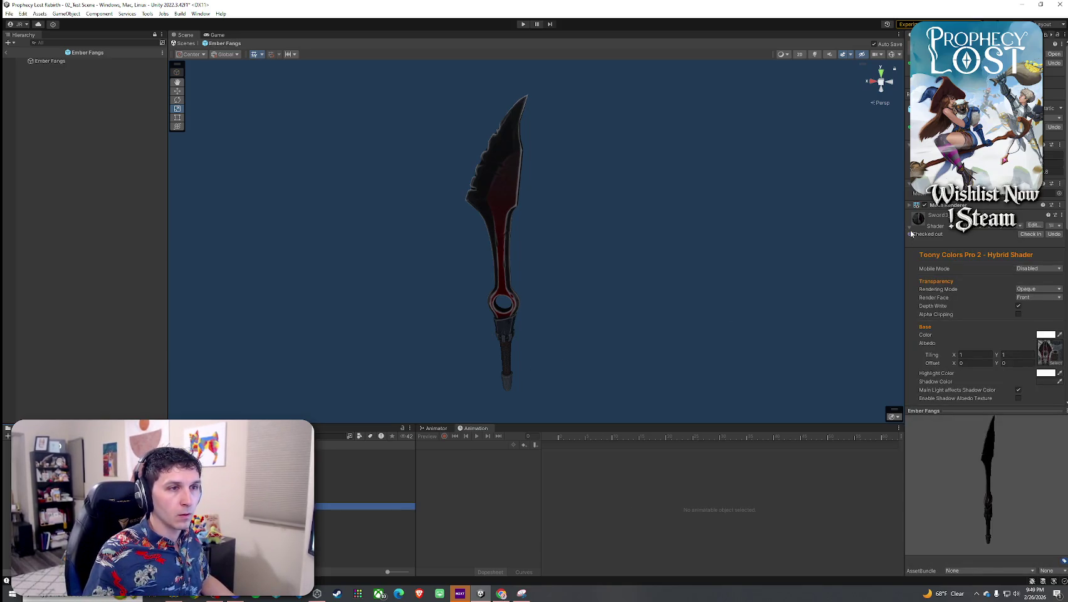
click(911, 233)
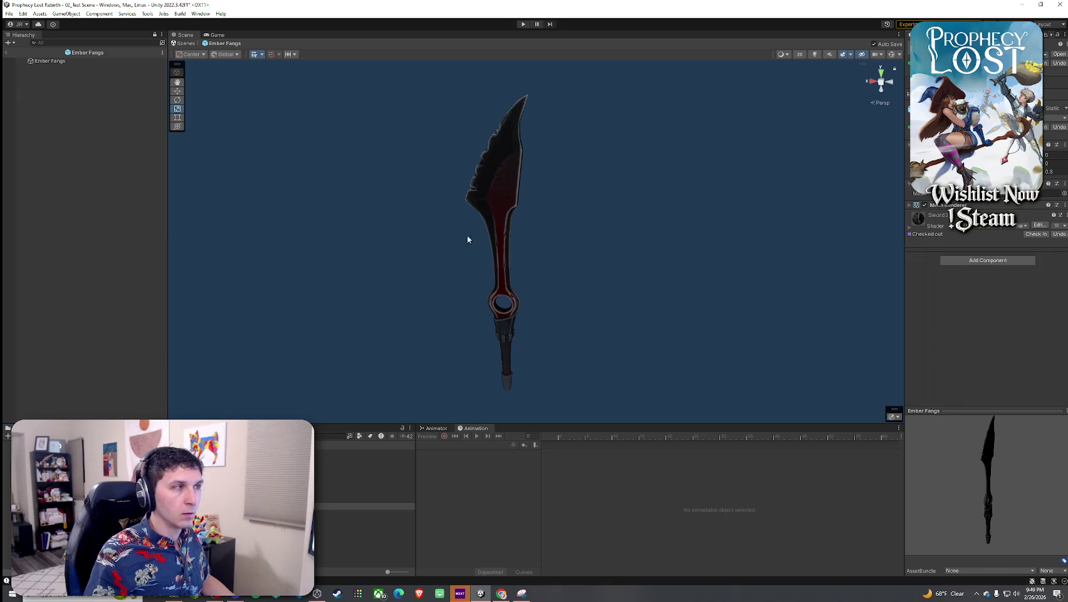
click(68, 87)
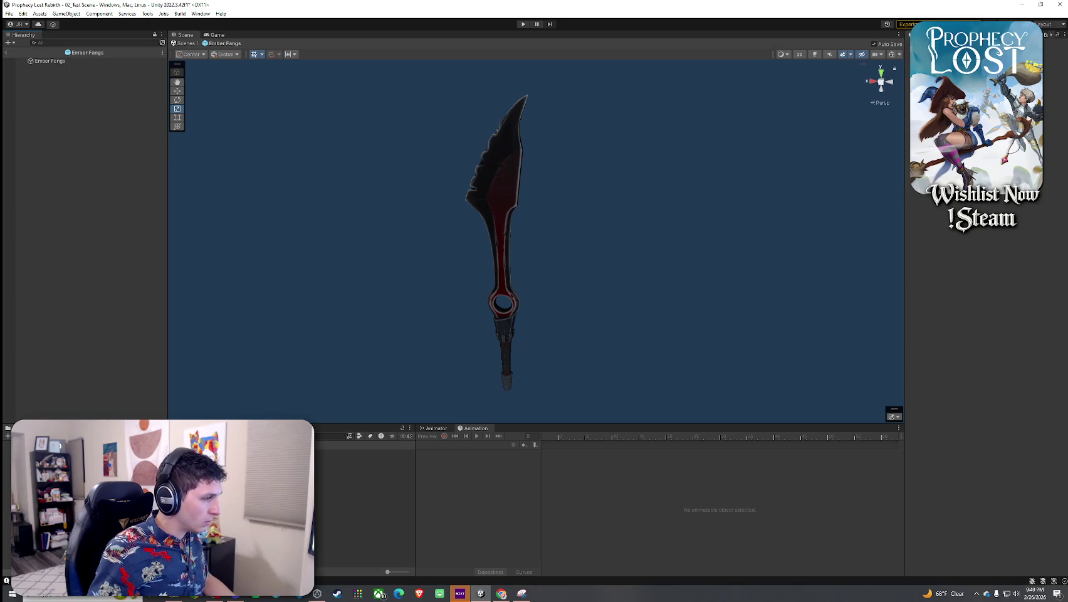
Shorten the asset name to 'Ember Fang' and return to the 02_Test Scene
click(364, 506)
key(F2)
key(BackSpace)
key(Return)
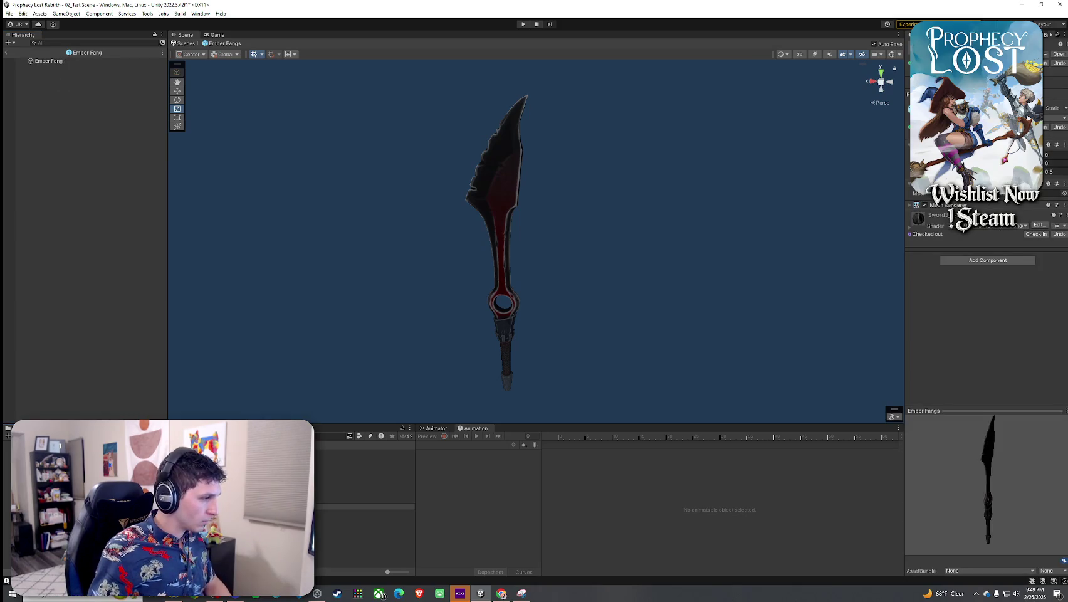
click(5, 54)
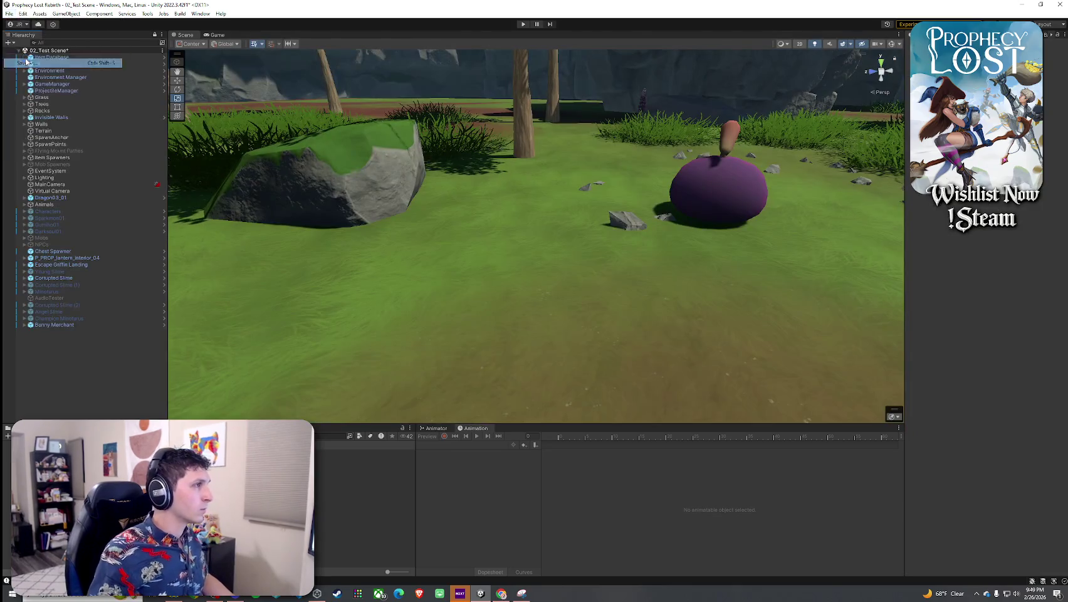
click(9, 14)
key(Escape)
click(522, 593)
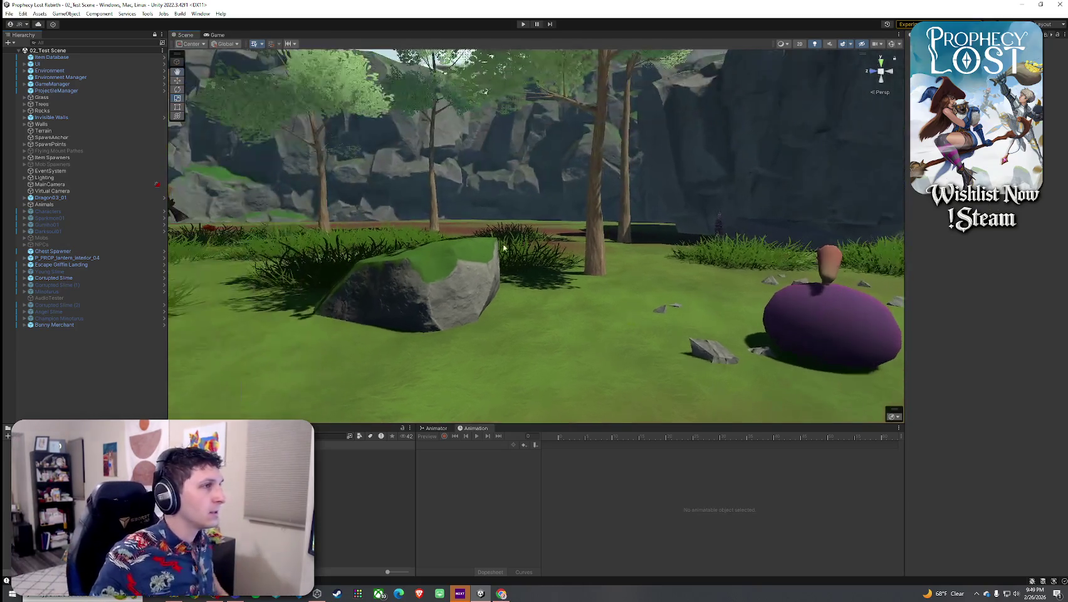
click(9, 13)
click(10, 23)
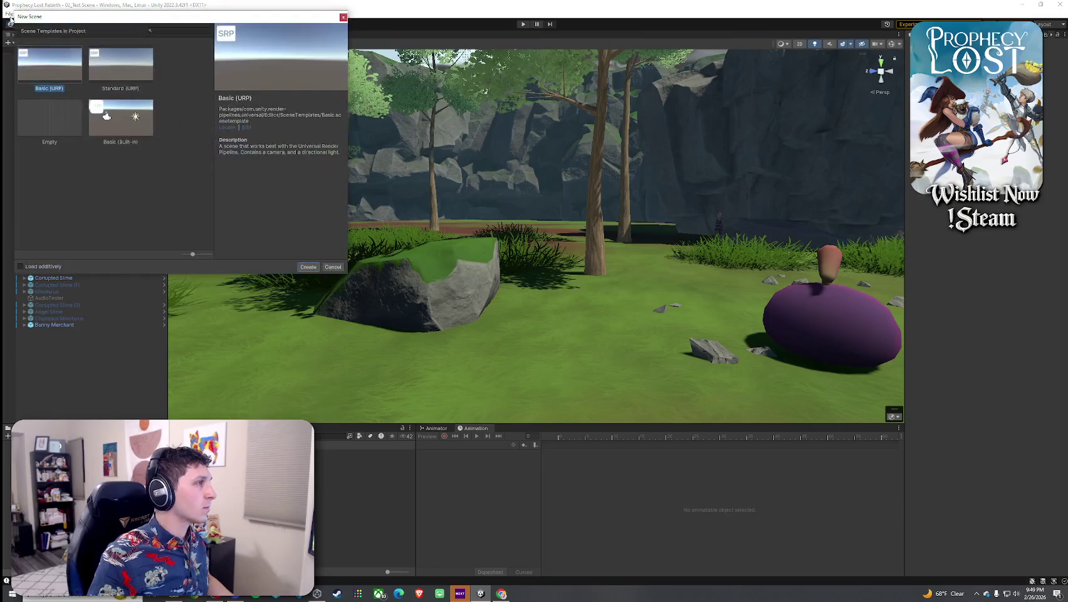
click(342, 17)
click(9, 13)
click(85, 3)
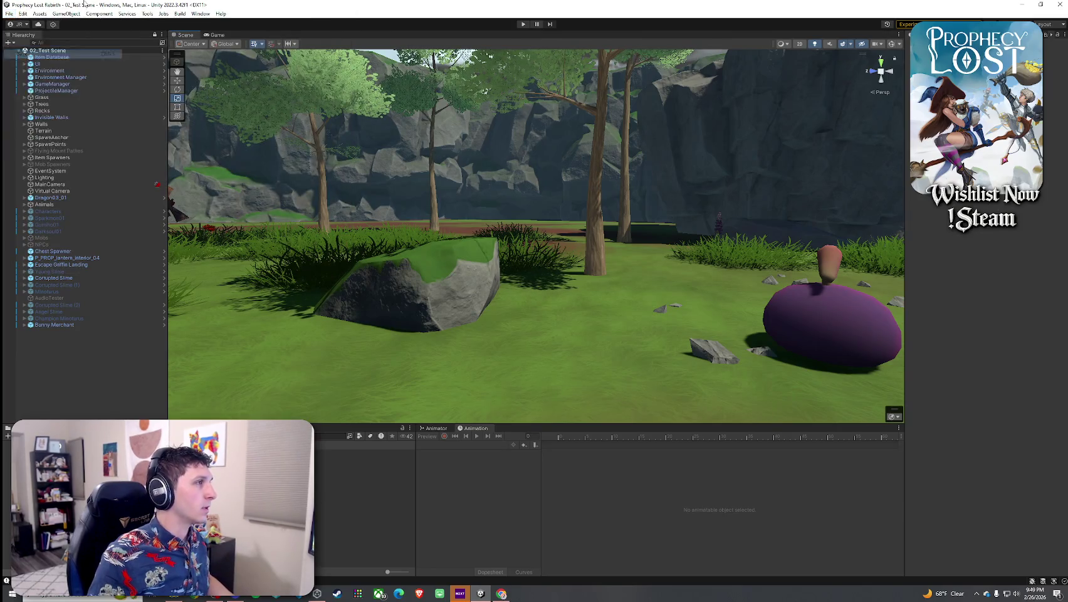
click(364, 506)
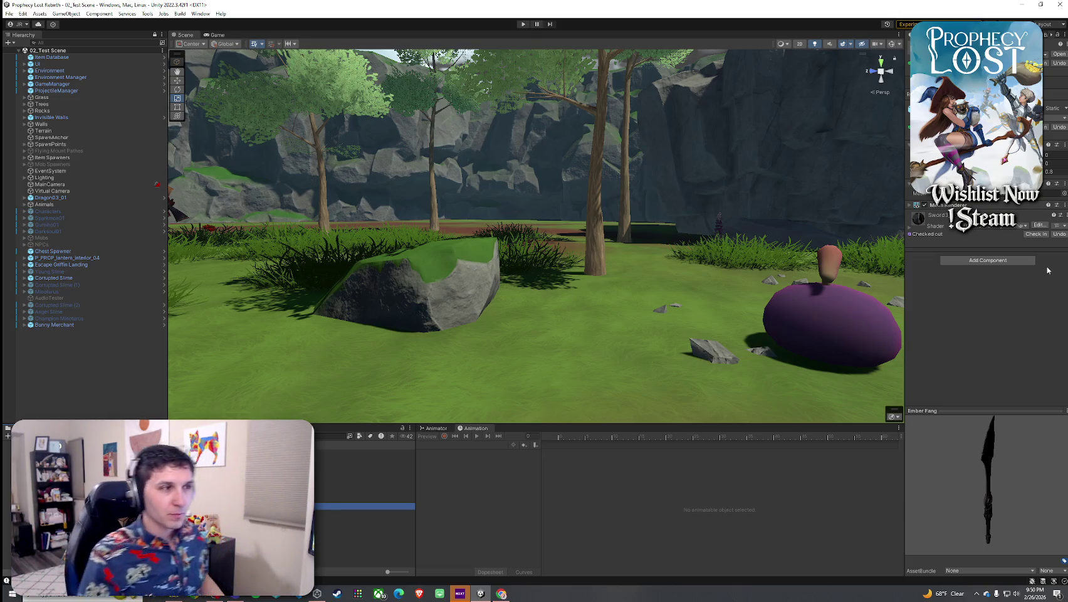
mouse_move(567, 316)
mouse_down()
mouse_move(544, 281)
mouse_move(456, 319)
mouse_up()
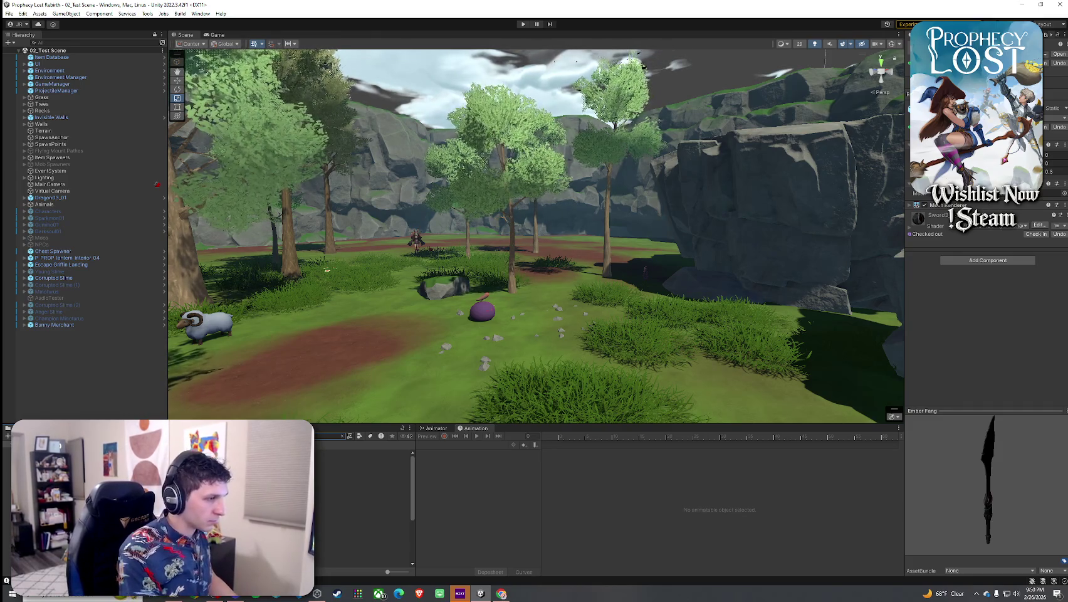
Clear the Project search and inspect the weapon item assets' equip and effects settings
key(Escape)
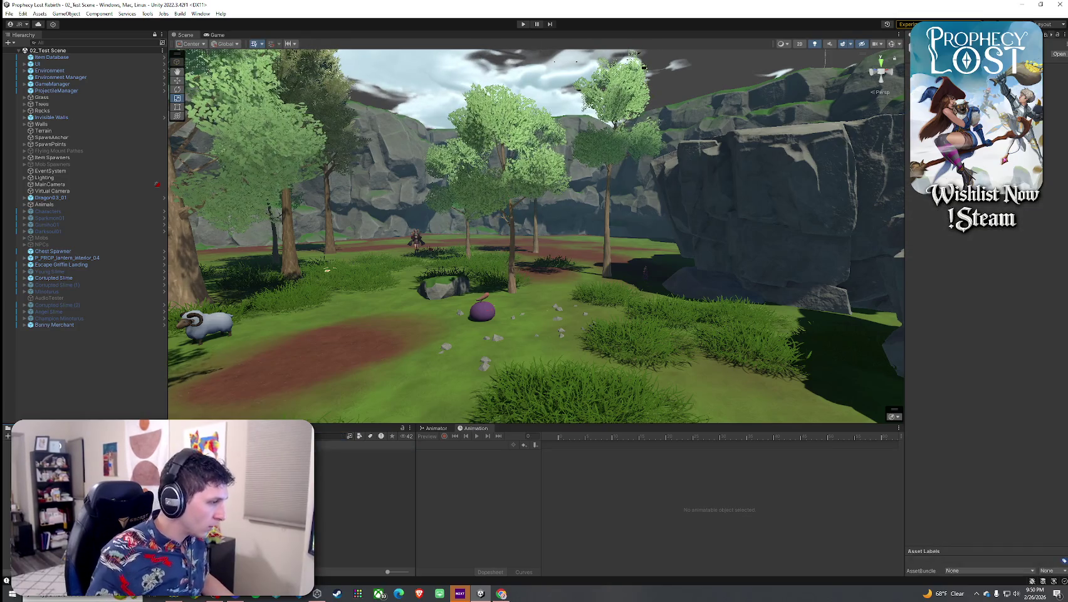
click(365, 479)
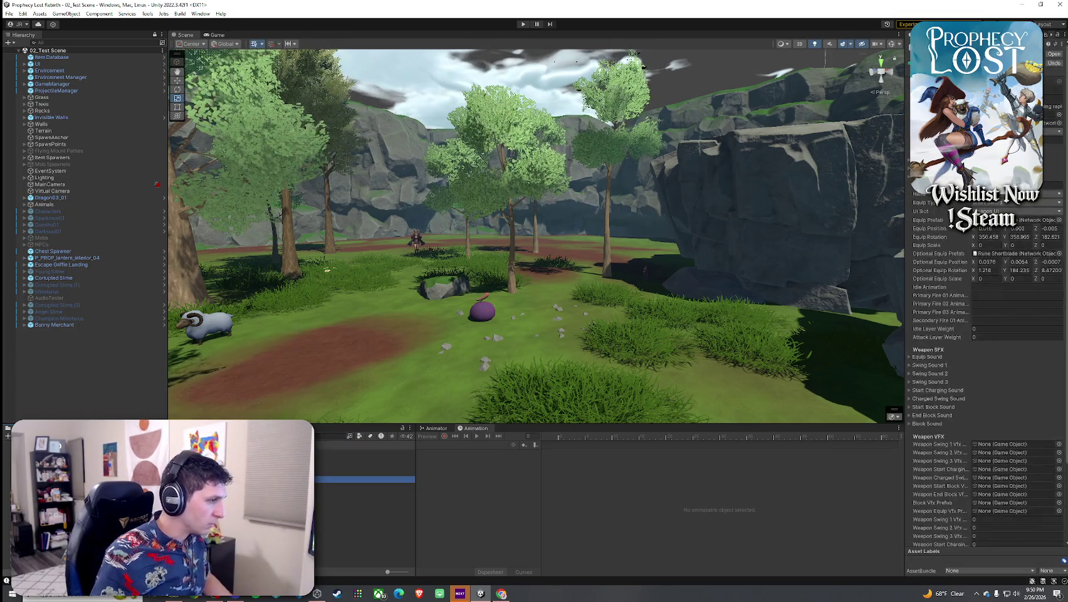
click(365, 486)
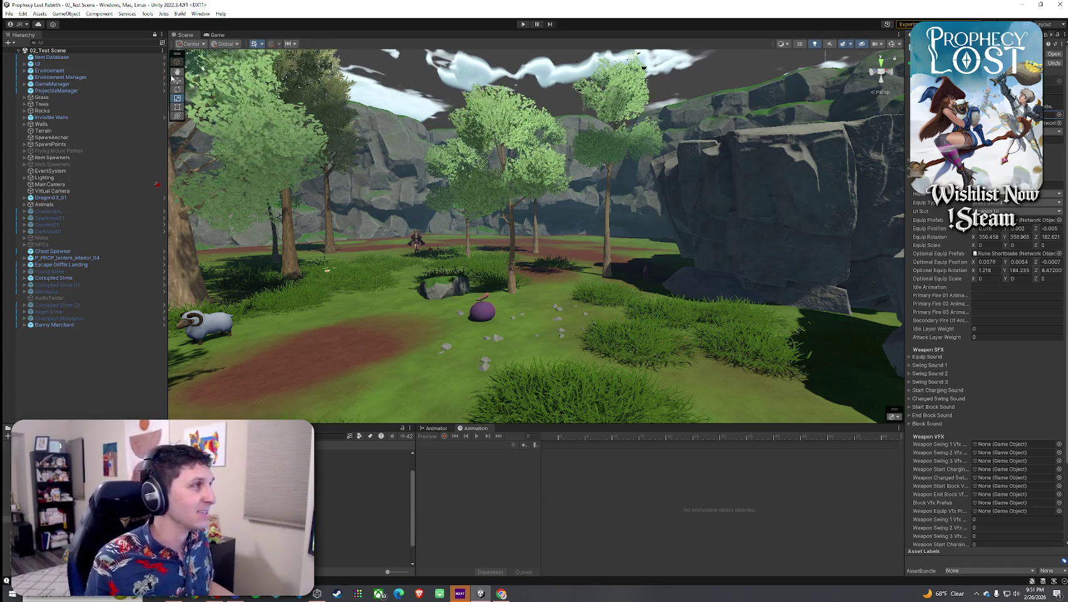
Save the test scene and select the Rune Shortblades ITEM prefab
click(9, 14)
click(50, 53)
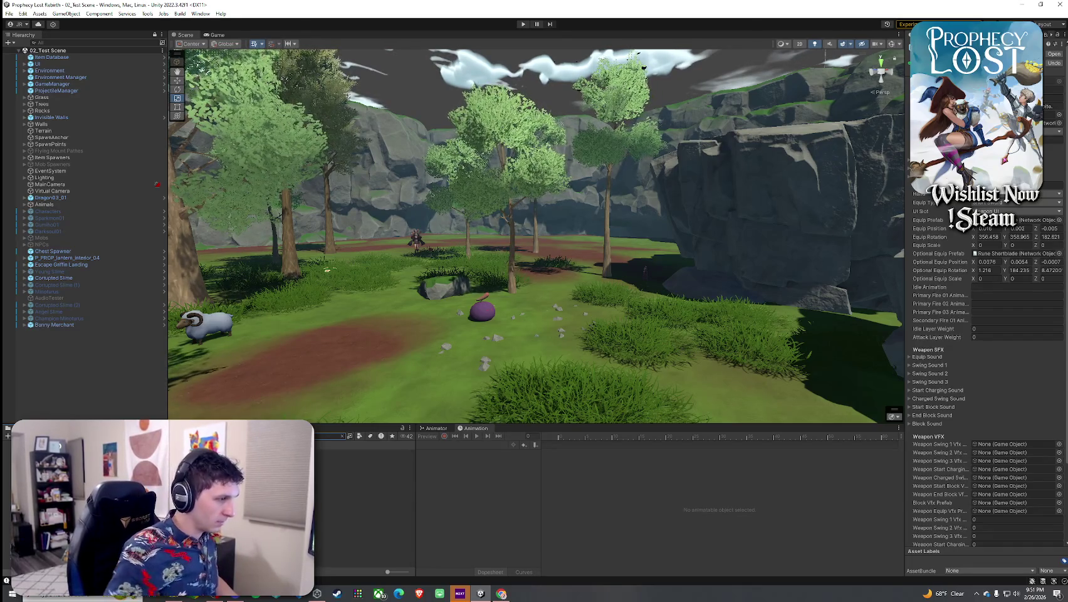
click(363, 451)
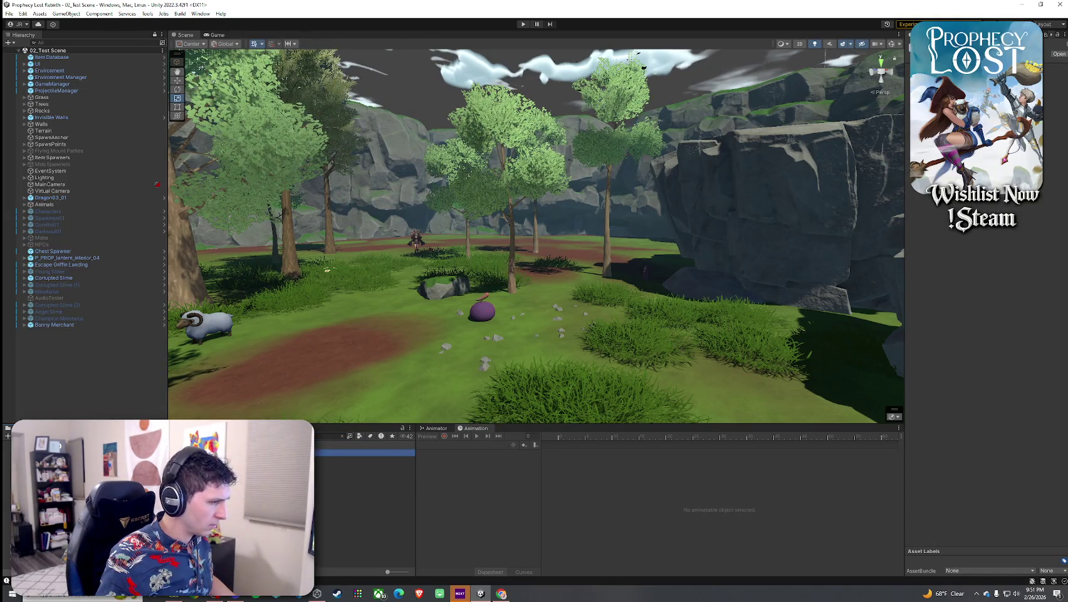
click(363, 473)
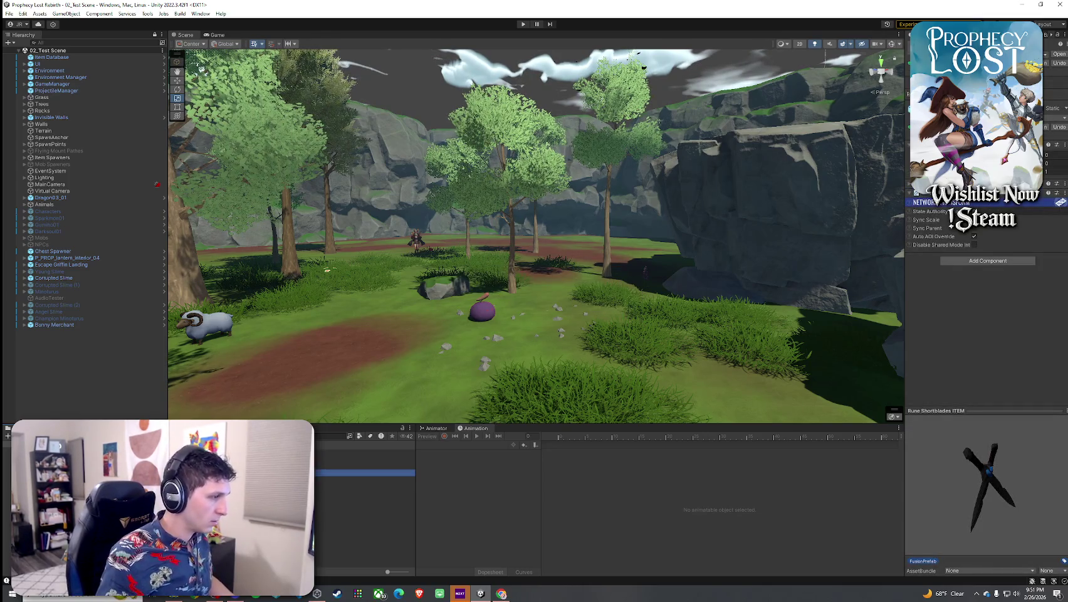
Duplicate Rune Shortblades ITEM as 'Ember Fangs ITEM' and open it in prefab mode
key(ctrl+d)
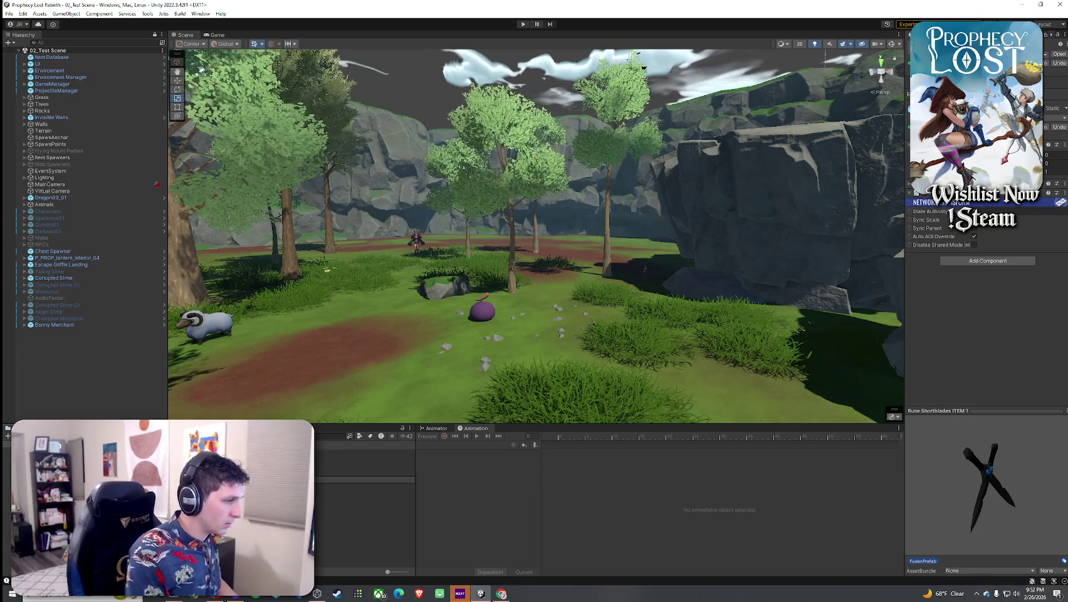
key(Return)
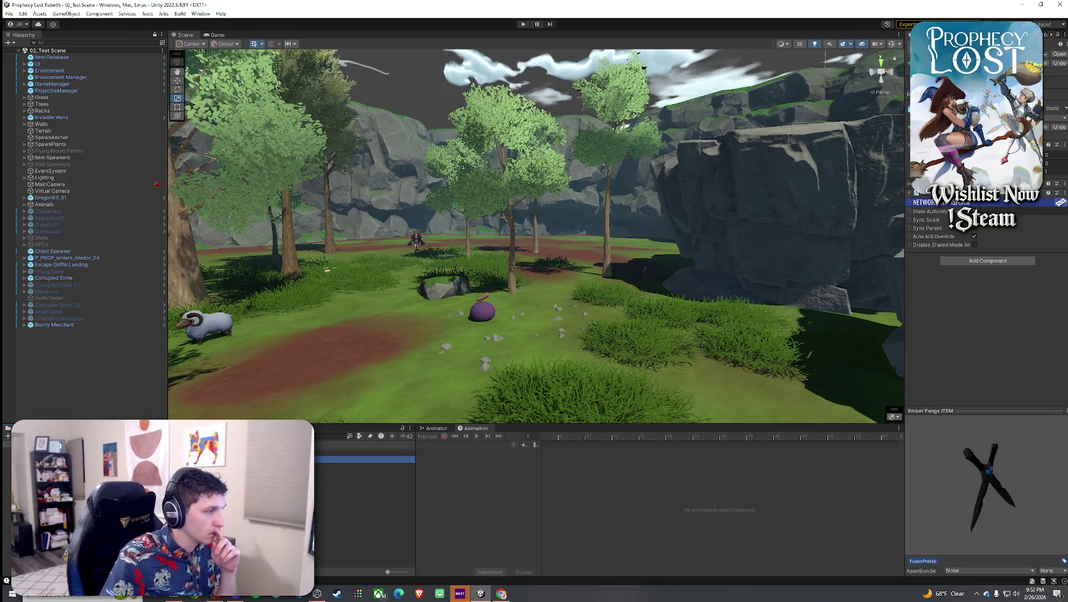
key(Return)
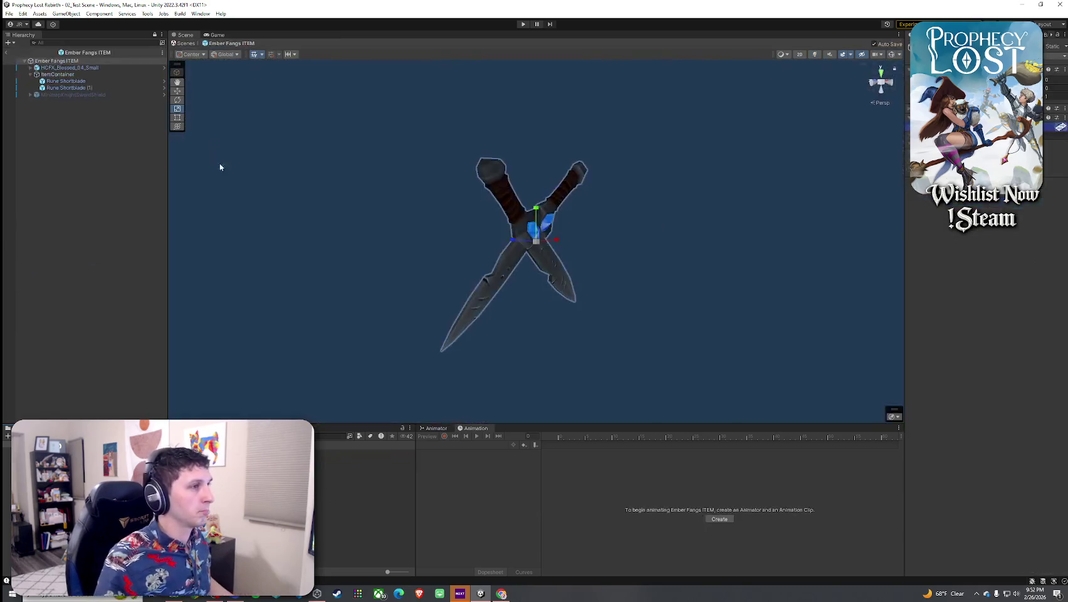
Delete both Rune Shortblade objects, then select the equipped item script asset
click(89, 81)
shift+click(89, 88)
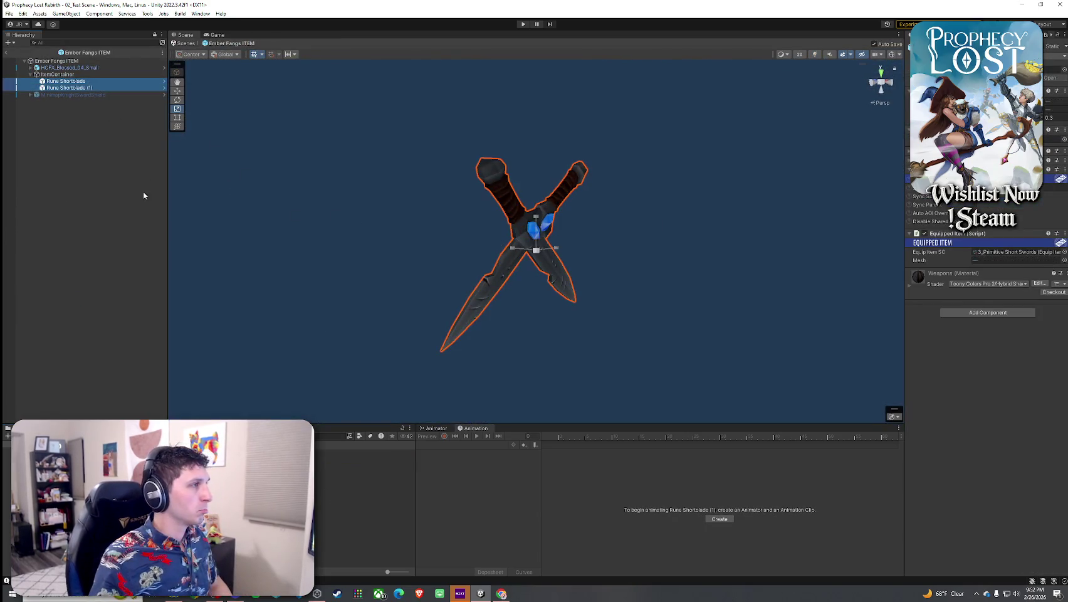
key(Delete)
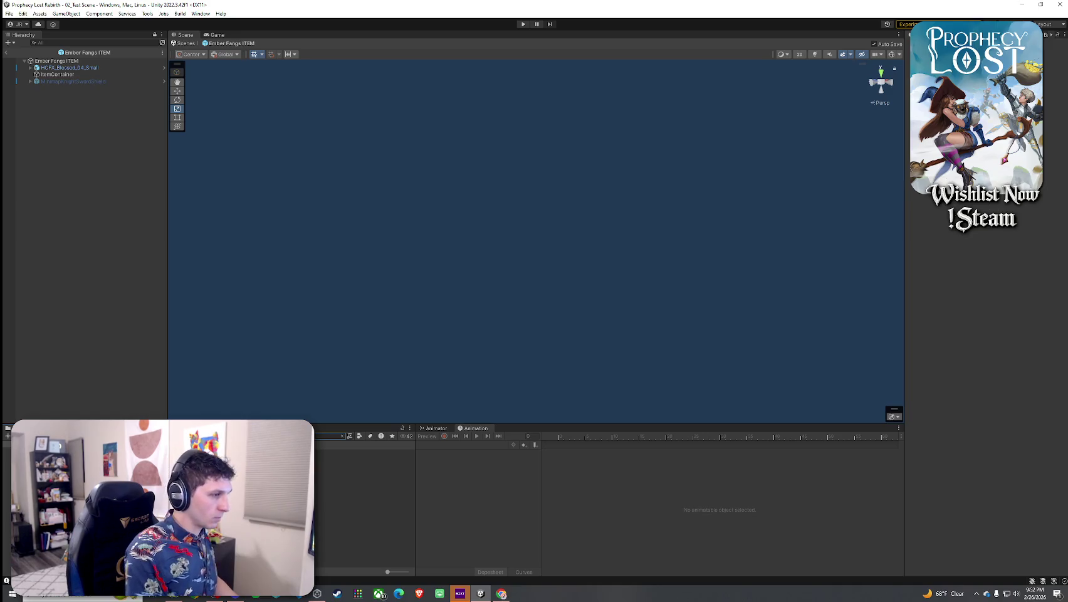
click(364, 453)
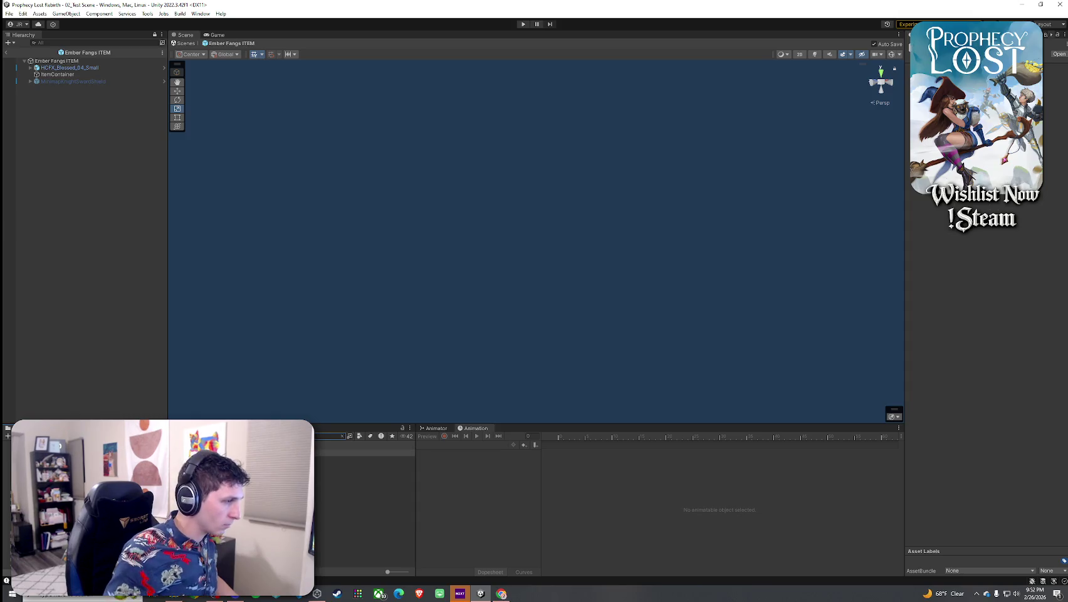
click(363, 466)
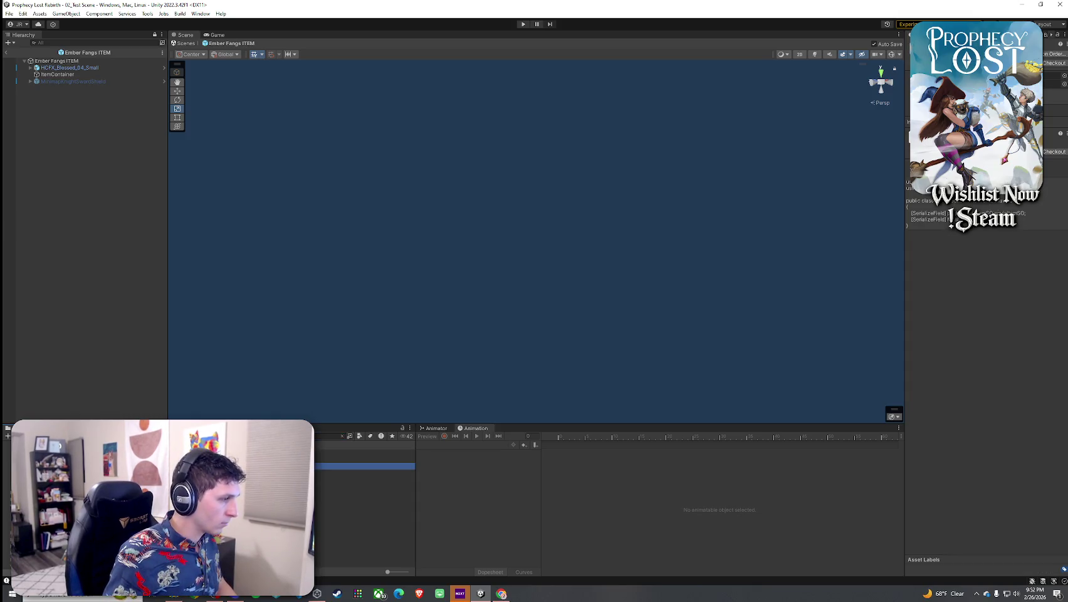
double_click(363, 465)
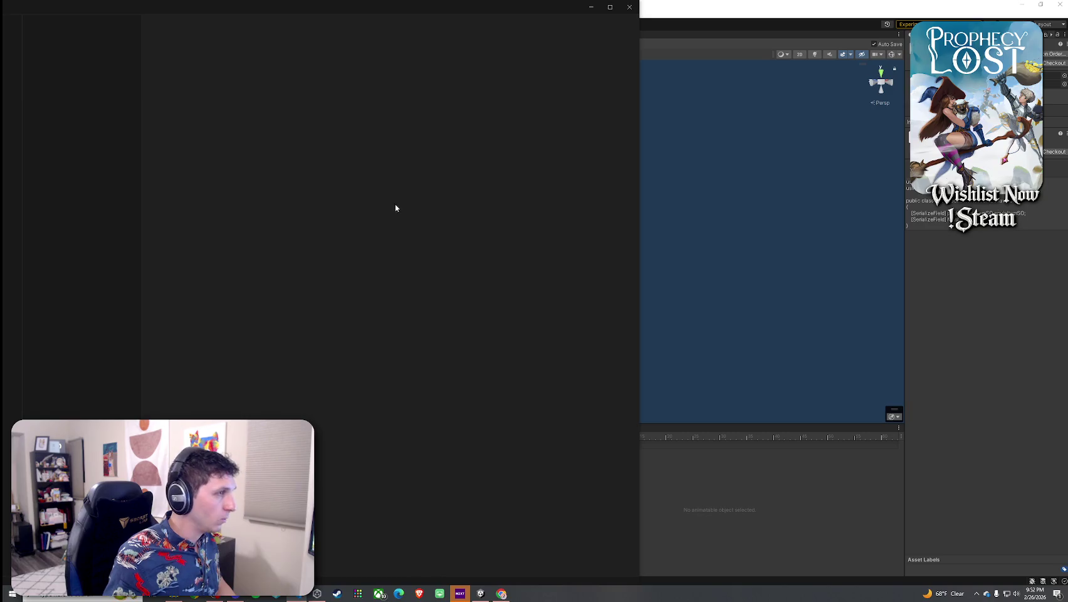
key(alt+Tab)
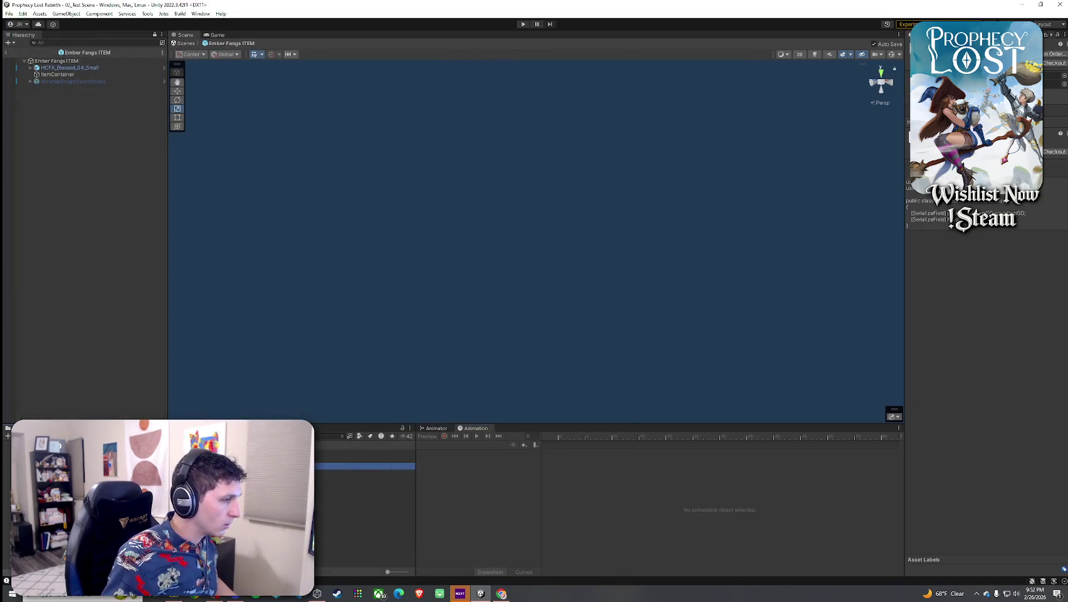
click(331, 435)
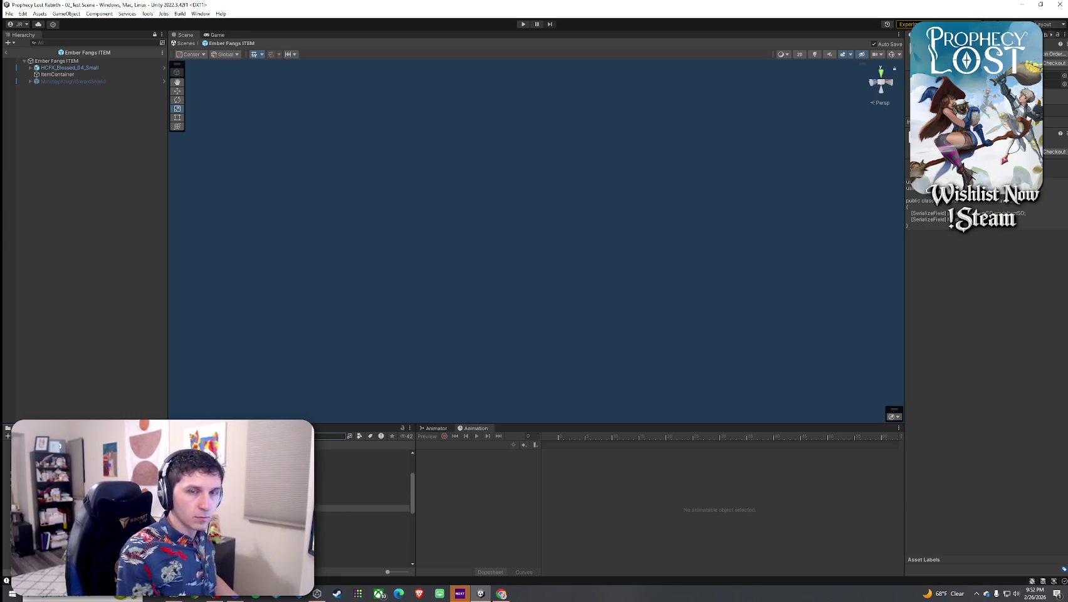
text(e)
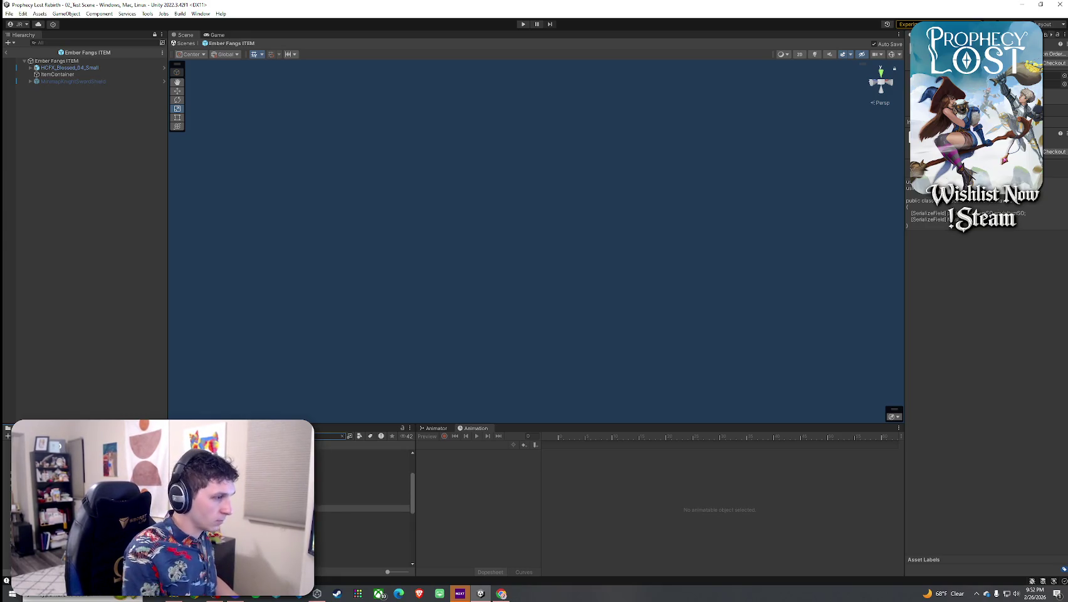
click(360, 436)
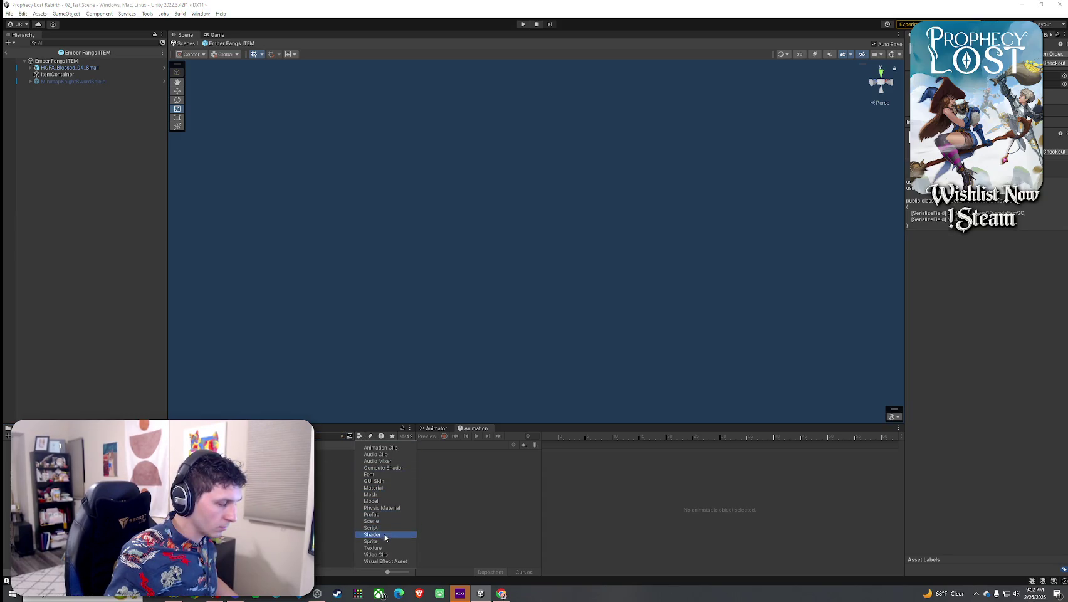
click(318, 451)
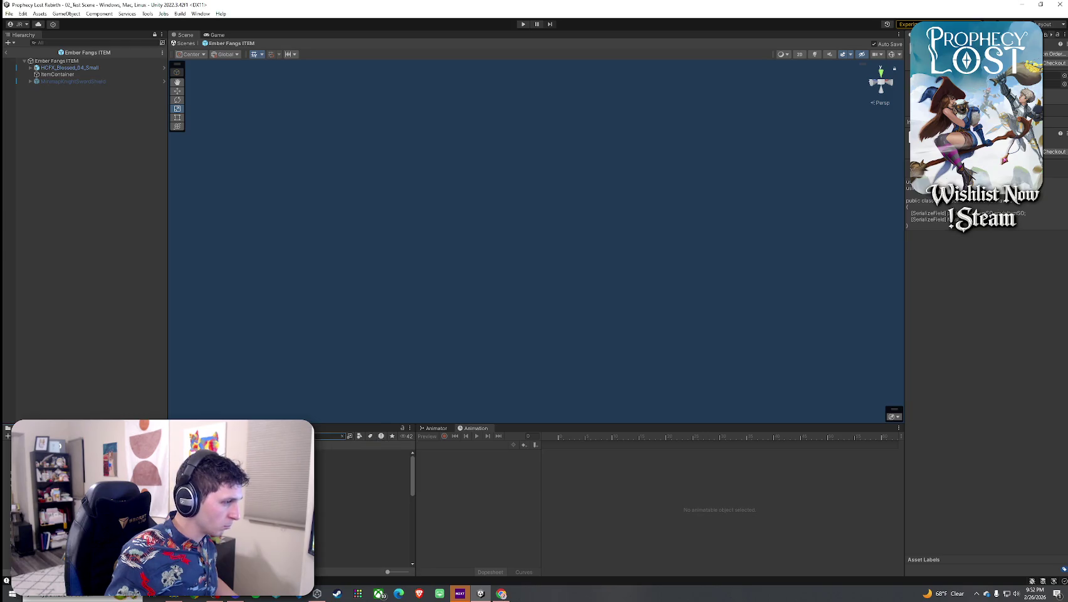
key(Escape)
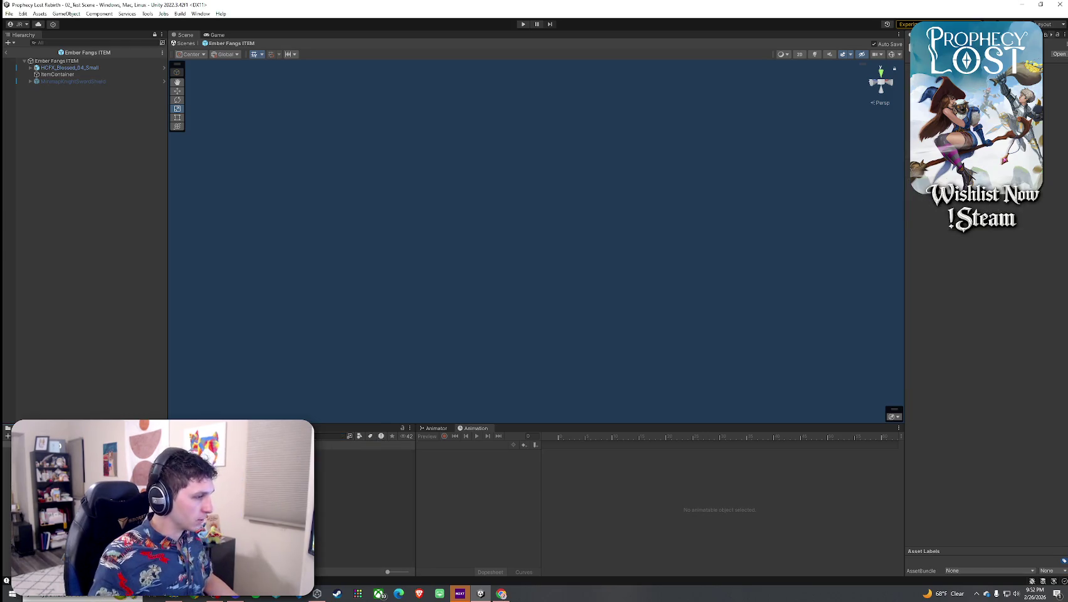
right_click(158, 432)
mouse_move(188, 238)
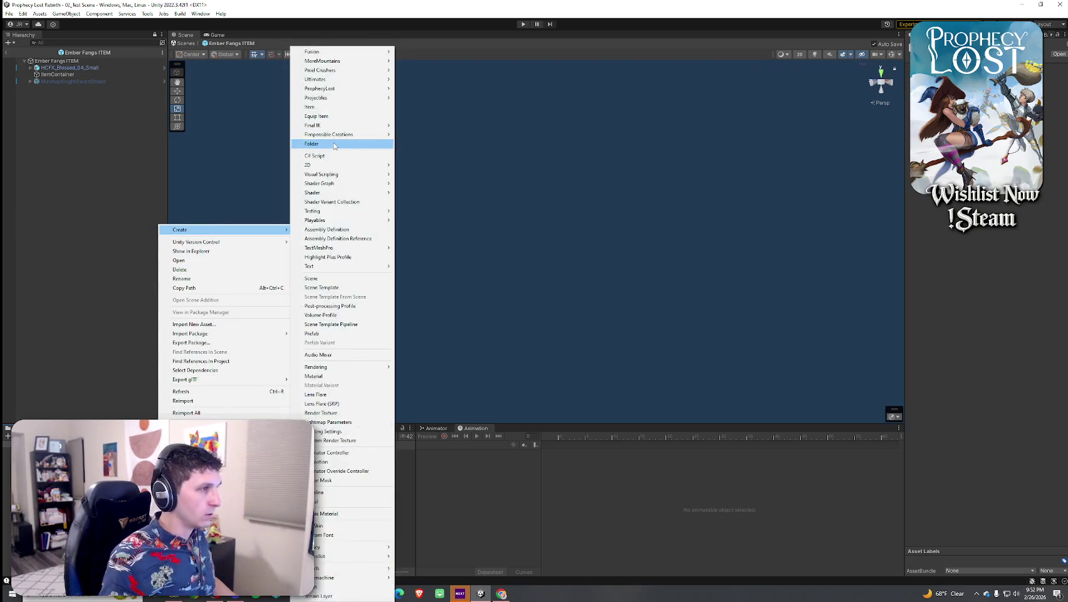
click(333, 146)
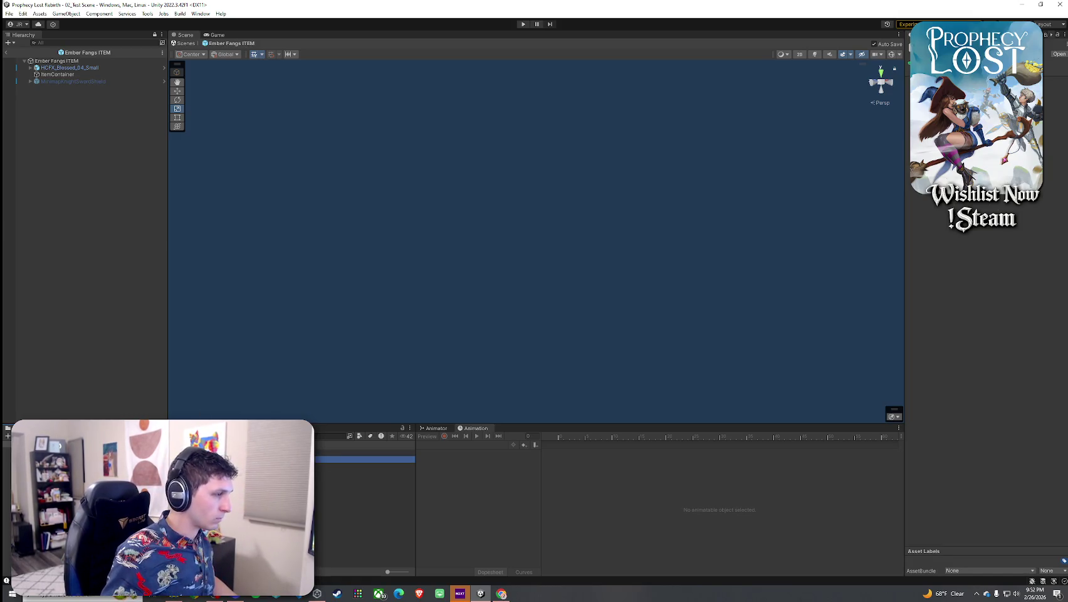
key(Escape)
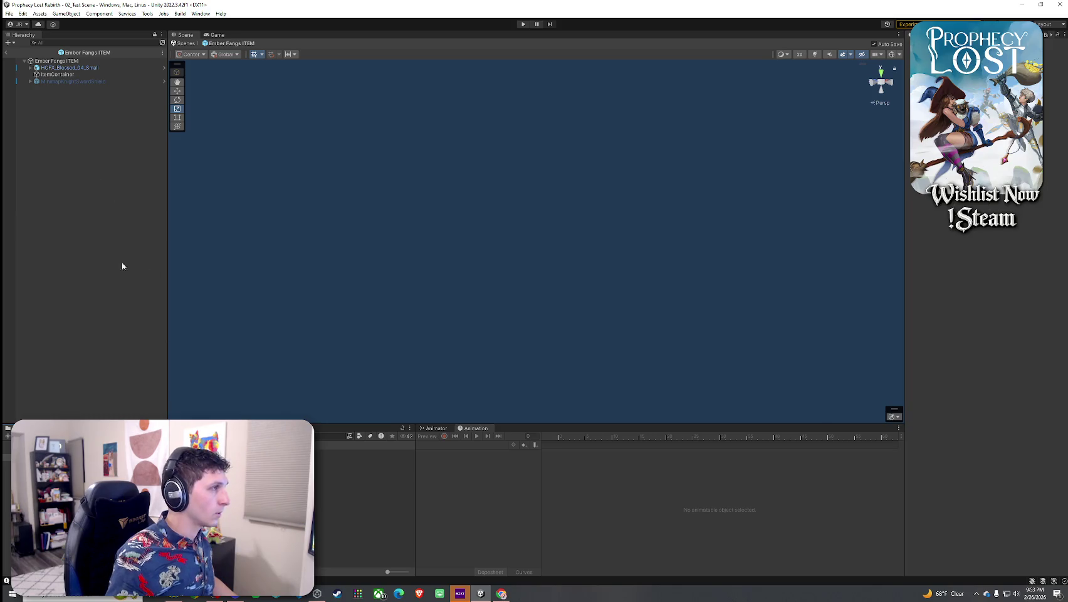
key(ctrl+v)
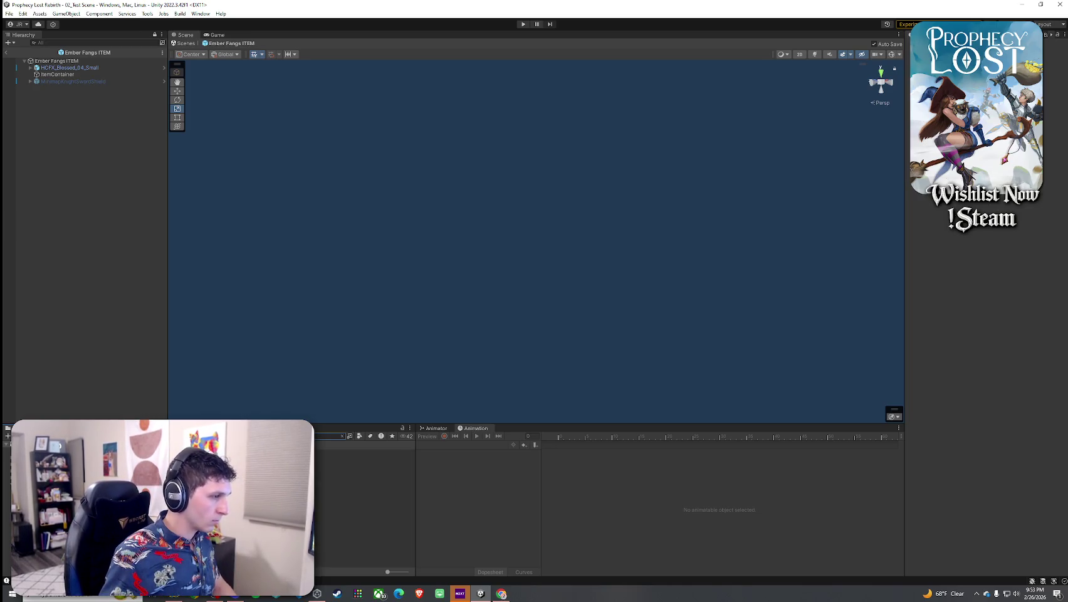
Add a Network Object component to the Ember Fang blade asset
click(364, 467)
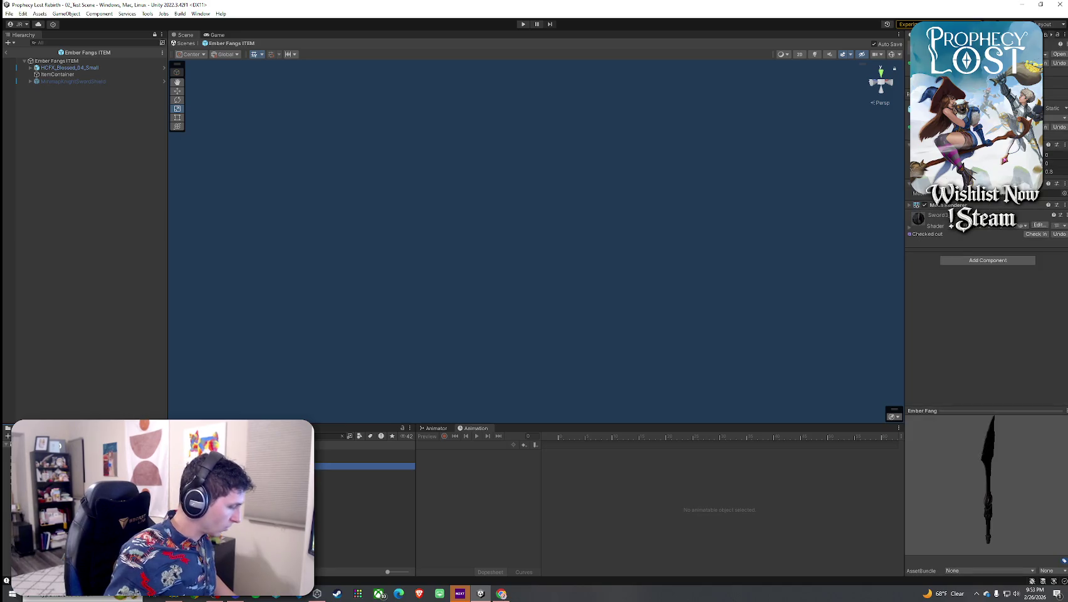
click(149, 209)
right_click(149, 209)
key(Escape)
click(364, 452)
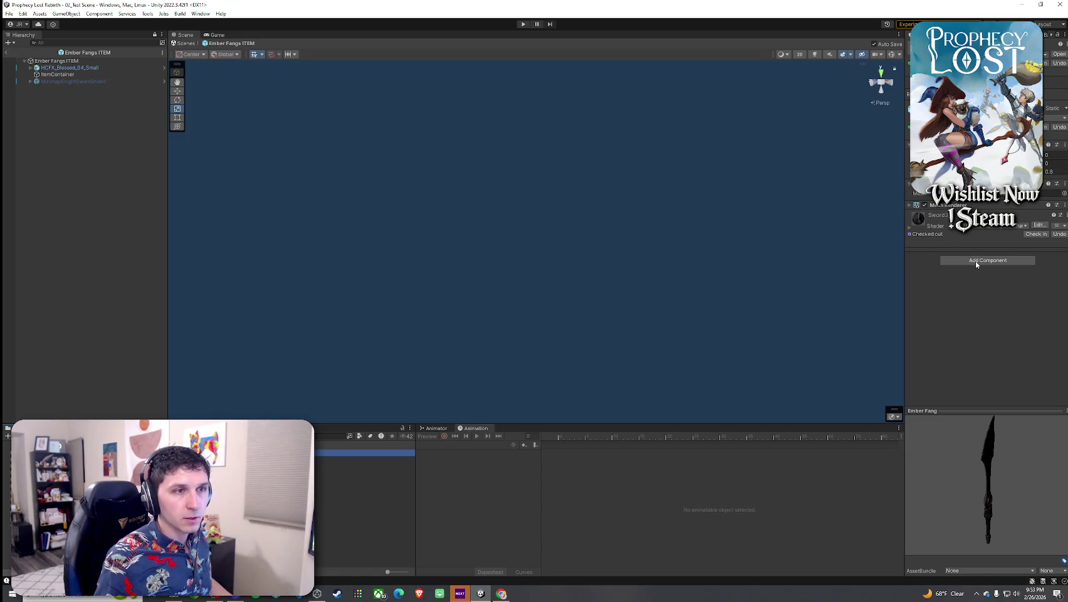
click(986, 275)
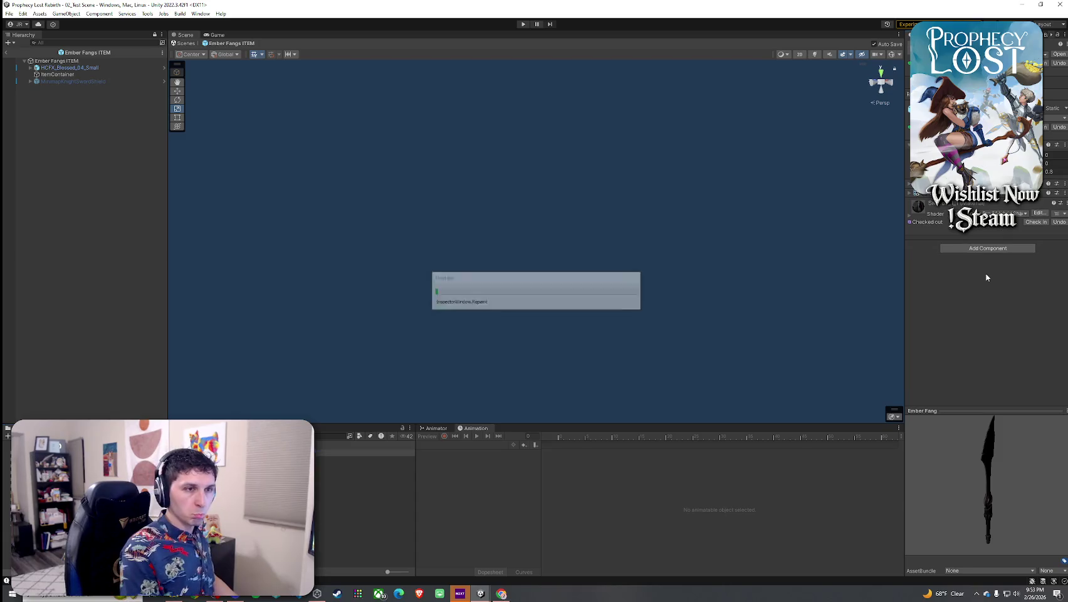
click(985, 248)
text(networ)
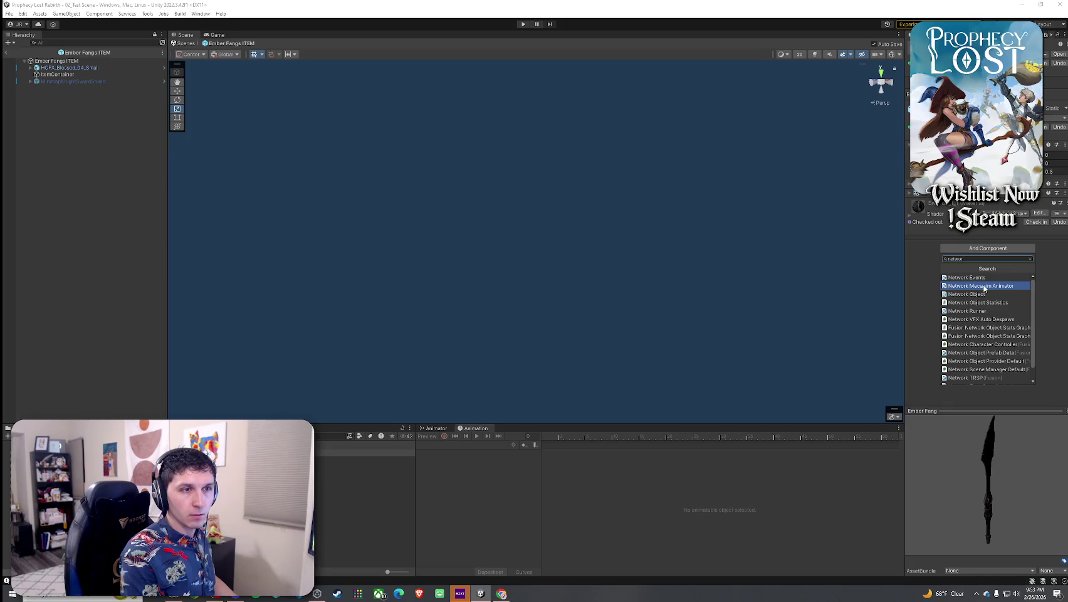
text(k ob)
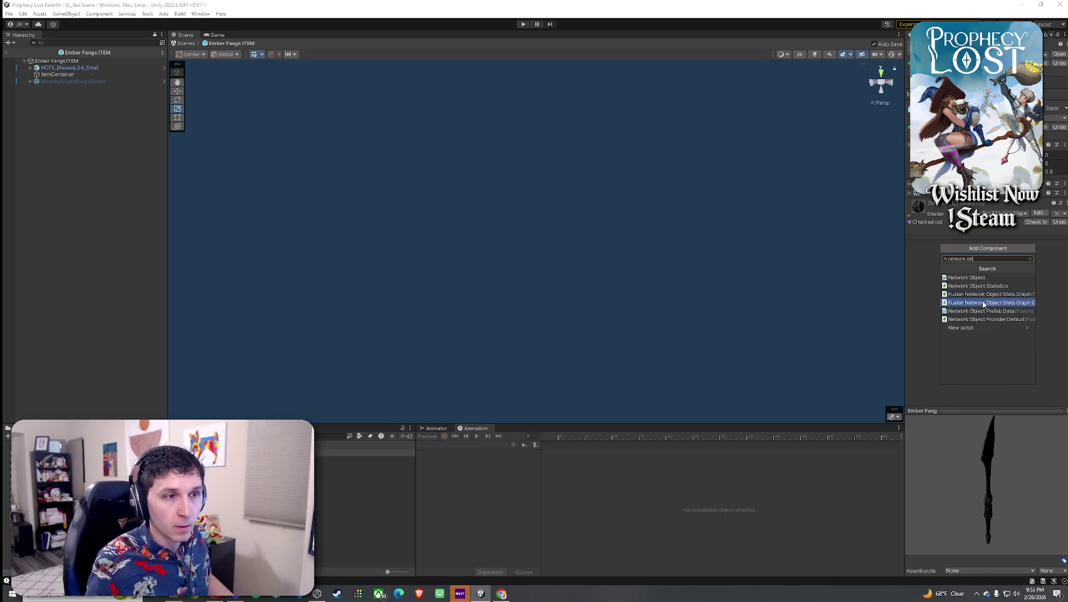
click(984, 278)
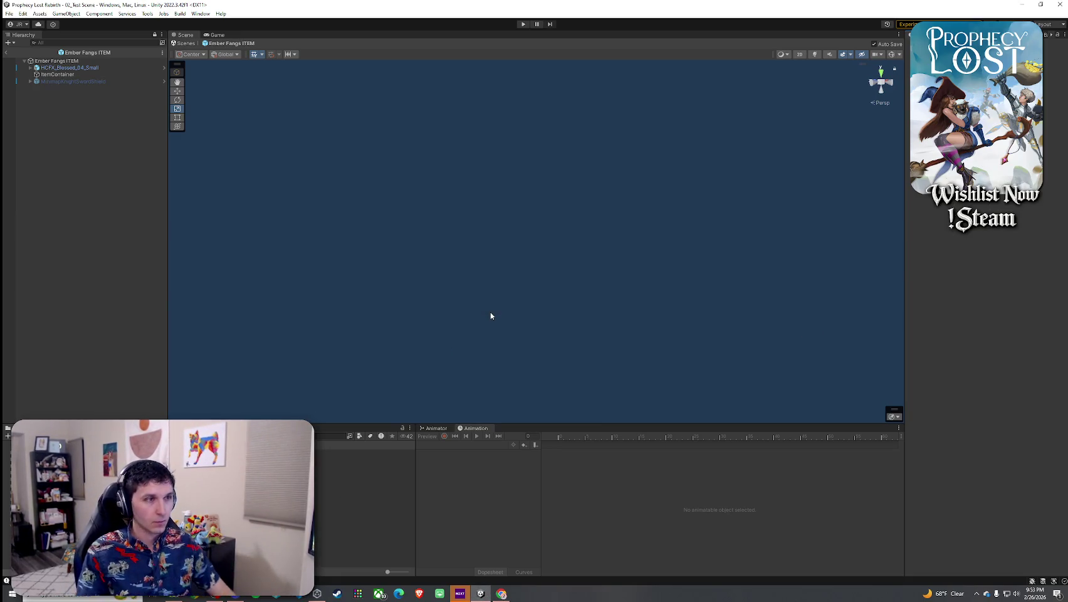
Add Network Transform and Equipped Item components to the Ember Fang asset
click(988, 257)
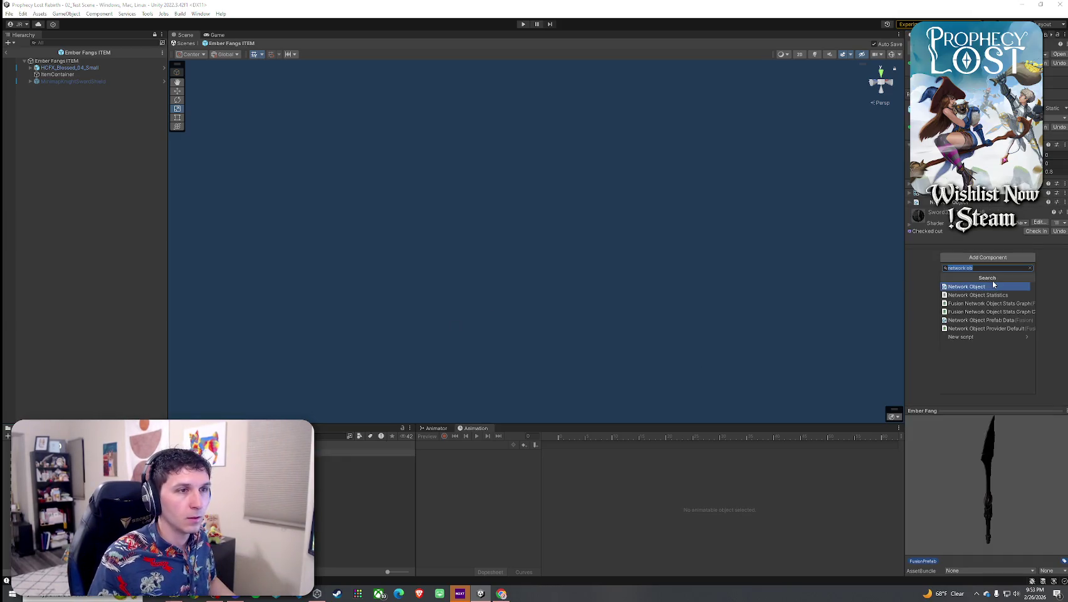
text(network)
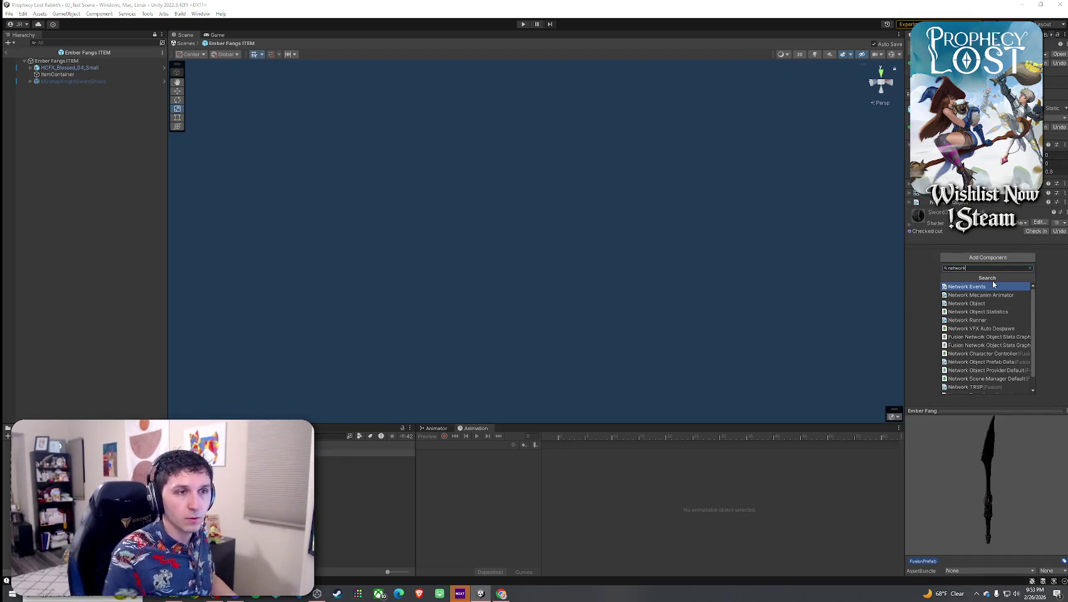
text( tran)
click(982, 288)
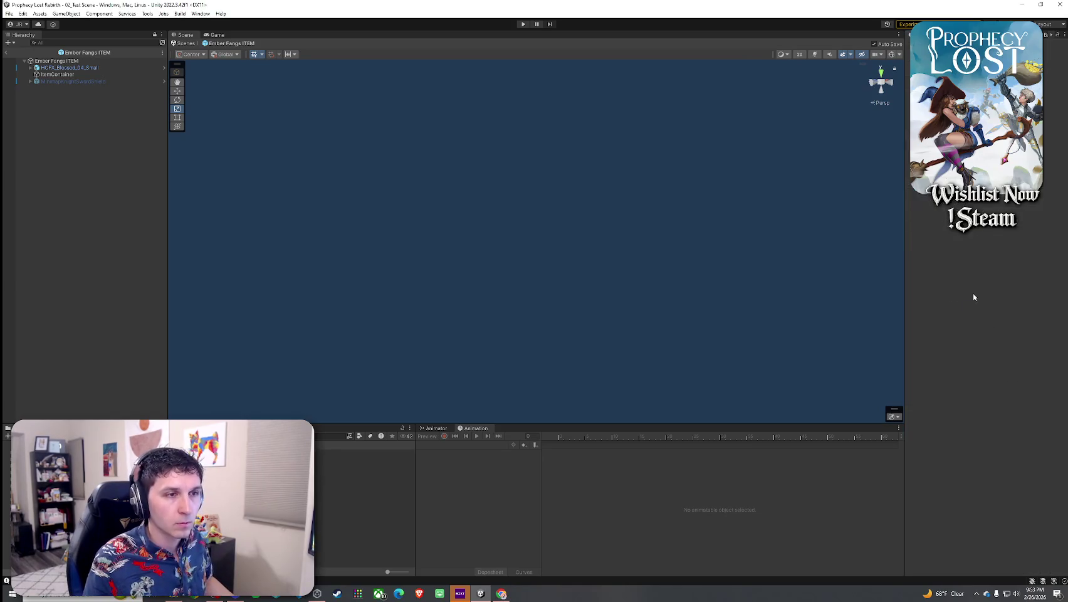
click(989, 321)
text(r)
key(BackSpace)
text(equipped)
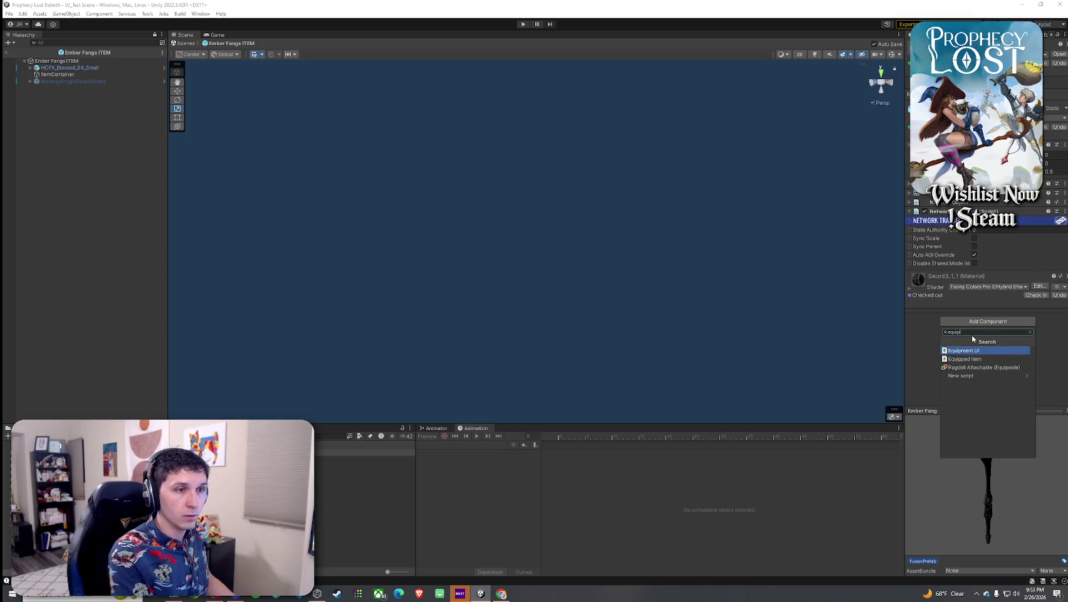
click(966, 350)
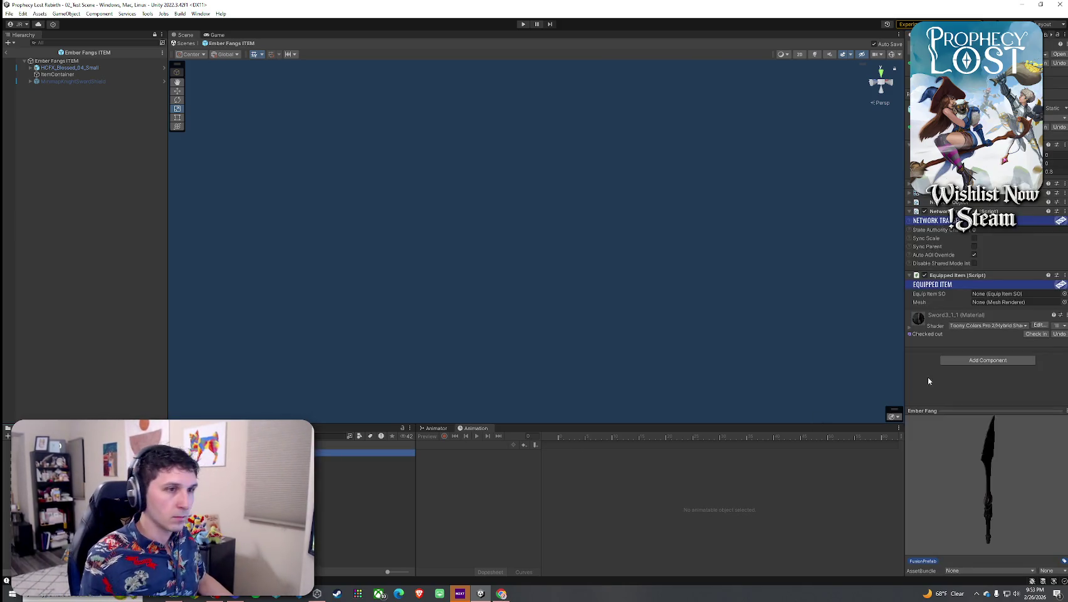
Set Mesh to the Ember Fang renderer and Equip Item SO to 5_Ember Fangs
drag(953, 192, 997, 301)
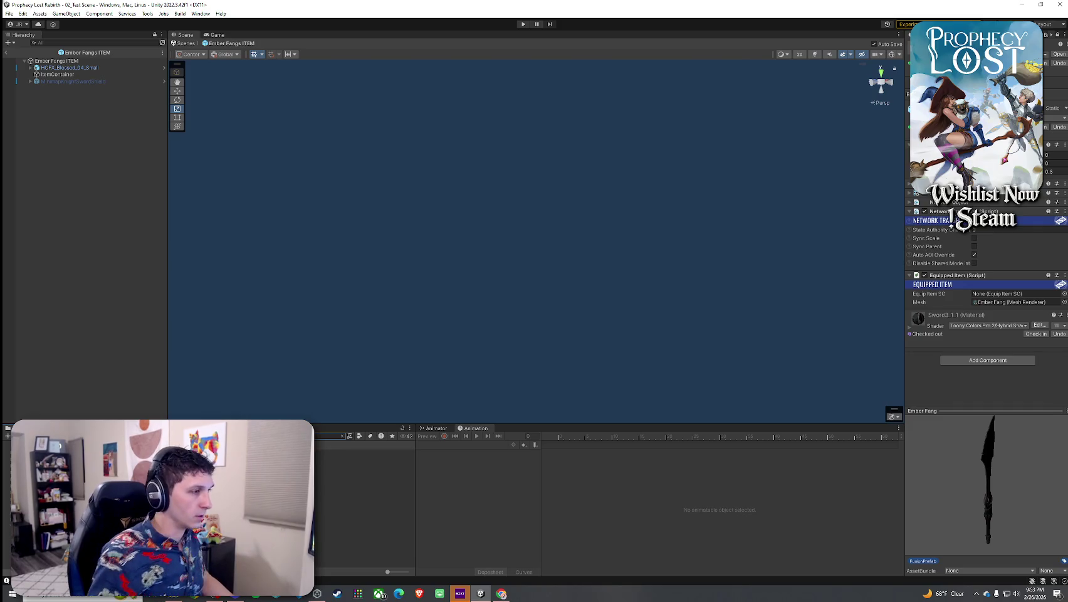
mouse_move(326, 460)
mouse_down()
mouse_move(521, 390)
mouse_move(1061, 292)
mouse_up()
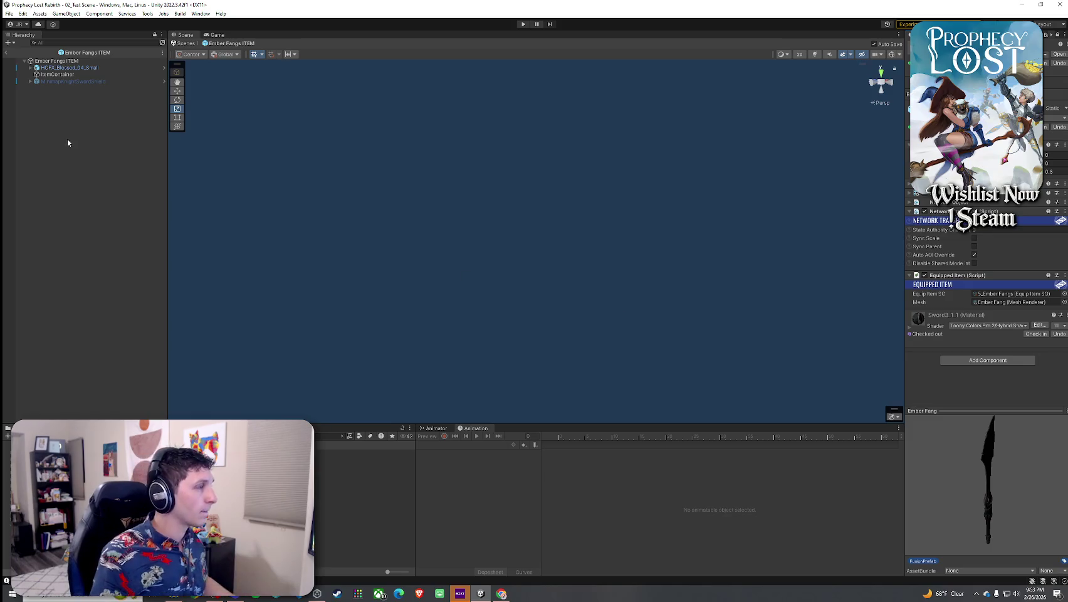
click(81, 74)
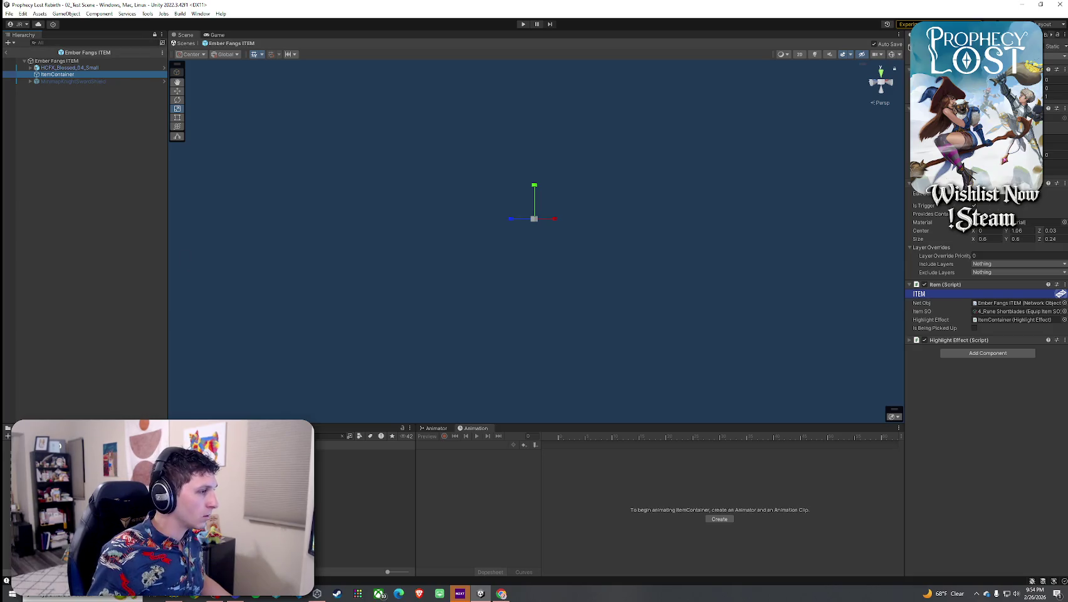
Drag two Ember Fang swords into the Ember Fangs ITEM prefab's ItemContainer
mouse_move(364, 453)
mouse_down()
mouse_move(143, 410)
mouse_move(70, 75)
mouse_up()
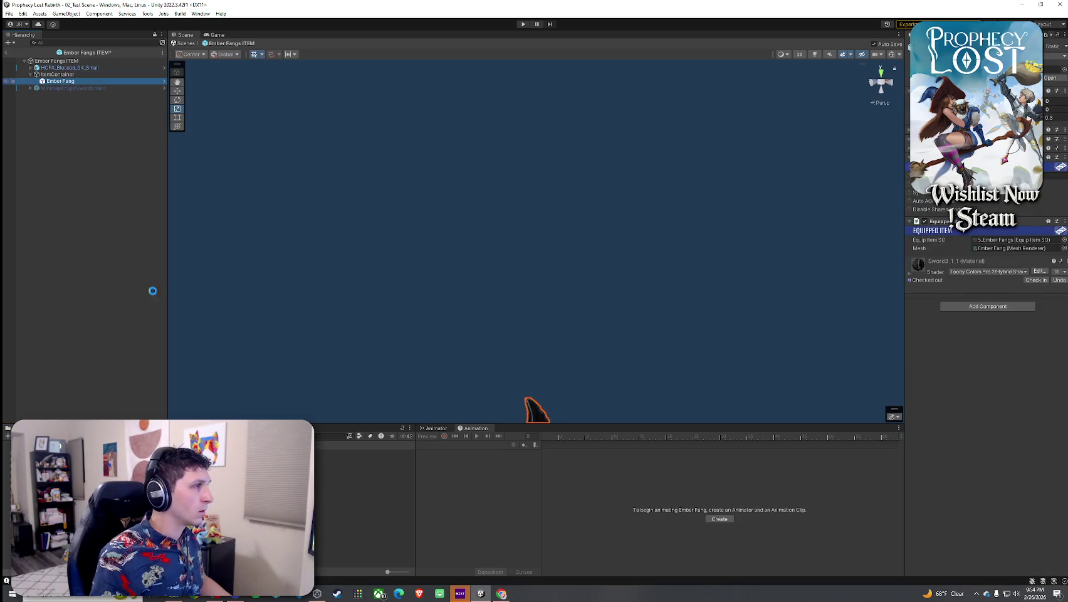
drag(133, 212, 74, 75)
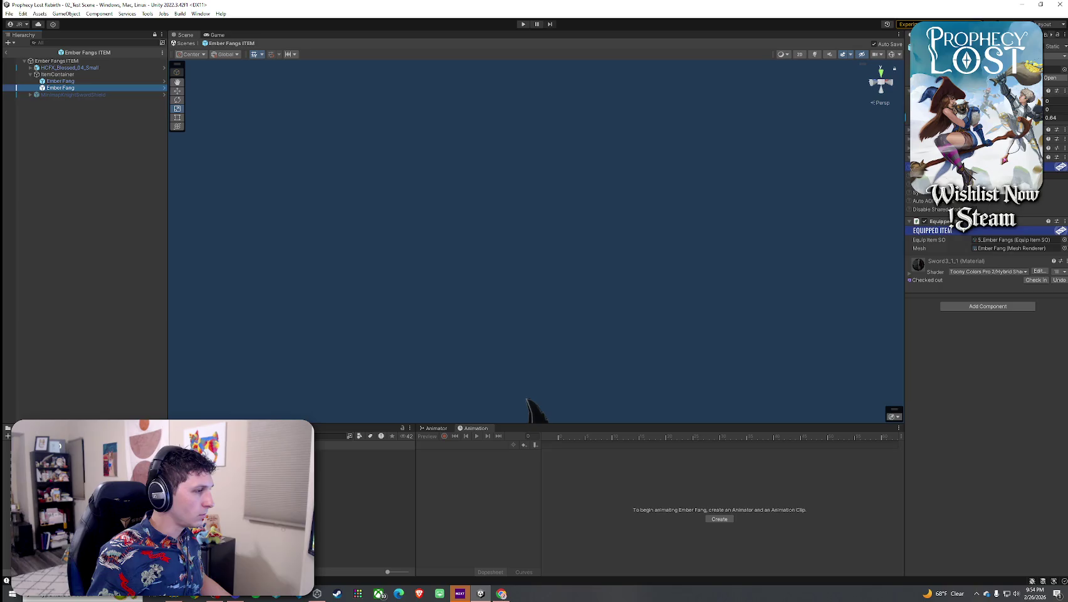
double_click(126, 439)
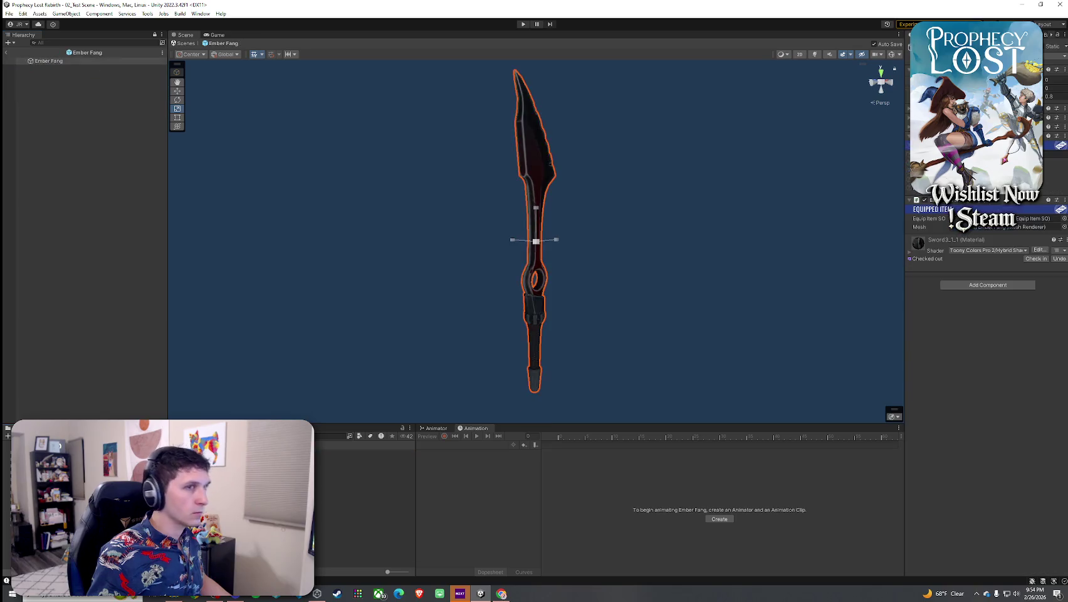
right_click(15, 59)
click(131, 136)
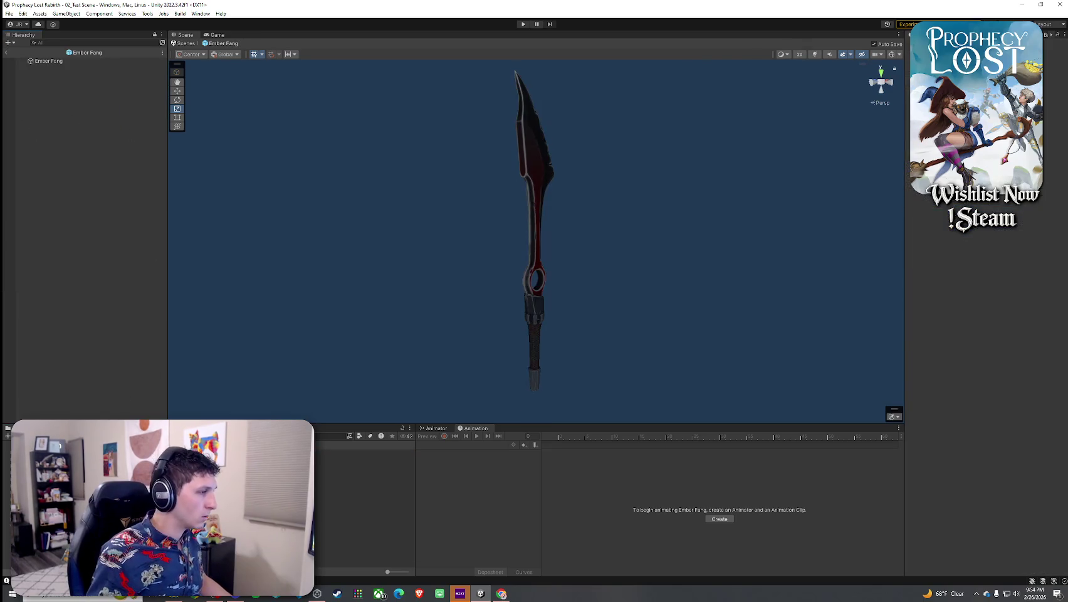
click(7, 52)
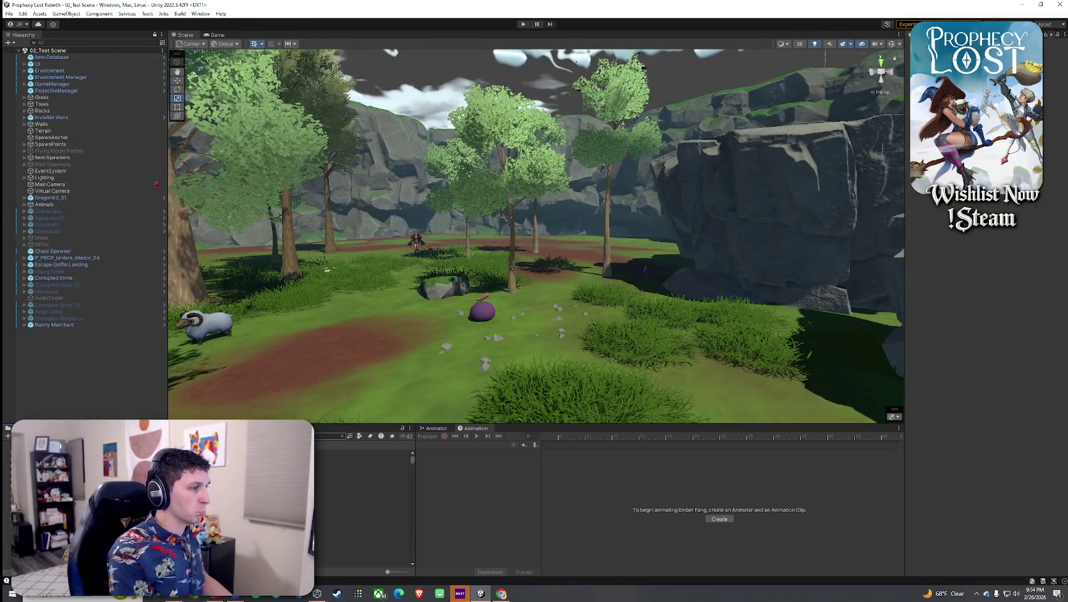
Reopen the Ember Fangs ITEM prefab and select both Ember Fang swords
click(364, 453)
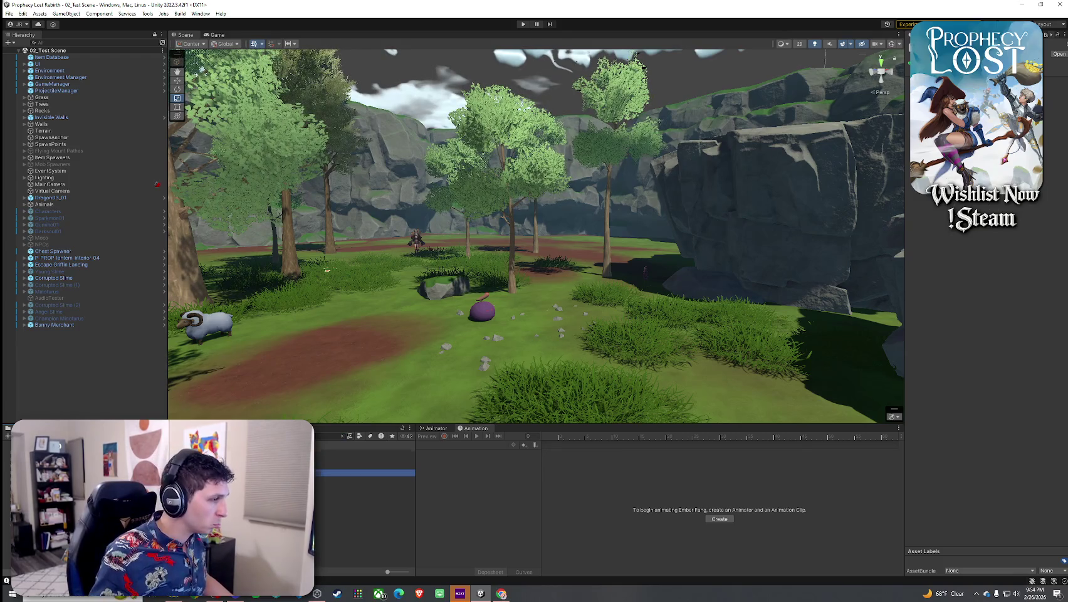
click(364, 479)
double_click(363, 479)
click(62, 80)
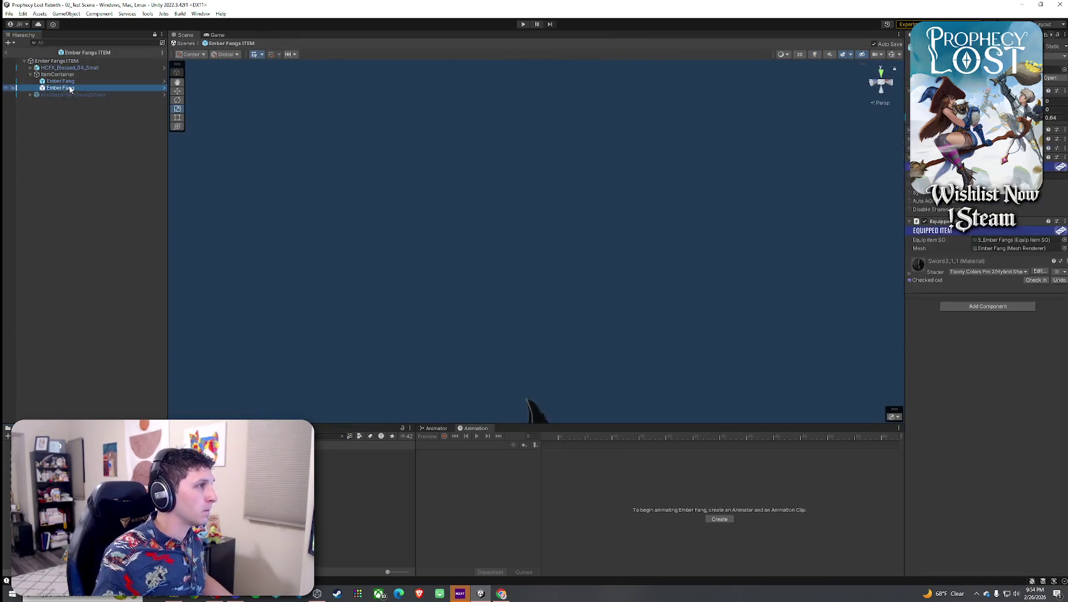
shift+click(62, 88)
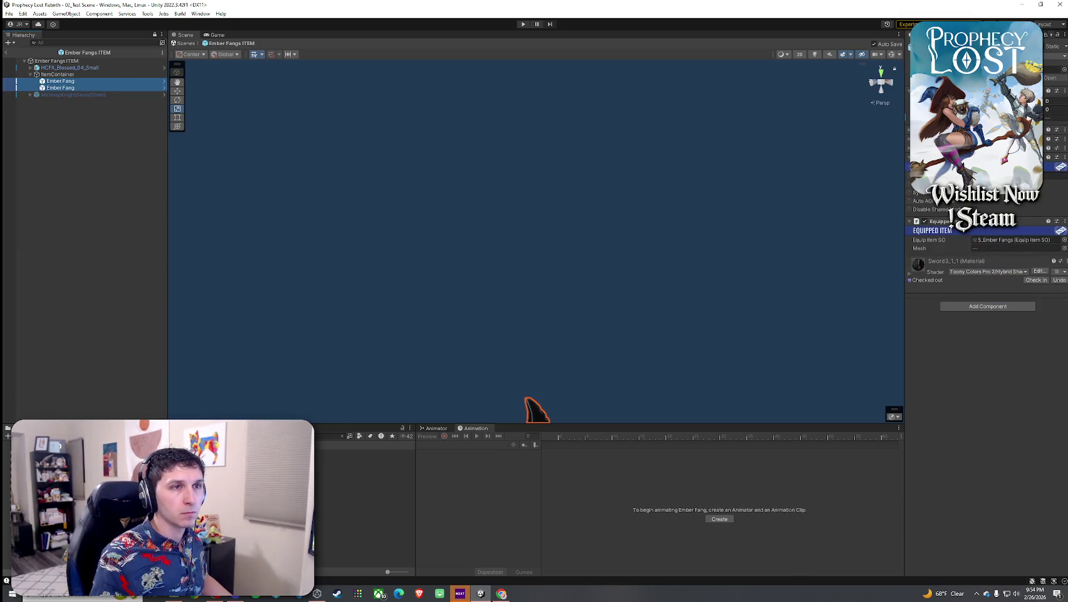
Frame the swords and slide the first Ember Fang to the left
key(f)
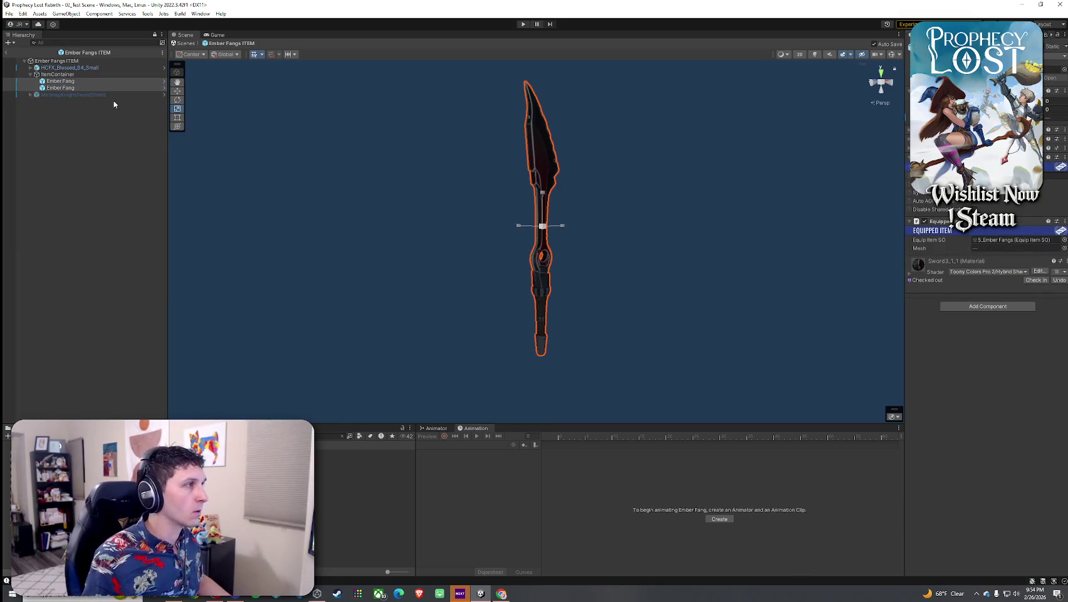
click(69, 68)
mouse_move(385, 166)
mouse_down()
mouse_move(424, 167)
mouse_move(341, 169)
mouse_move(207, 122)
mouse_up()
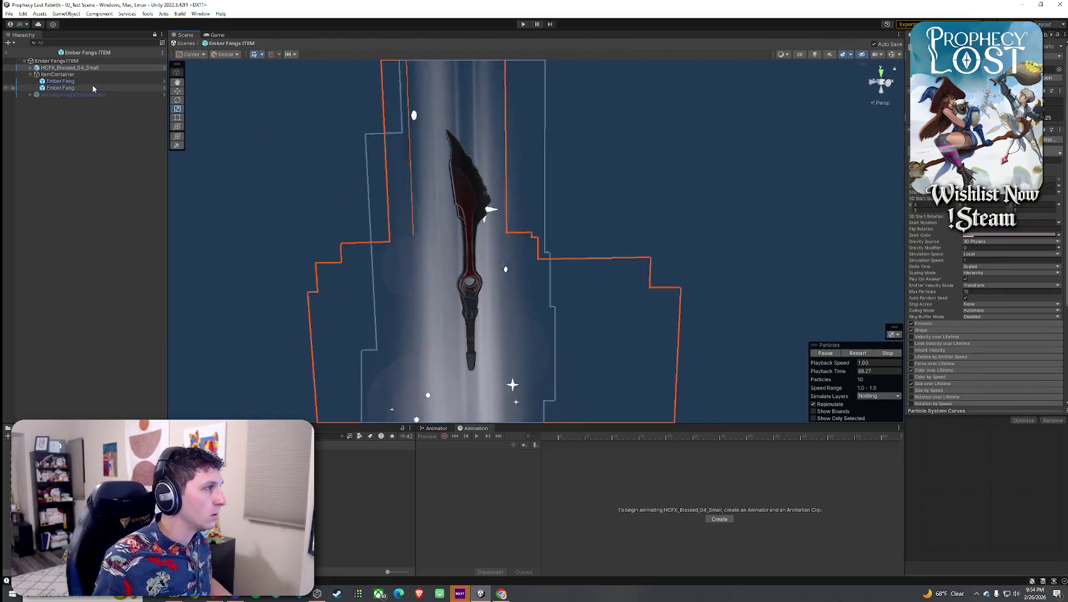
click(60, 81)
scroll(493, 253, up, 5)
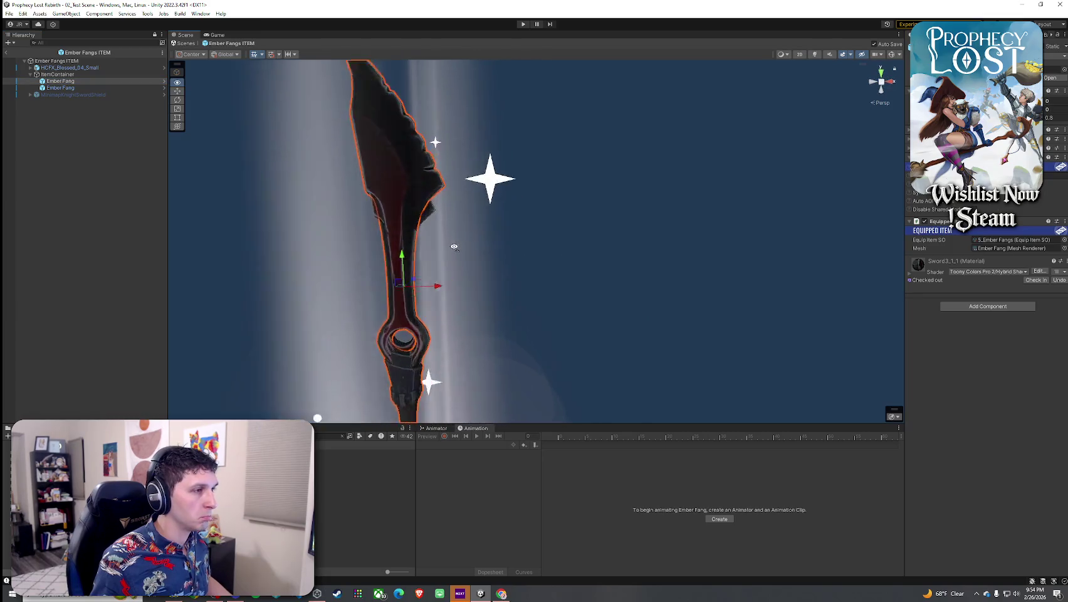
mouse_move(434, 267)
mouse_down()
mouse_move(402, 263)
mouse_move(382, 279)
mouse_move(398, 244)
mouse_up()
Tilt the first Ember Fang up-left, setting its rotation angle to 40
key(e)
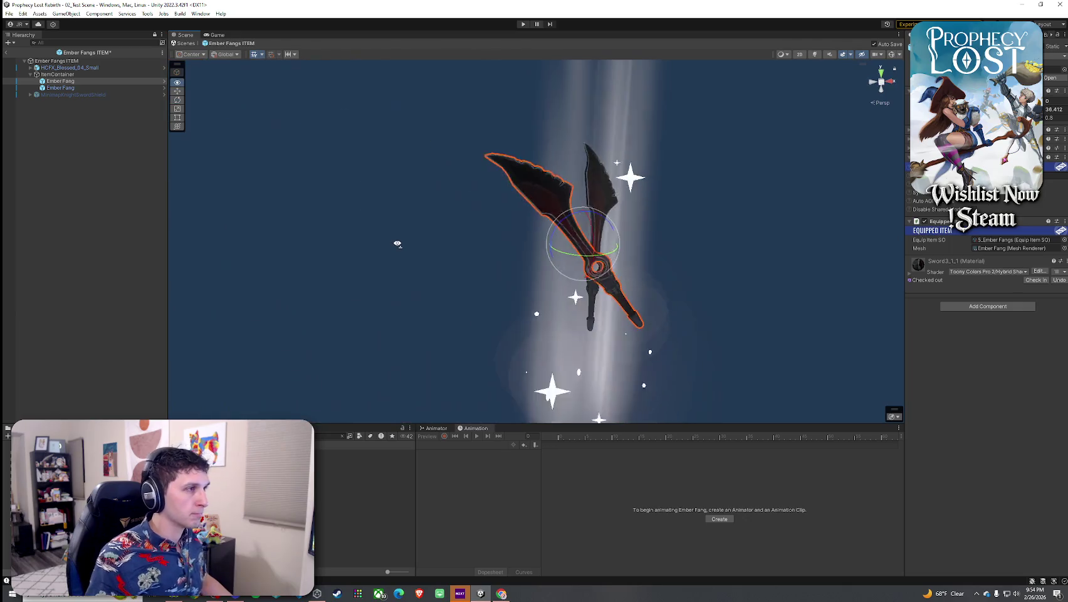
scroll(397, 244, up, 5)
key(r)
key(e)
mouse_move(468, 261)
mouse_down()
mouse_move(674, 265)
mouse_move(644, 267)
mouse_up()
drag(479, 251, 477, 167)
drag(1037, 118, 1044, 118)
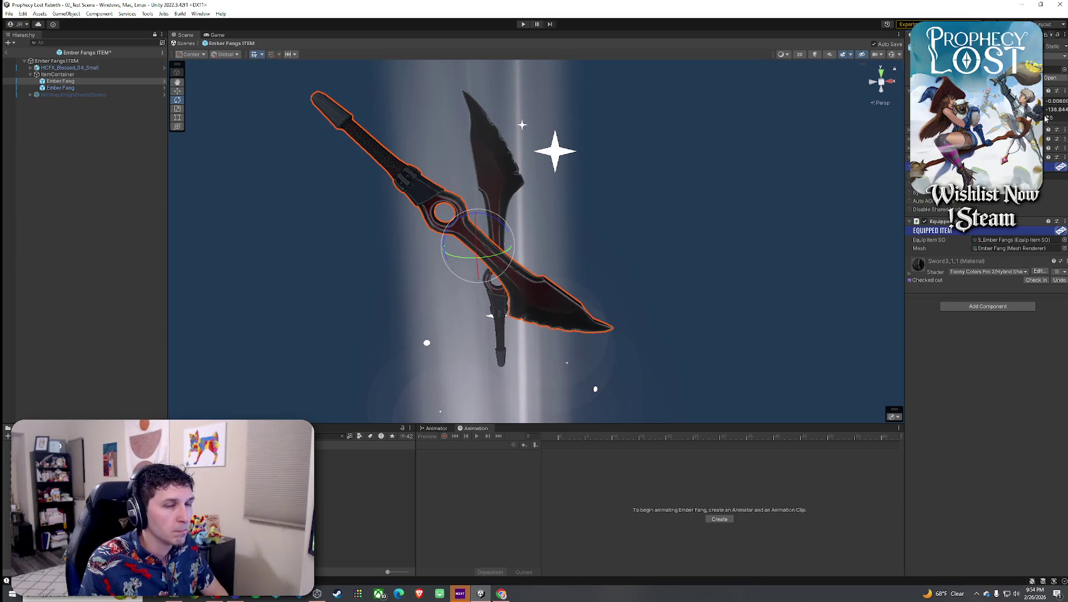
text(-18)
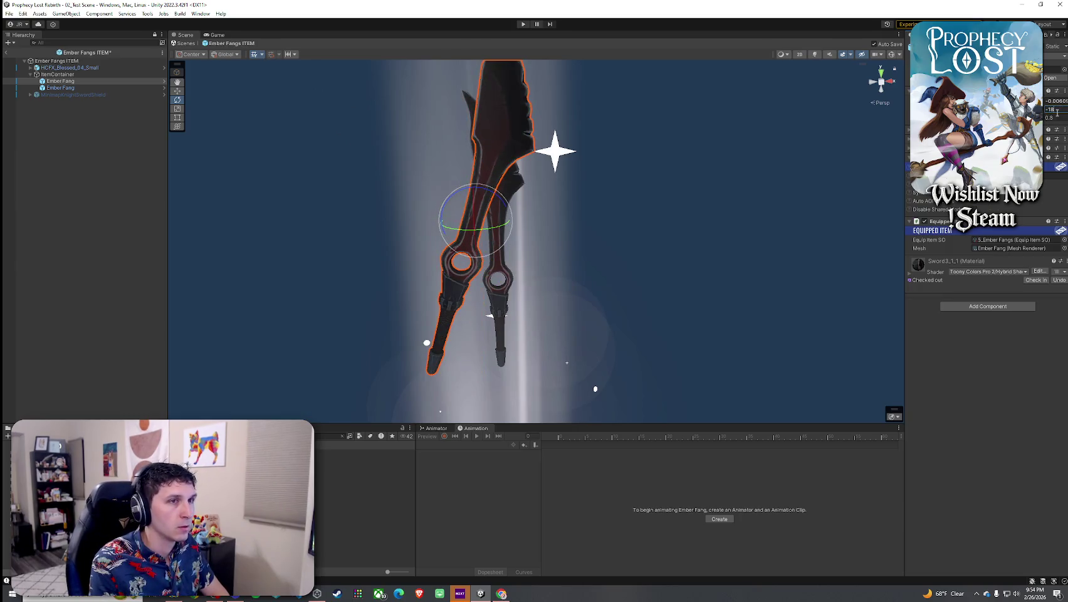
key(BackSpace)
text(3)
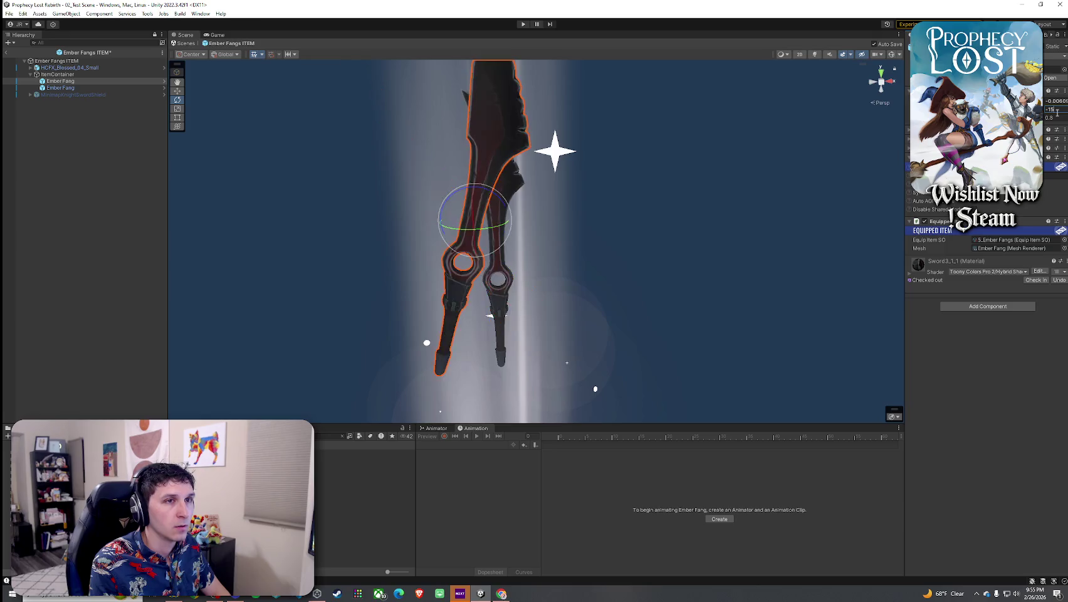
text(0)
key(BackSpace)
key(BackSpace)
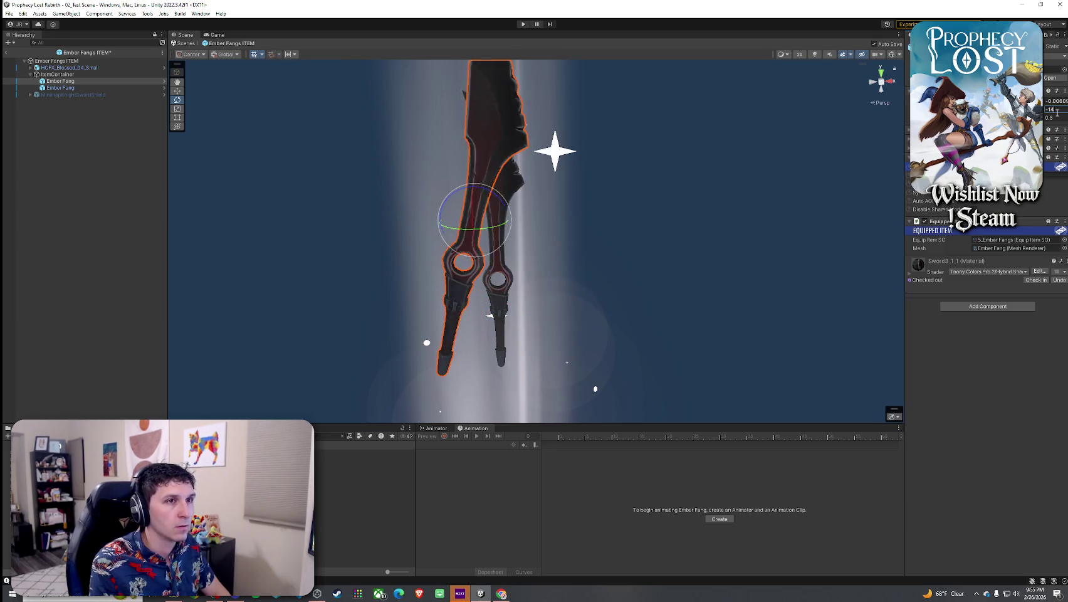
text(40)
Rotate the second Ember Fang across the first to form the X
mouse_move(710, 246)
mouse_down()
mouse_move(534, 267)
mouse_move(274, 274)
mouse_move(251, 191)
mouse_up()
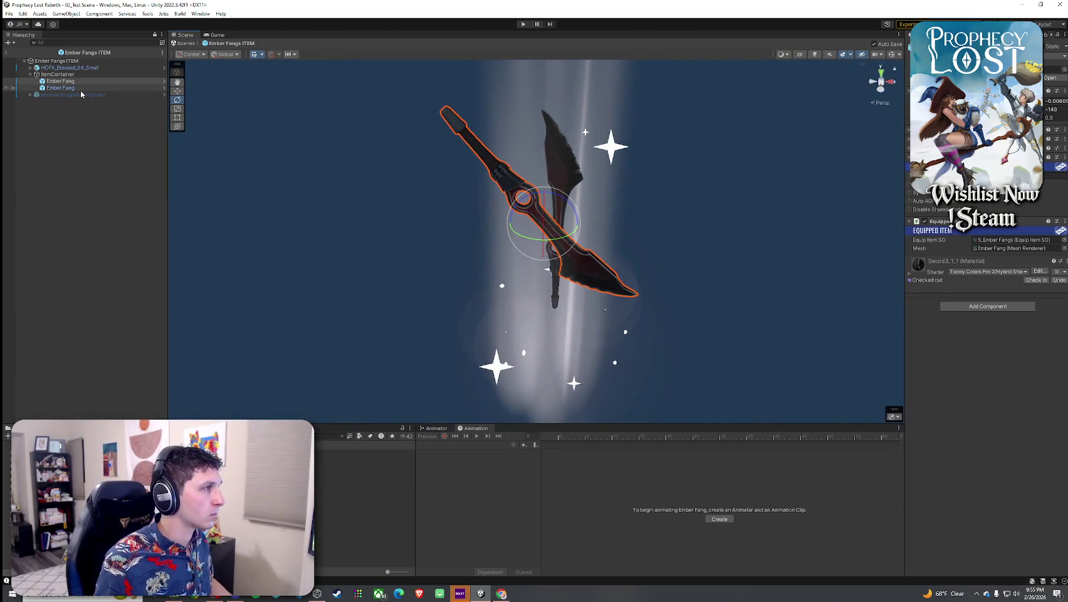
click(60, 88)
mouse_move(575, 202)
mouse_down()
mouse_move(771, 305)
mouse_move(638, 257)
mouse_move(370, 273)
mouse_move(349, 225)
mouse_up()
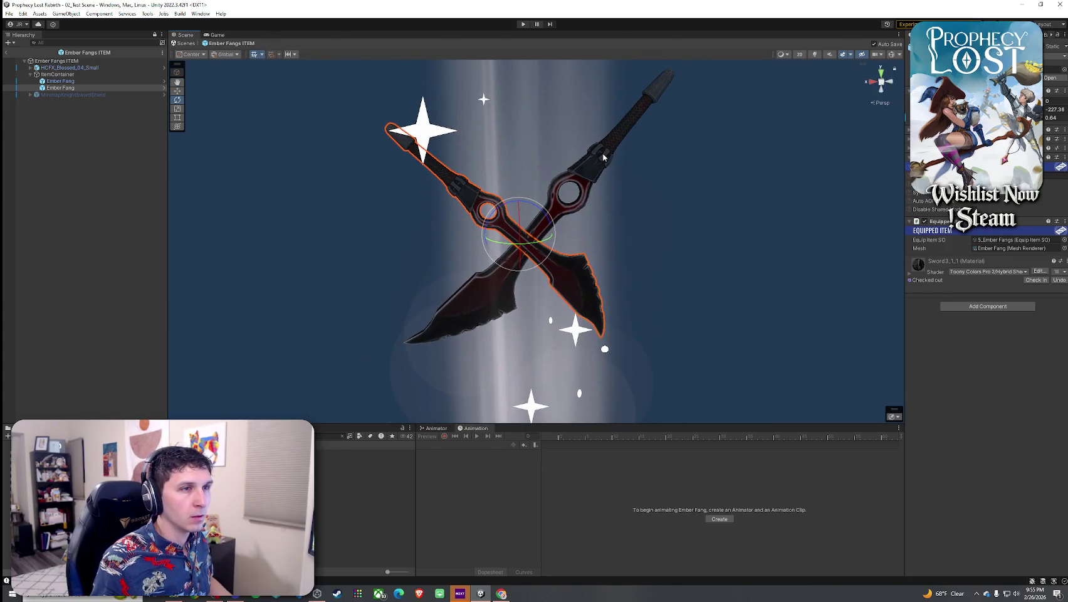
Set the second Ember Fang blade's scale to 0.8
click(602, 158)
click(662, 120)
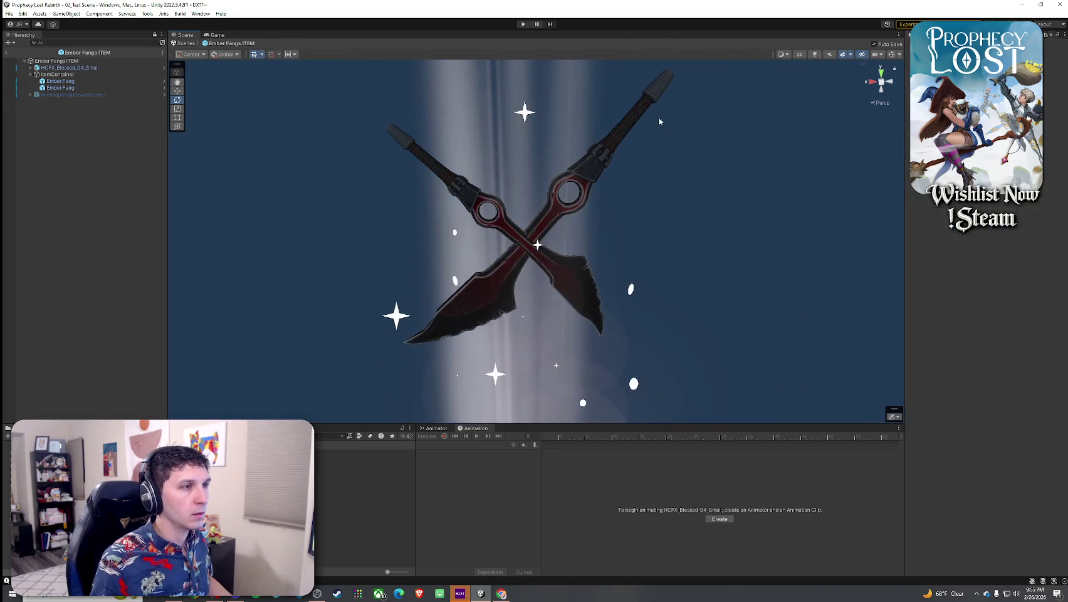
click(663, 124)
click(88, 88)
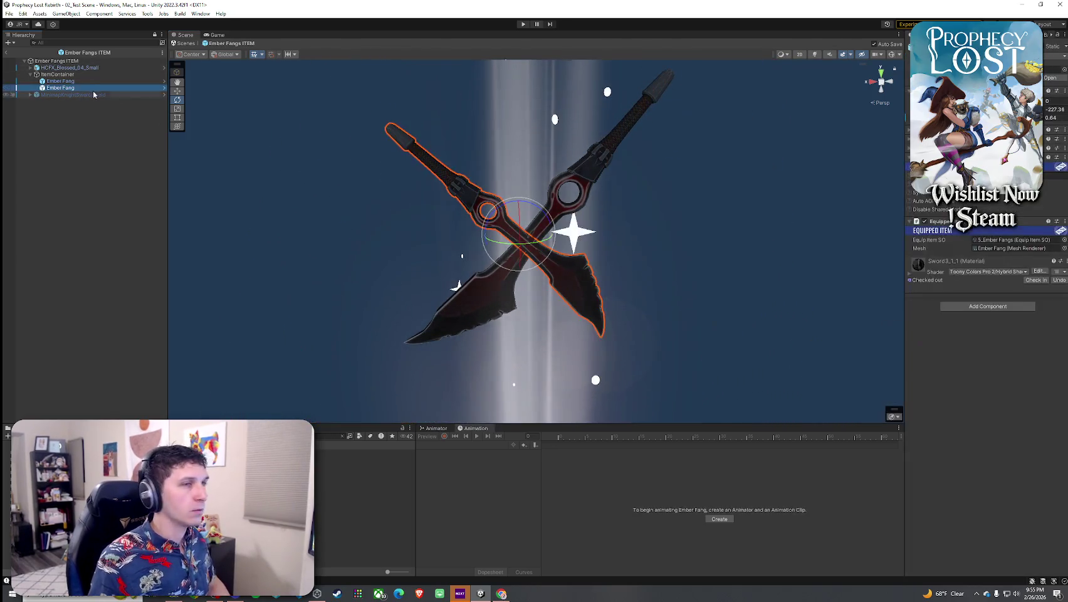
key(Up)
key(Down)
click(1055, 117)
text(0.8)
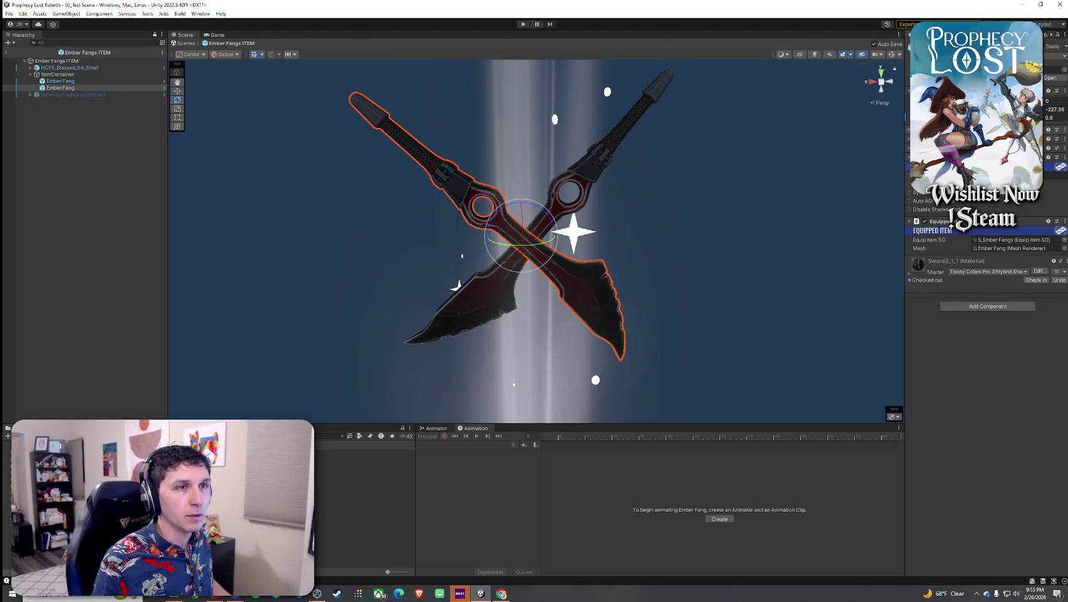
Swing the second Ember Fang near horizontal, setting its rotation to -120
drag(531, 253, 922, 245)
scroll(512, 253, up, 3)
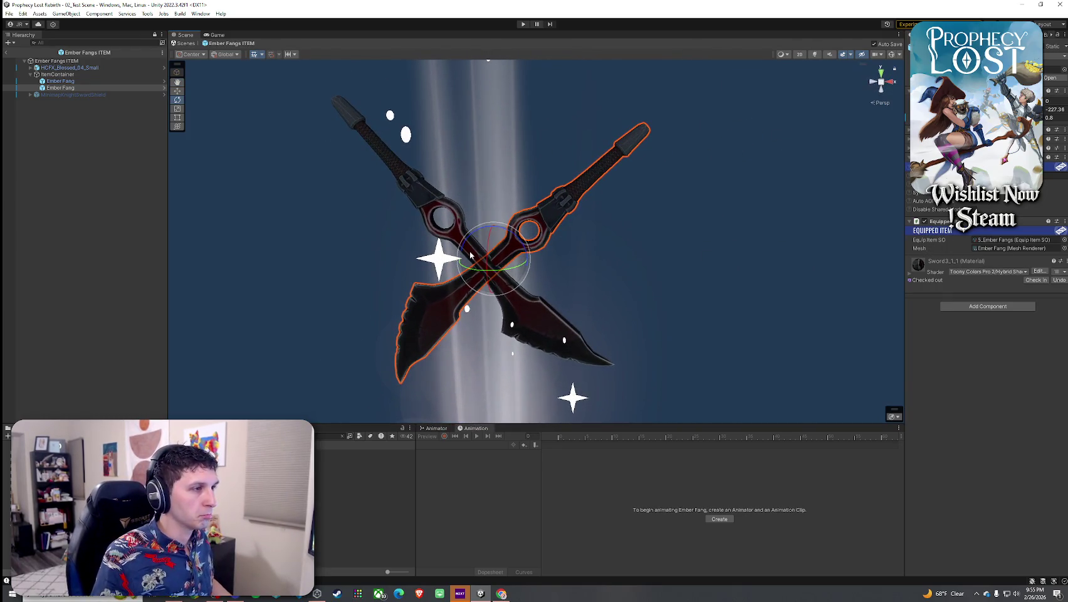
drag(527, 215, 509, 316)
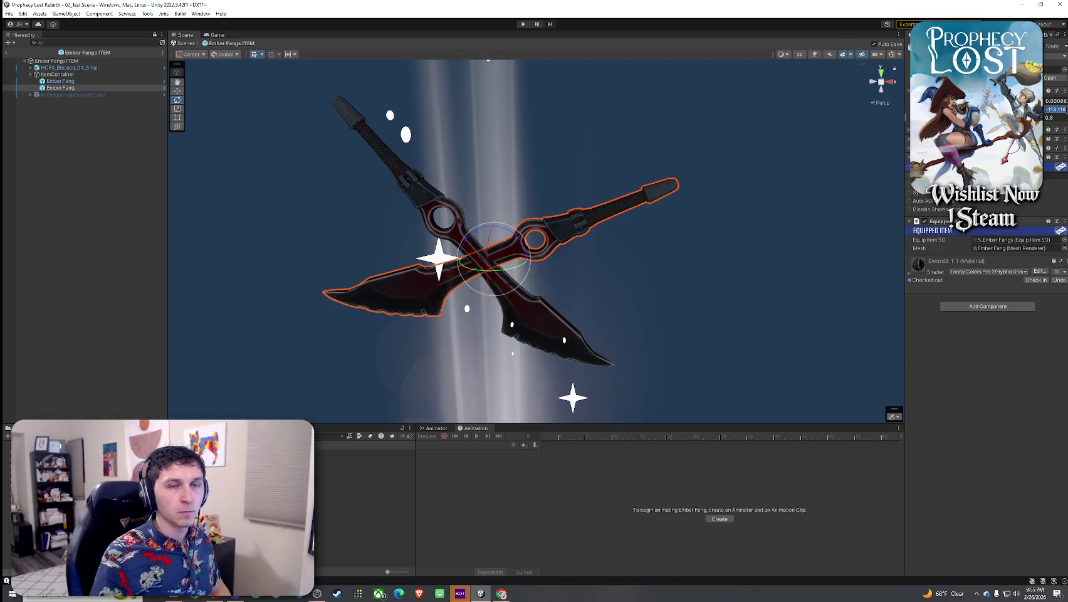
text(-130)
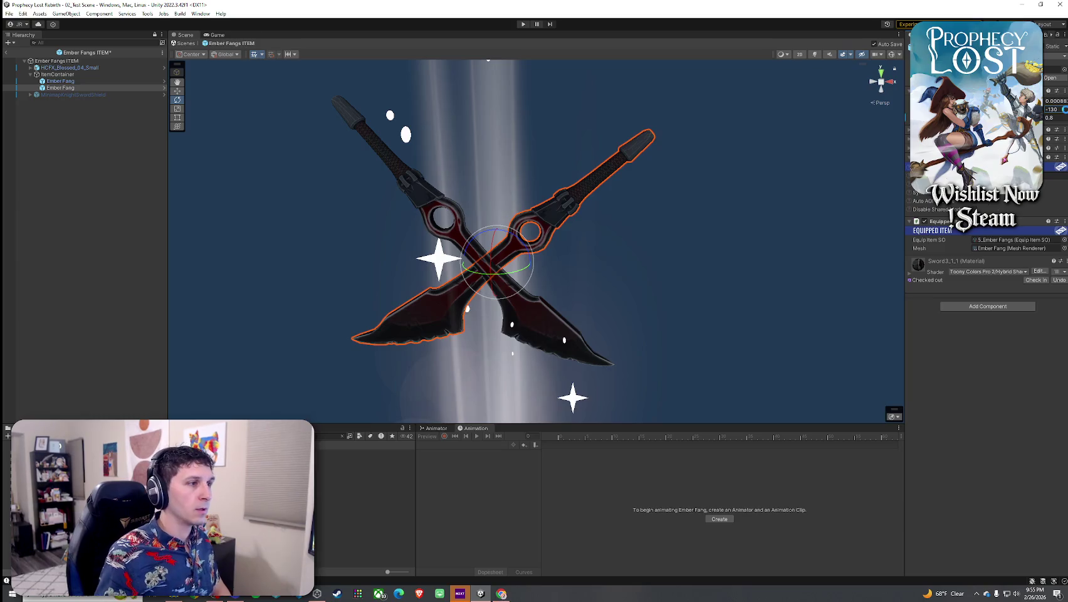
click(60, 81)
click(61, 87)
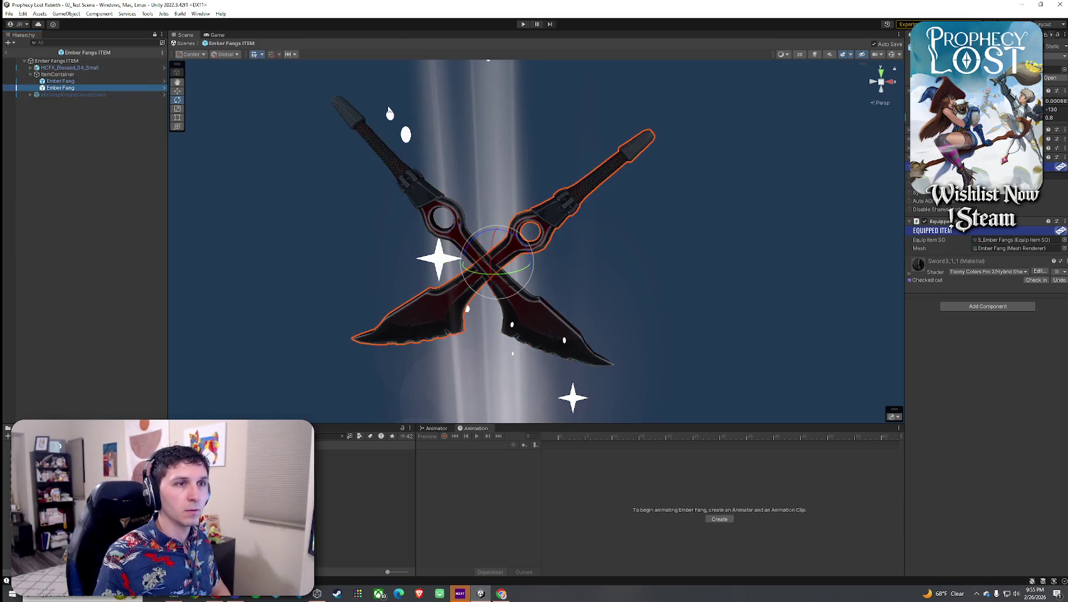
click(1055, 109)
text(-120)
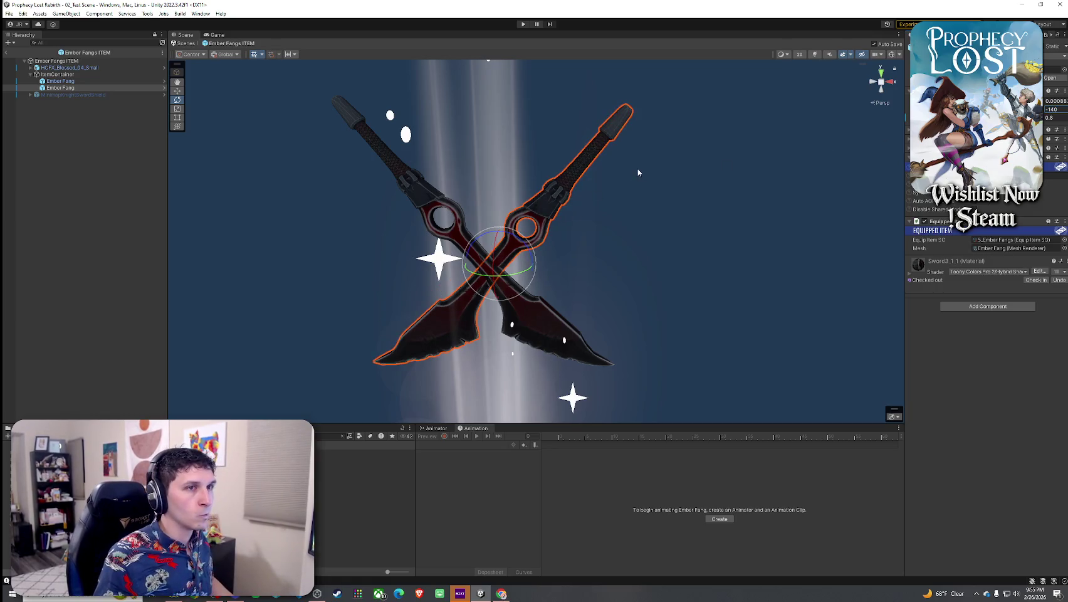
key(Return)
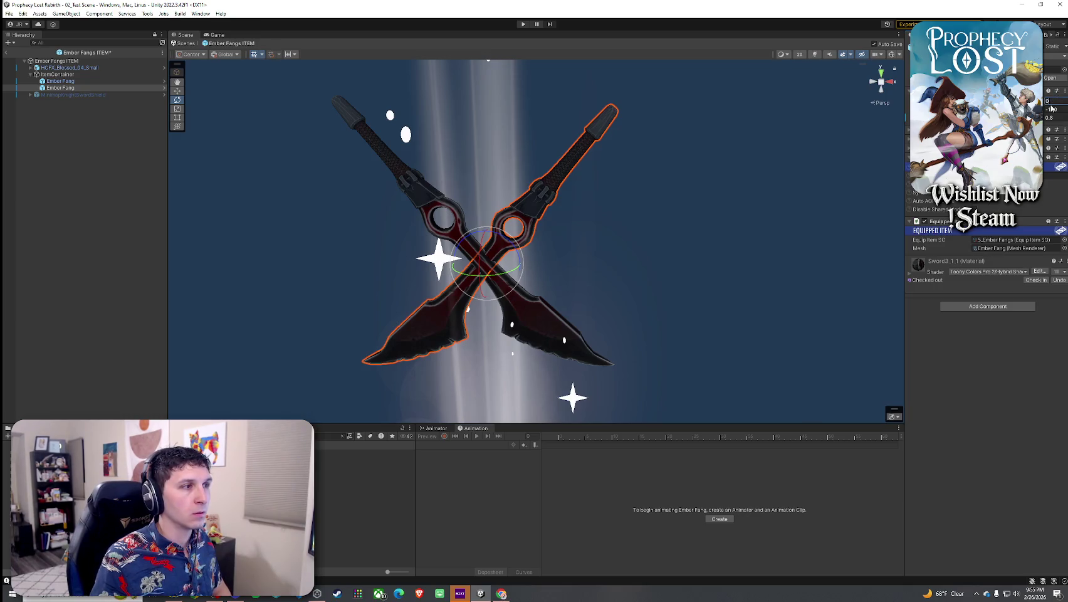
Set the first Ember Fang's rotation to 0 and shift both blades up slightly
click(79, 81)
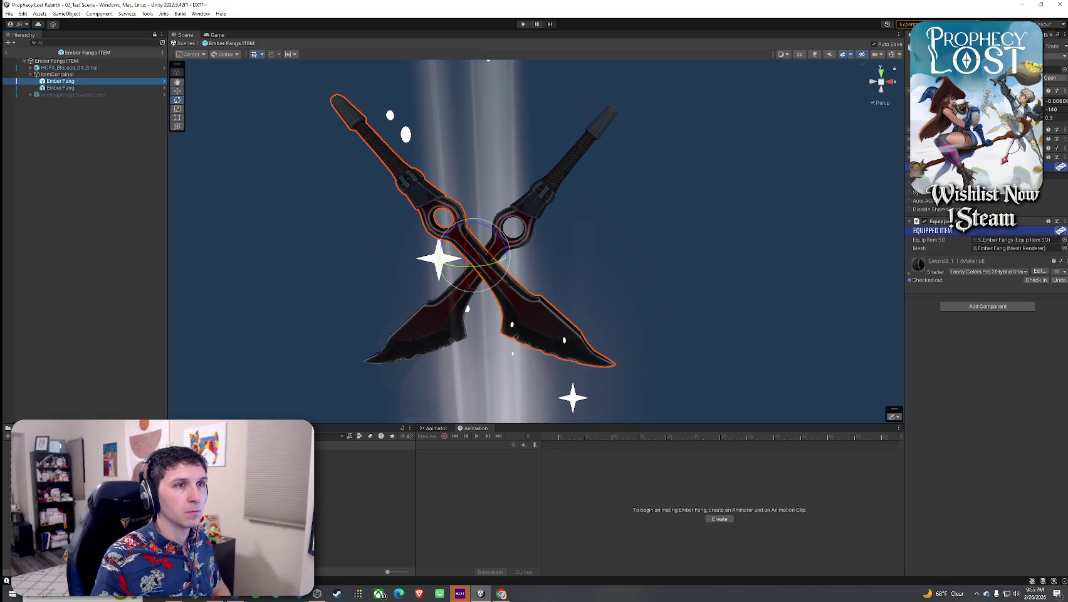
click(1051, 100)
text(0)
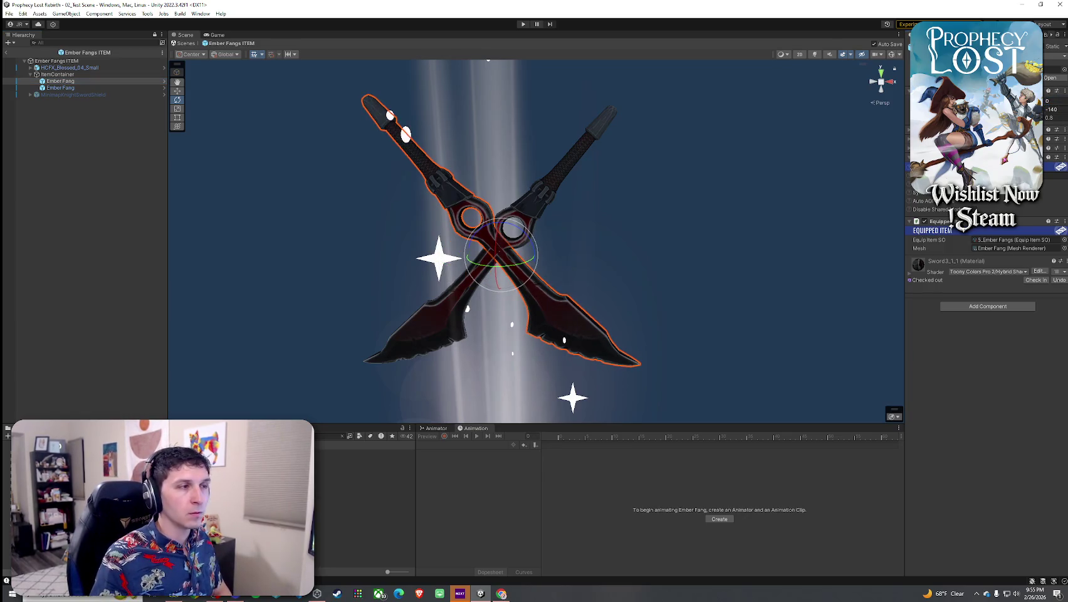
key(Return)
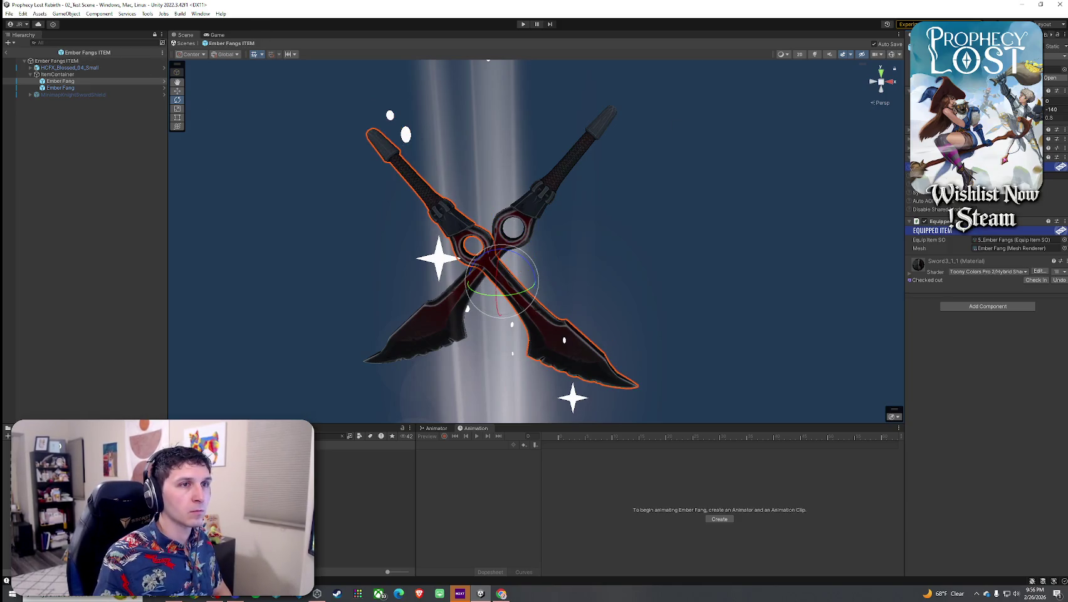
key(Return)
key(ctrl+z)
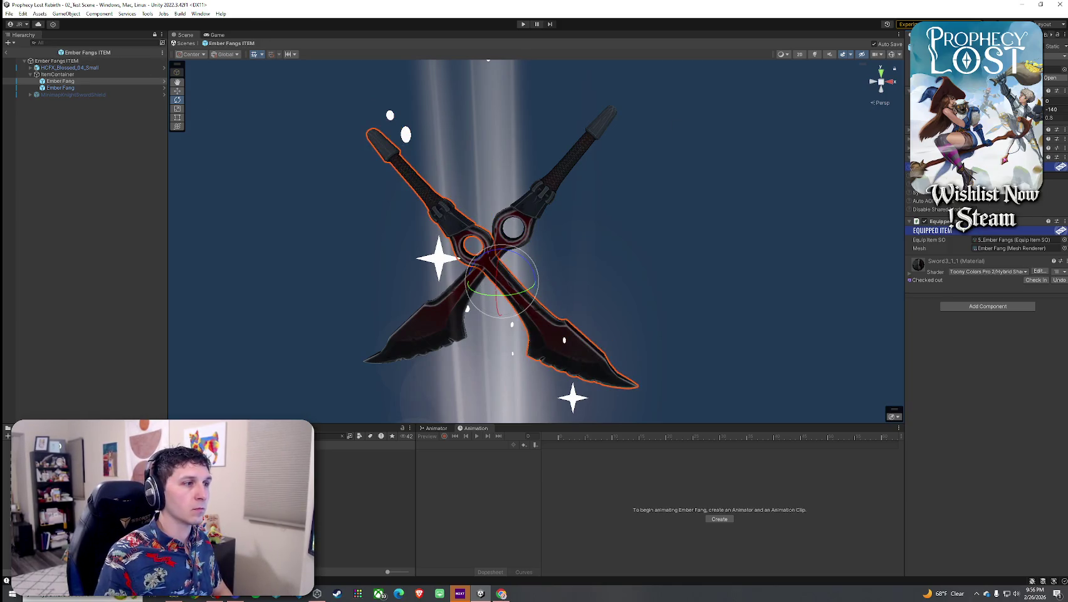
scroll(497, 139, down, 3)
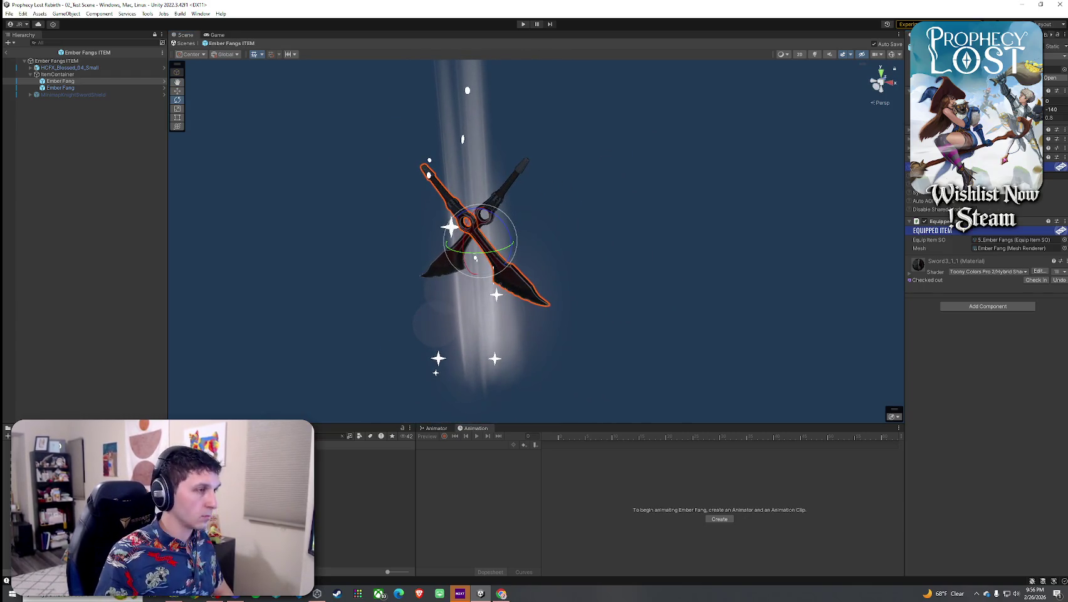
key(ctrl+z)
click(81, 87)
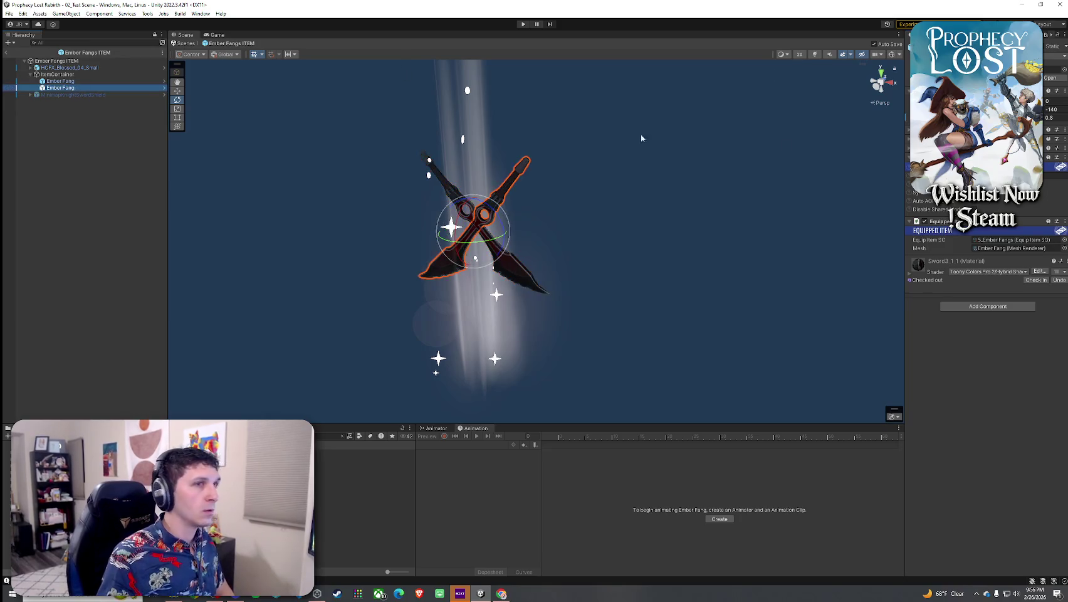
key(ctrl+z)
key(ctrl+z)
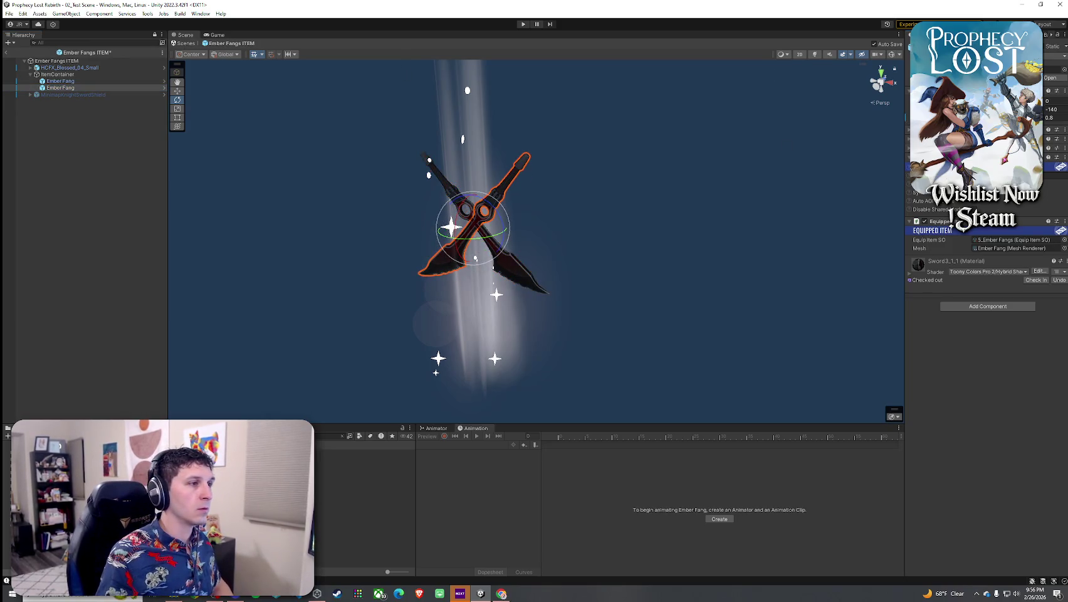
Use the Move tool to nudge the blades in depth and slide the second blade right
drag(458, 201, 477, 224)
scroll(476, 223, down, 3)
shift+click(506, 192)
key(w)
mouse_move(557, 207)
mouse_down()
mouse_move(572, 207)
mouse_move(482, 213)
mouse_move(639, 231)
mouse_move(724, 227)
mouse_move(713, 189)
mouse_move(735, 196)
mouse_up()
scroll(548, 197, up, 3)
click(478, 216)
scroll(735, 196, down, 3)
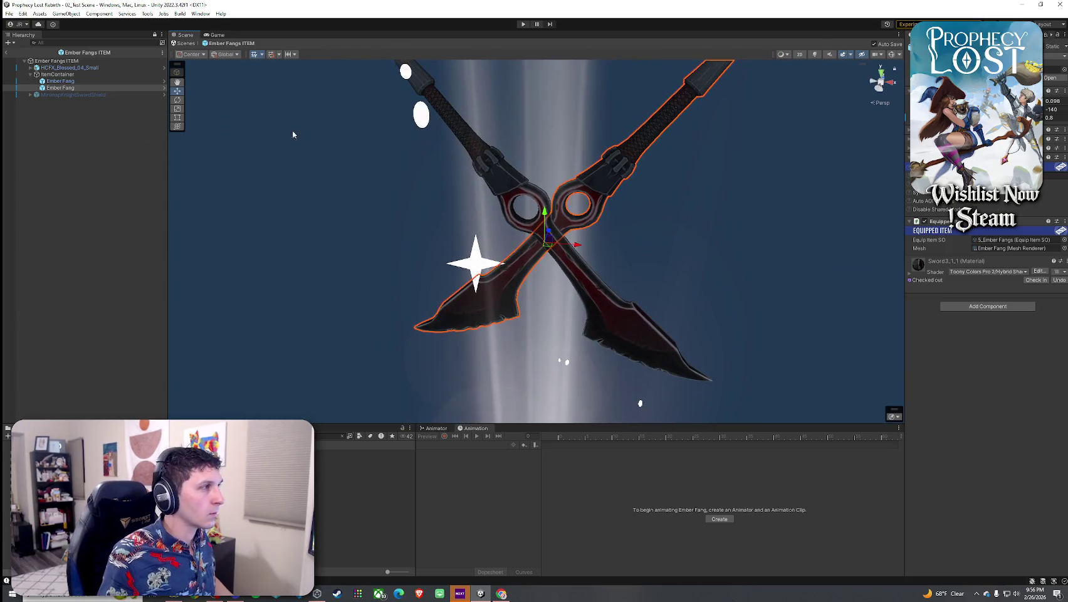
drag(586, 250, 598, 253)
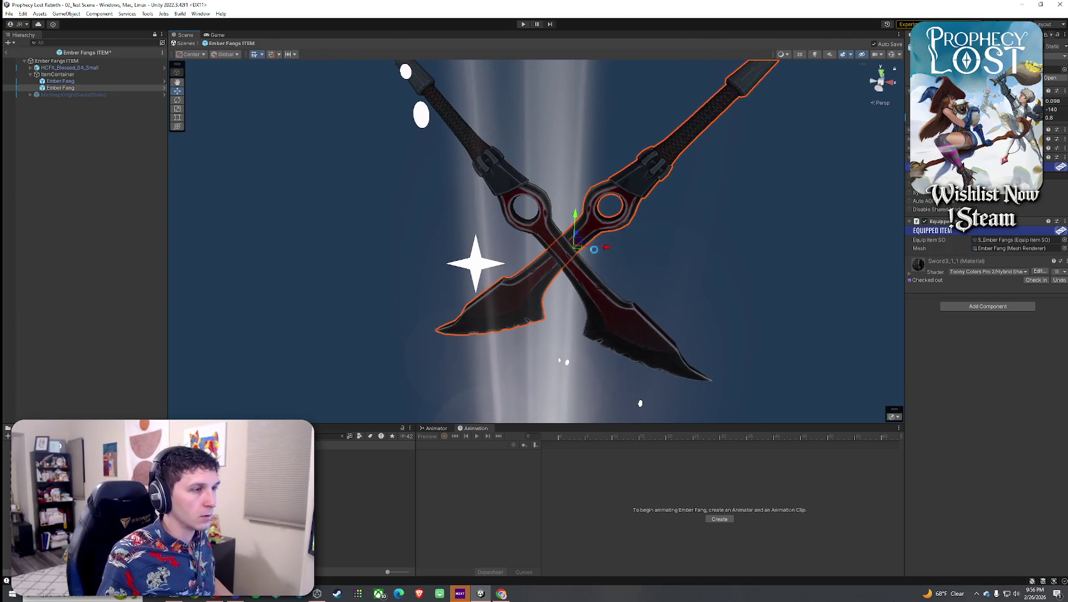
scroll(564, 194, down, 4)
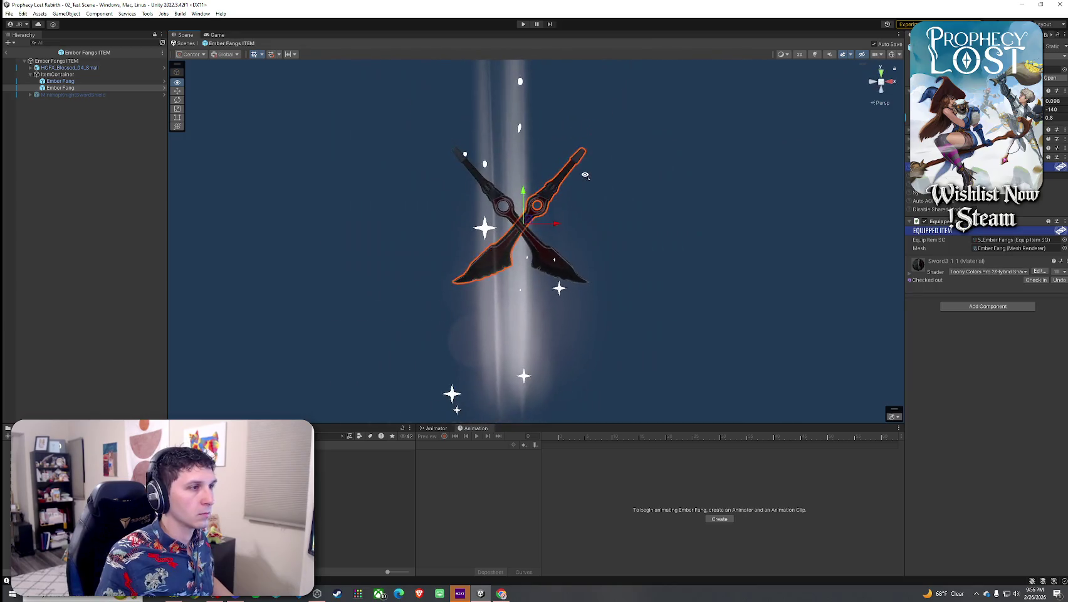
Undo and redo the last blade move, shift the second blade right, and save the prefab
drag(585, 175, 282, 156)
scroll(550, 233, down, 3)
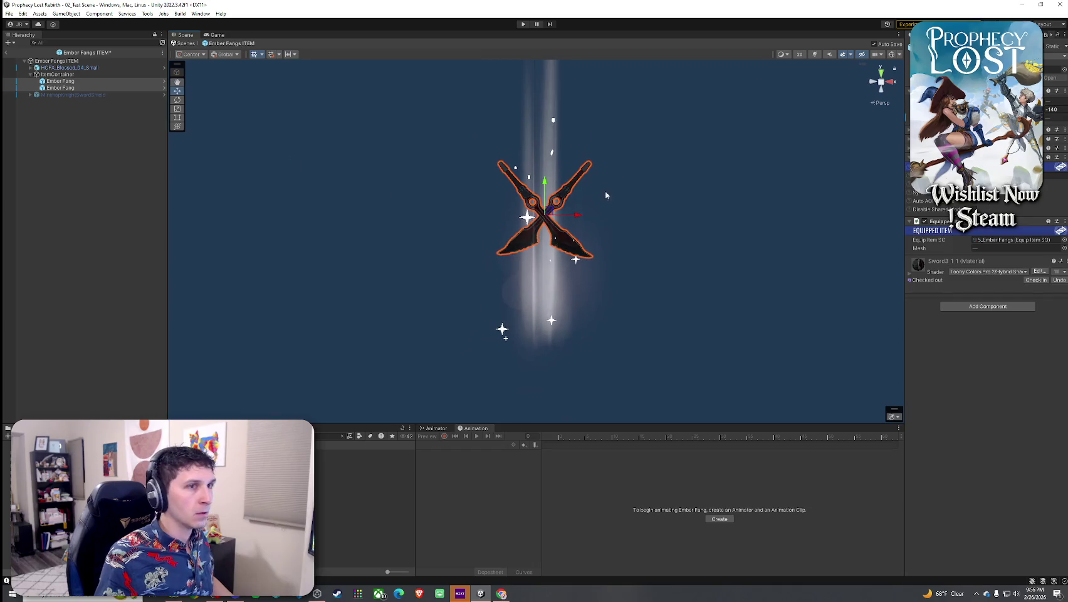
scroll(566, 193, down, 3)
click(71, 81)
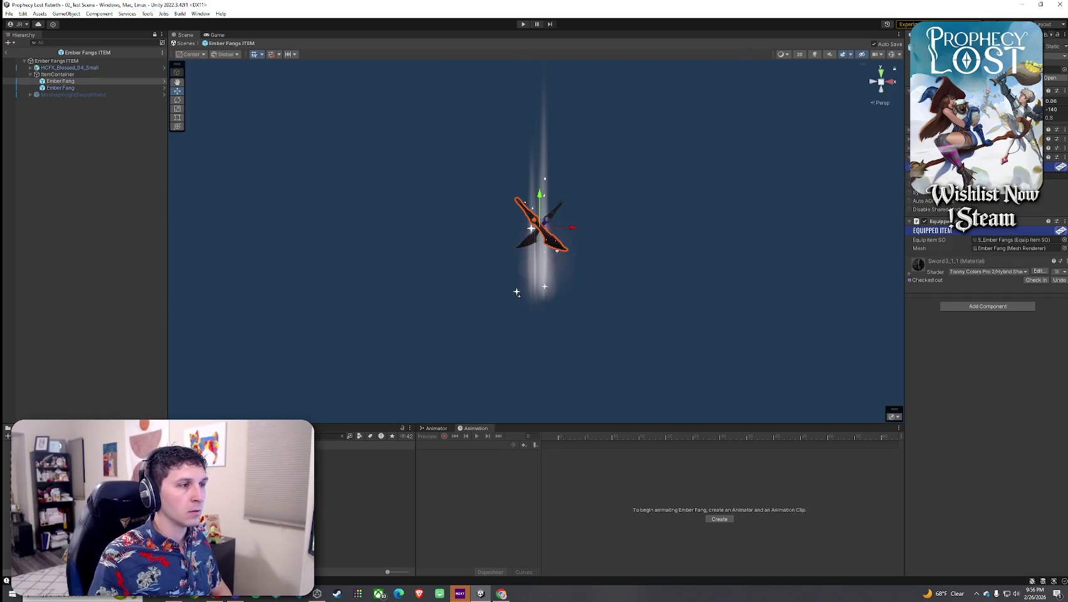
click(123, 87)
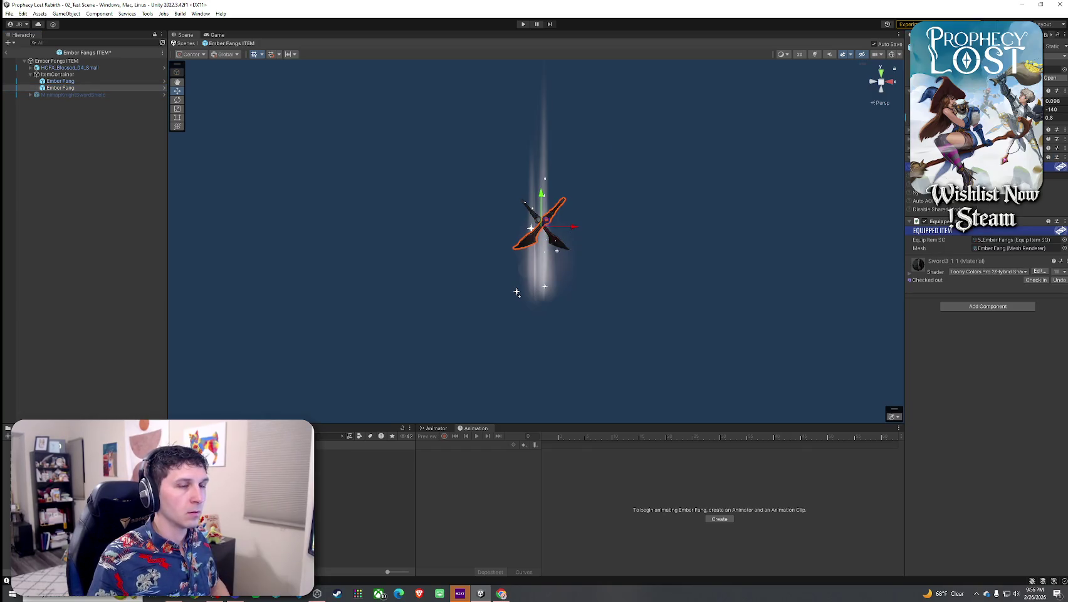
key(ctrl+z)
key(ctrl+z)
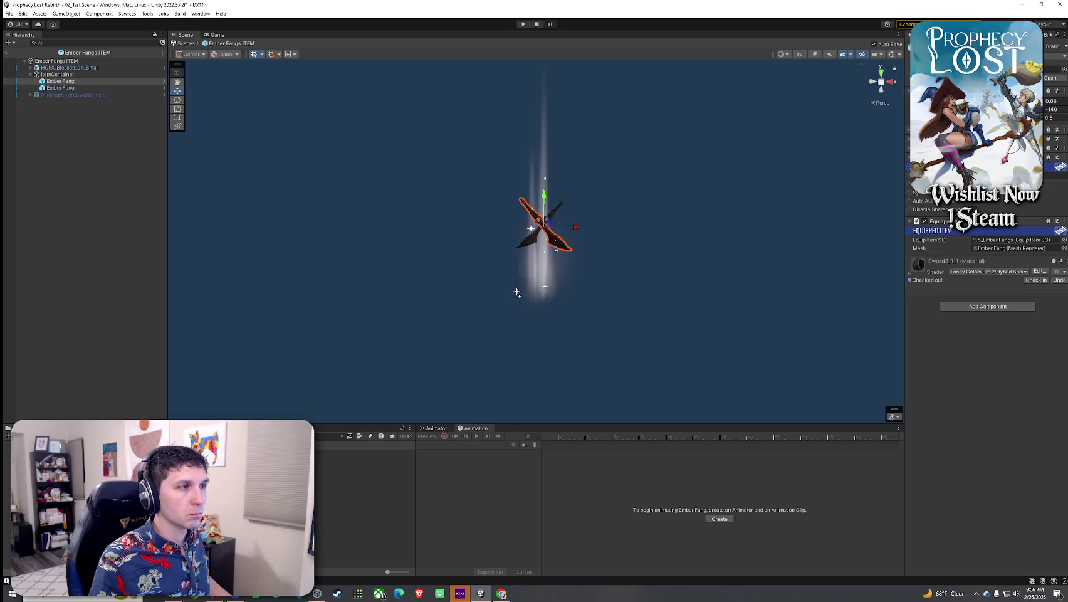
key(ctrl+y)
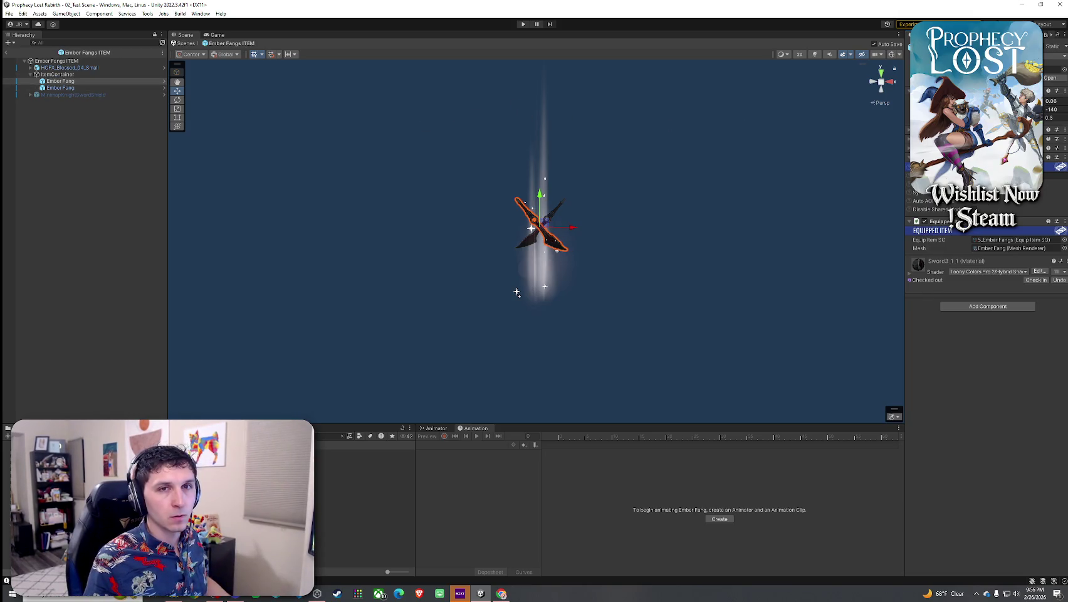
click(132, 87)
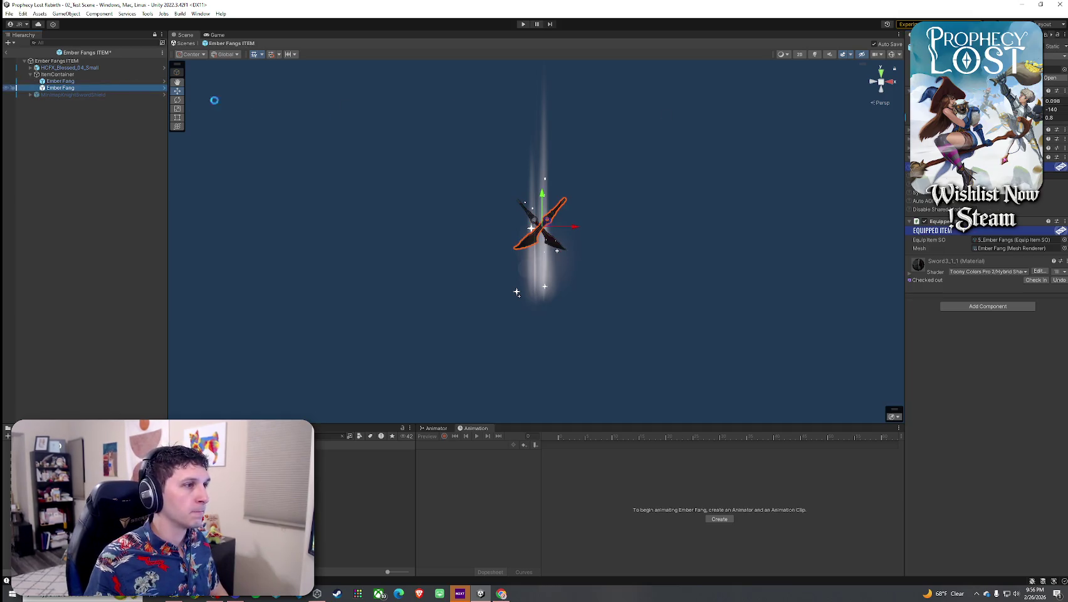
key(Return)
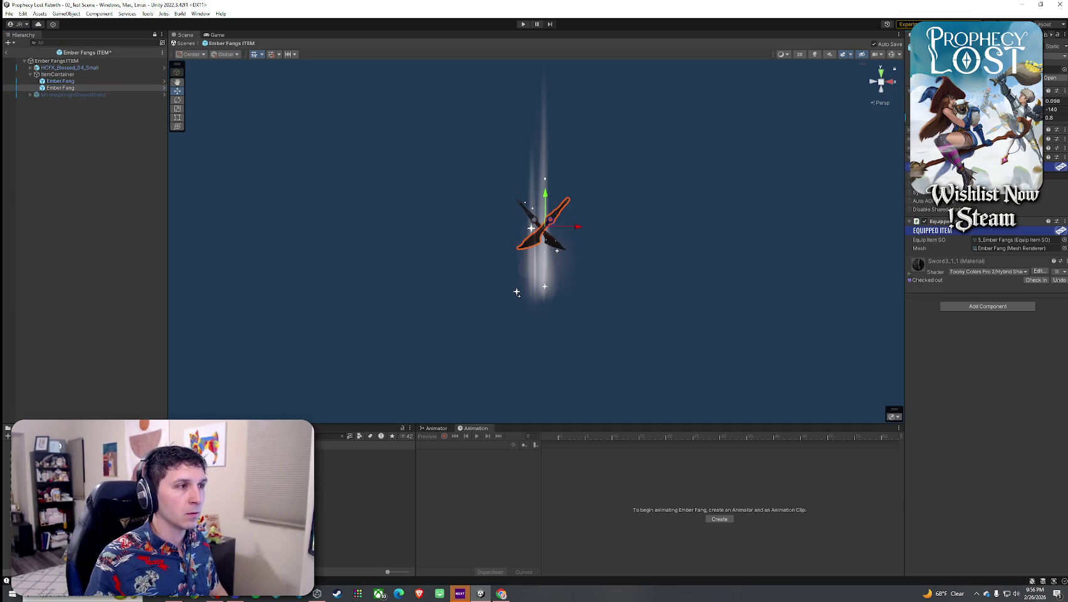
key(ctrl+s)
scroll(633, 219, up, 5)
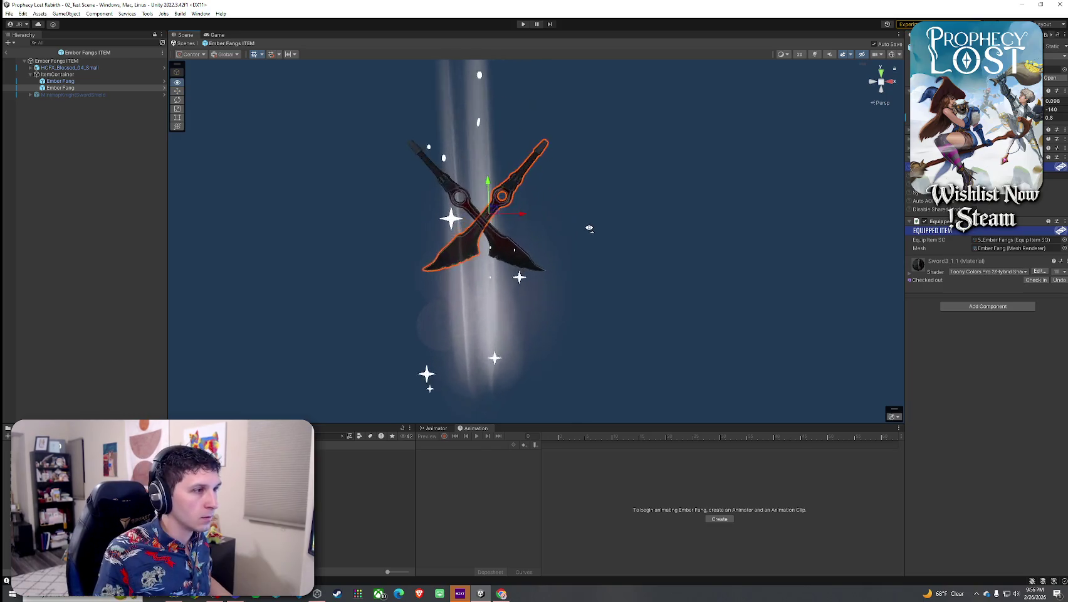
Turn the second Ember Fang blade to a steeper angle
click(577, 222)
mouse_move(584, 231)
mouse_down()
mouse_move(698, 215)
mouse_move(669, 217)
mouse_up()
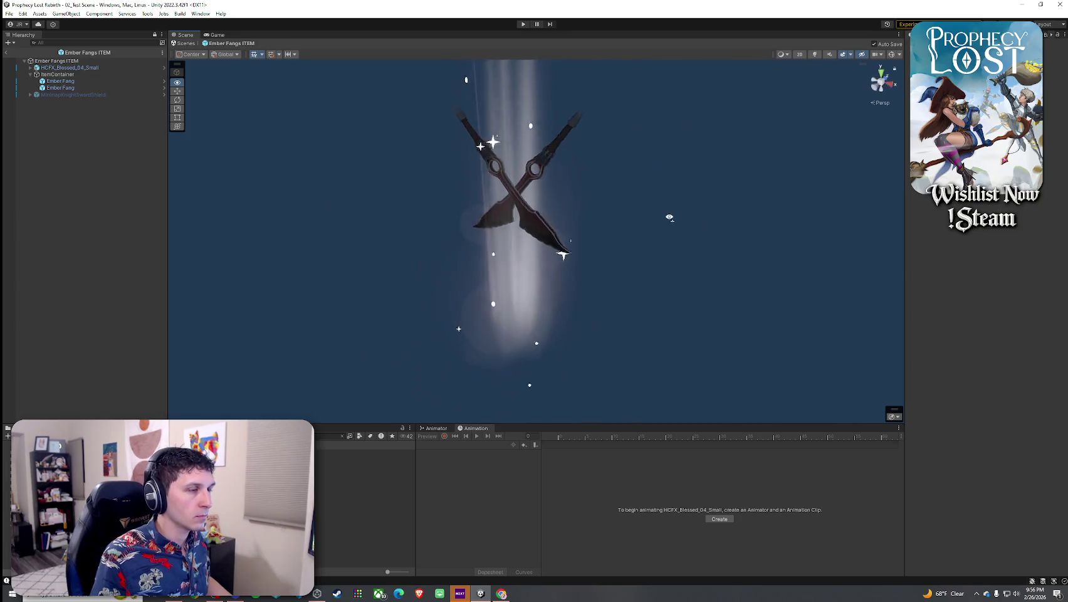
click(63, 88)
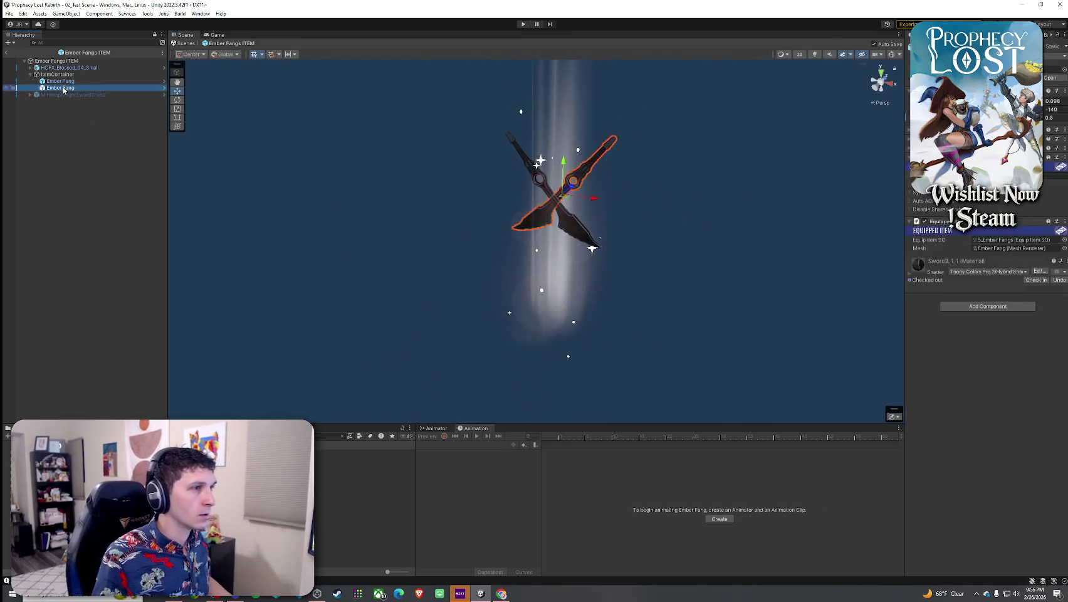
click(1056, 100)
text(0)
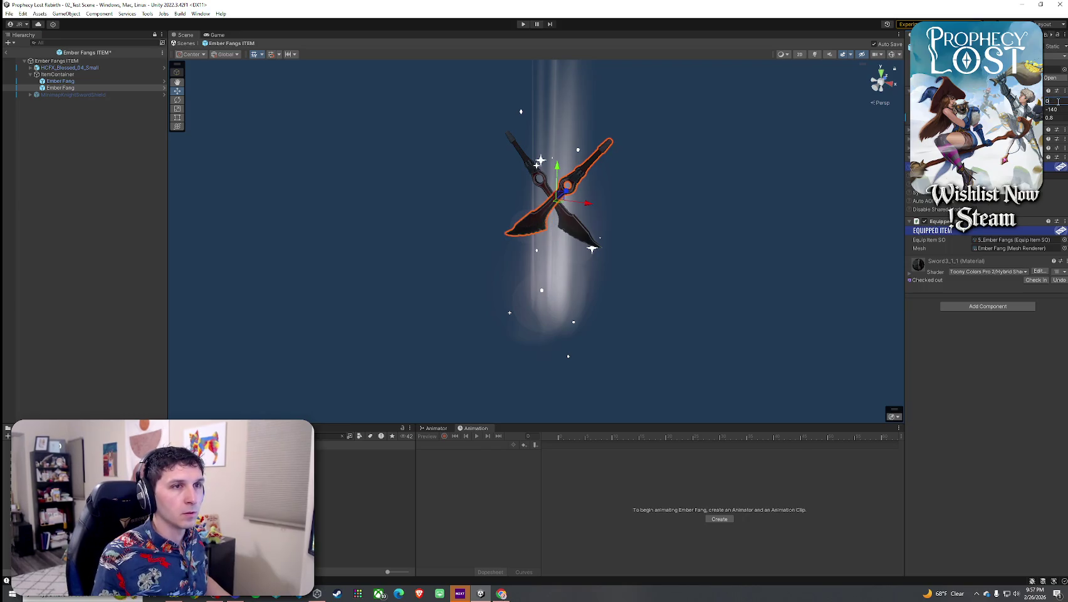
key(ctrl+z)
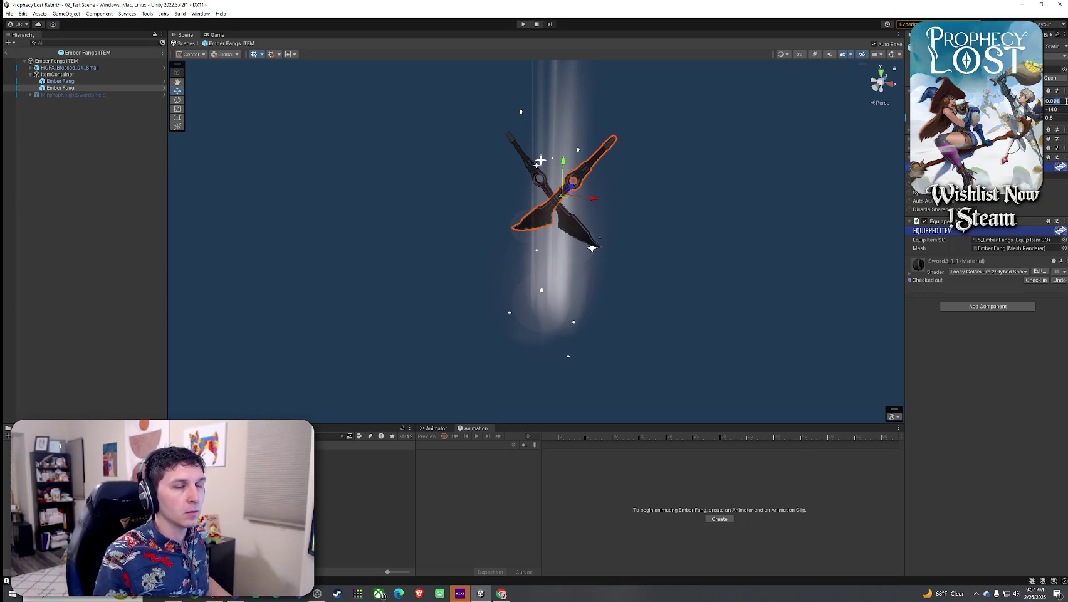
text(0.1)
mouse_move(744, 93)
mouse_down()
mouse_move(521, 95)
mouse_move(695, 99)
mouse_up()
scroll(694, 99, down, 3)
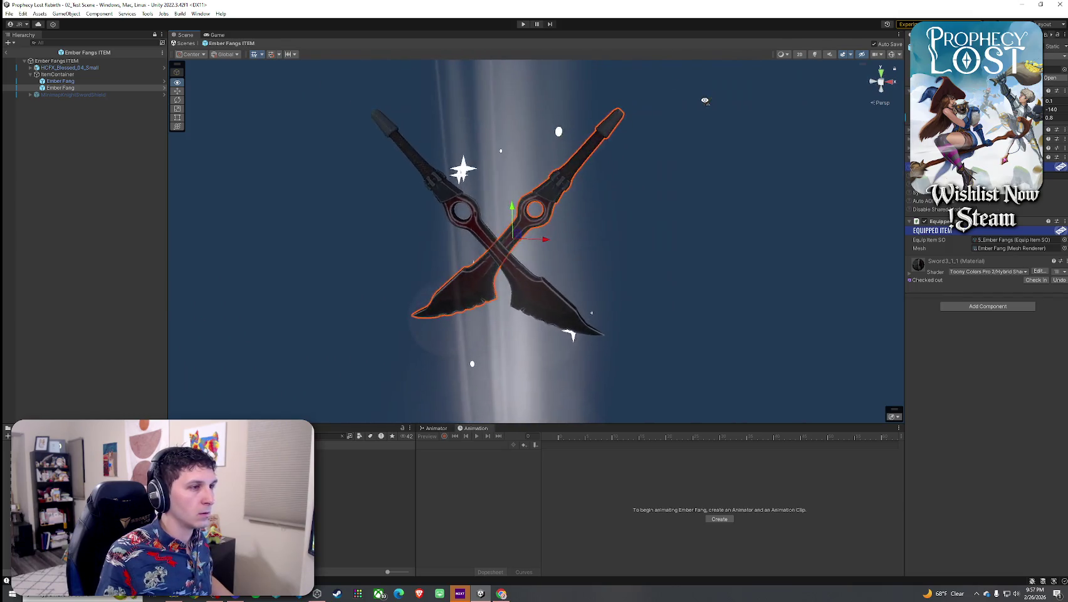
drag(1044, 111, 1003, 112)
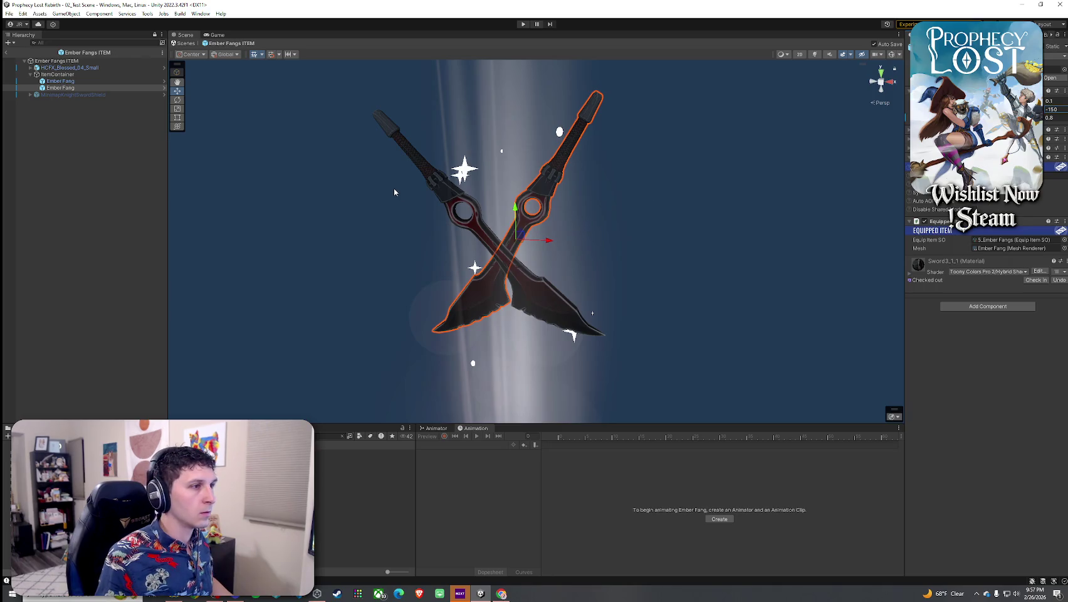
Set the first blade's rotation to -150 and the second's back to -140, nudging it left
key(Up)
click(1064, 110)
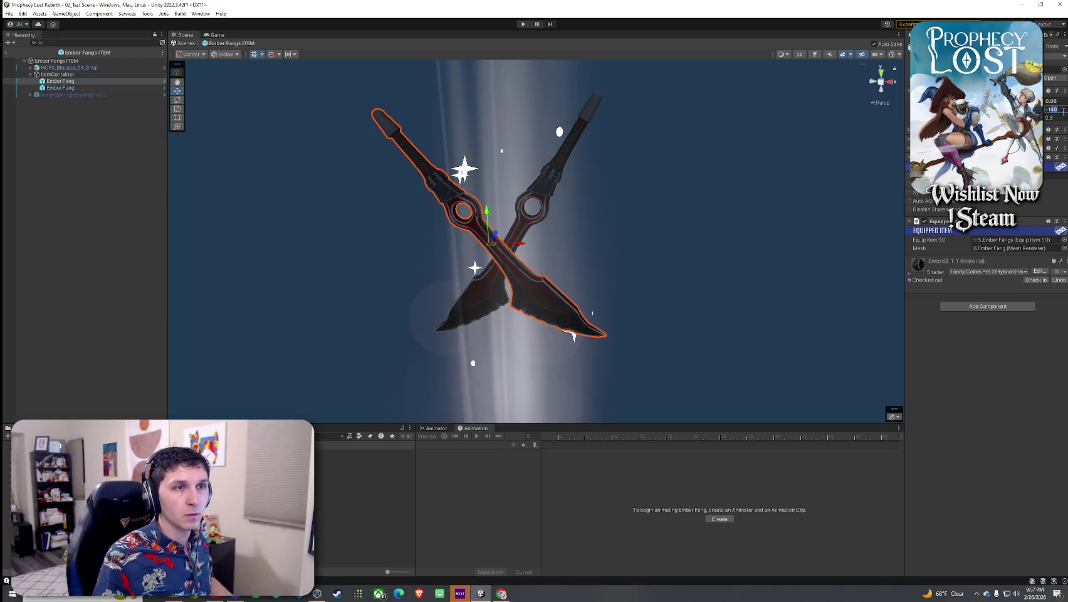
text(-150)
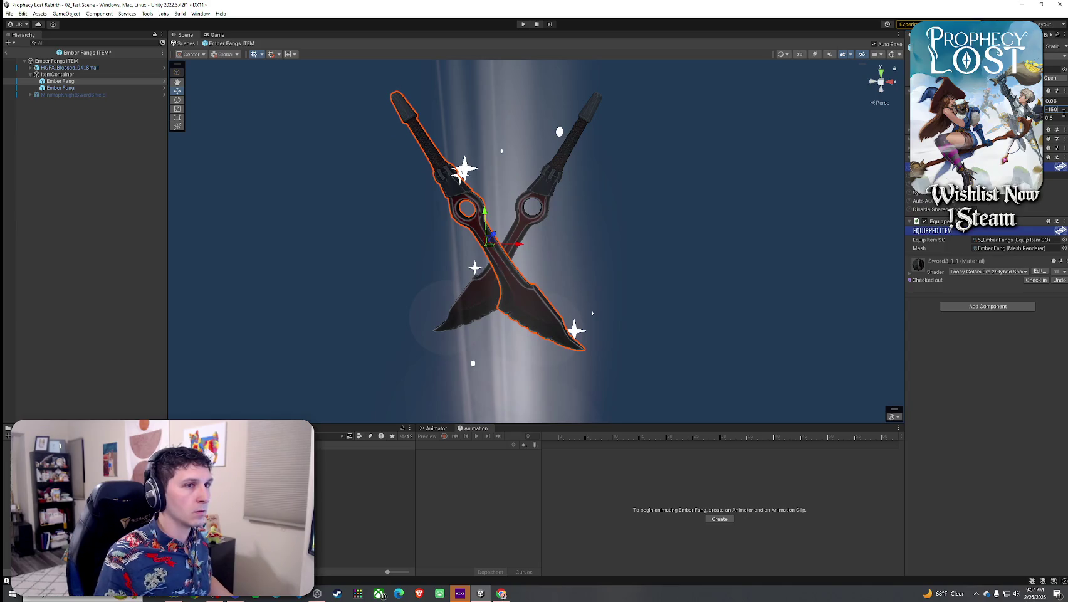
key(Down)
drag(1064, 111, 705, 229)
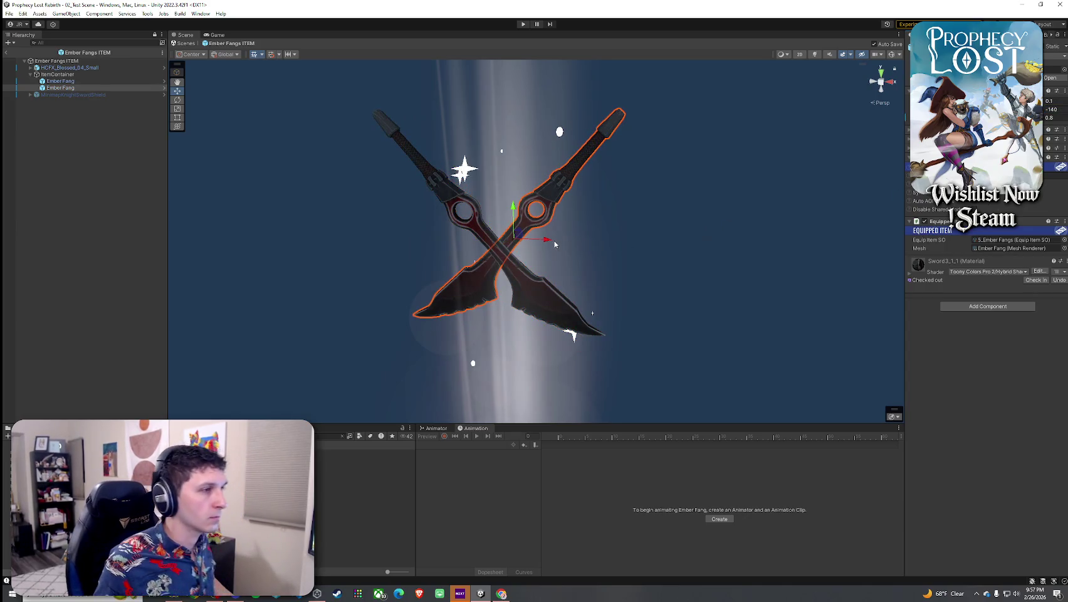
drag(555, 244, 546, 244)
Select the HCFX_Blessed_04_Small sparkle effect around the crossed blades
drag(518, 242, 533, 249)
scroll(540, 253, down, 3)
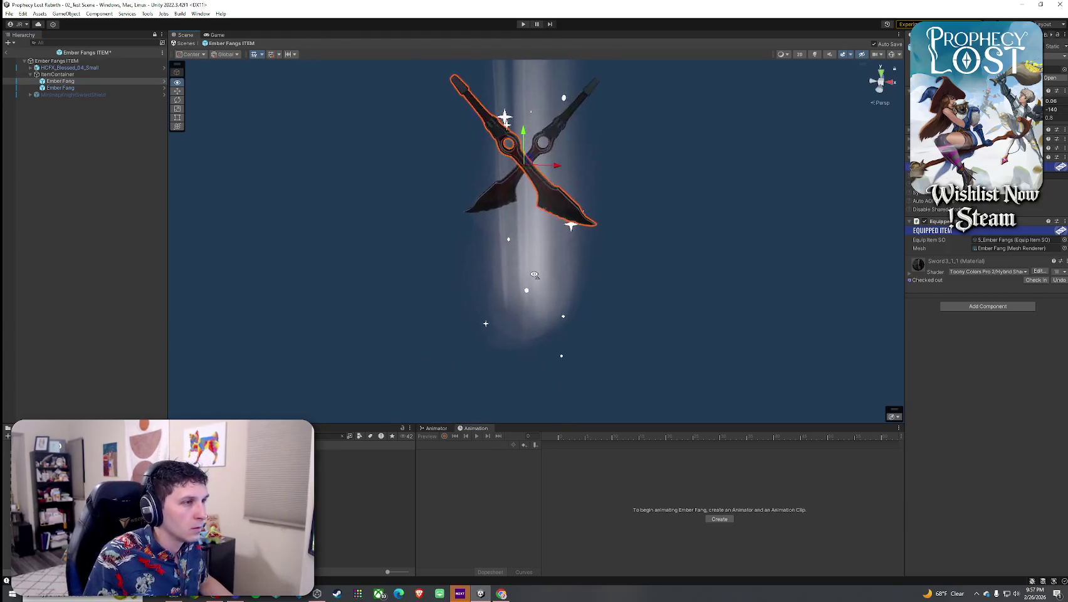
scroll(649, 204, up, 2)
click(621, 243)
mouse_move(615, 253)
mouse_down()
mouse_move(622, 167)
mouse_move(698, 191)
mouse_move(506, 215)
mouse_move(620, 245)
mouse_move(580, 245)
mouse_up()
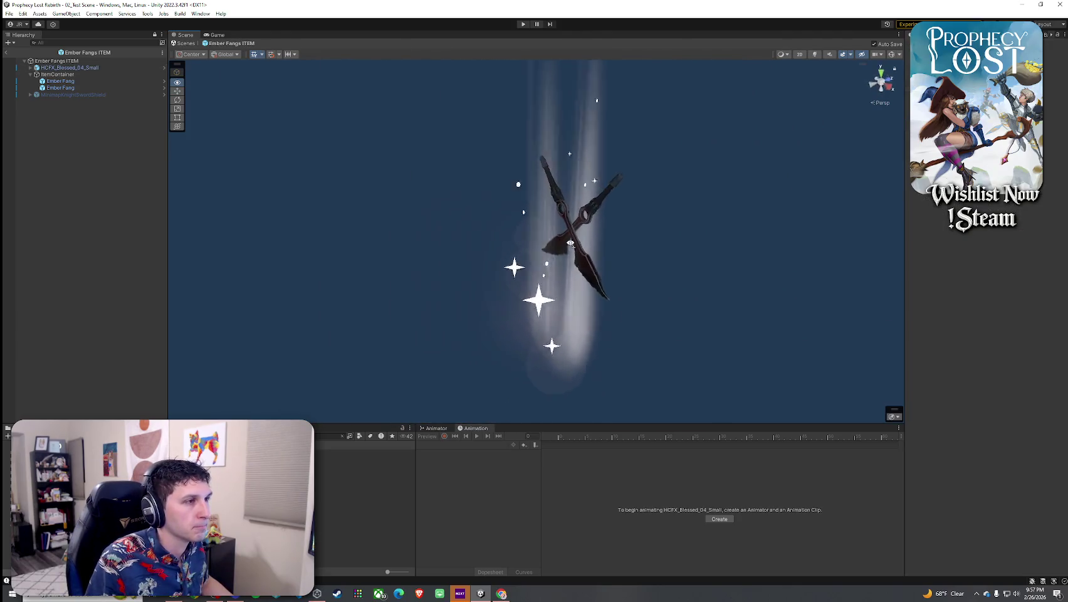
click(120, 67)
Save the project, then try HCFX_Blessed_01 to 04 Small effects on the prefab and undo them
click(9, 13)
click(25, 53)
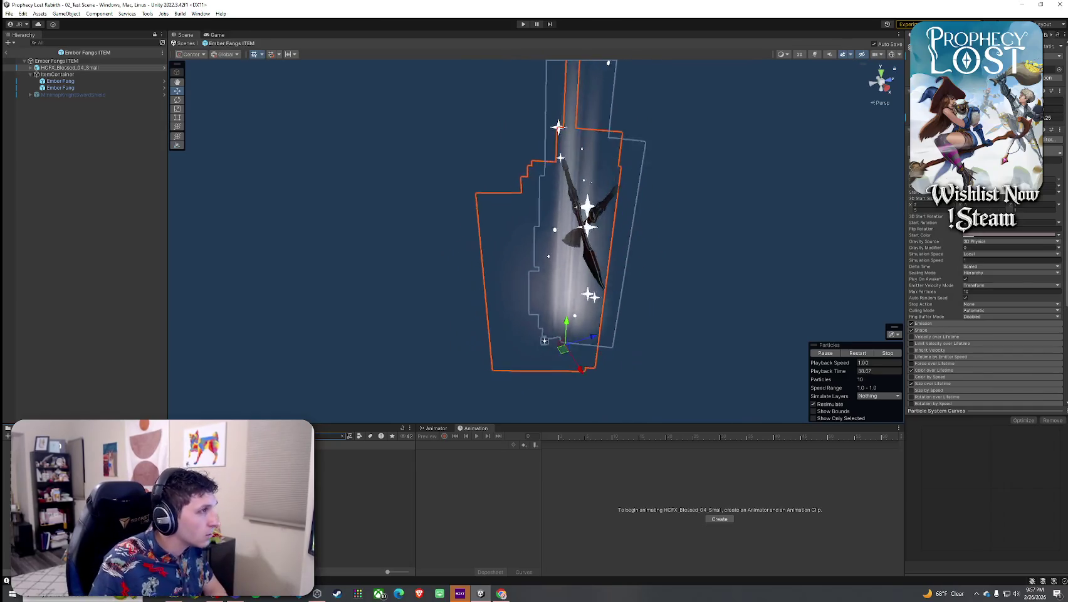
click(364, 459)
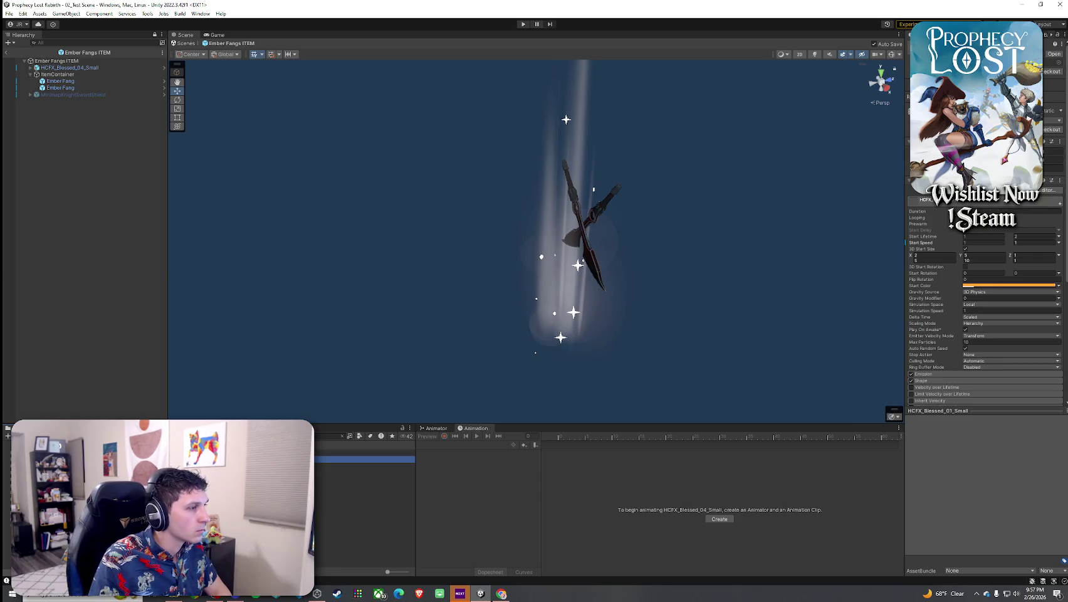
drag(329, 365, 459, 341)
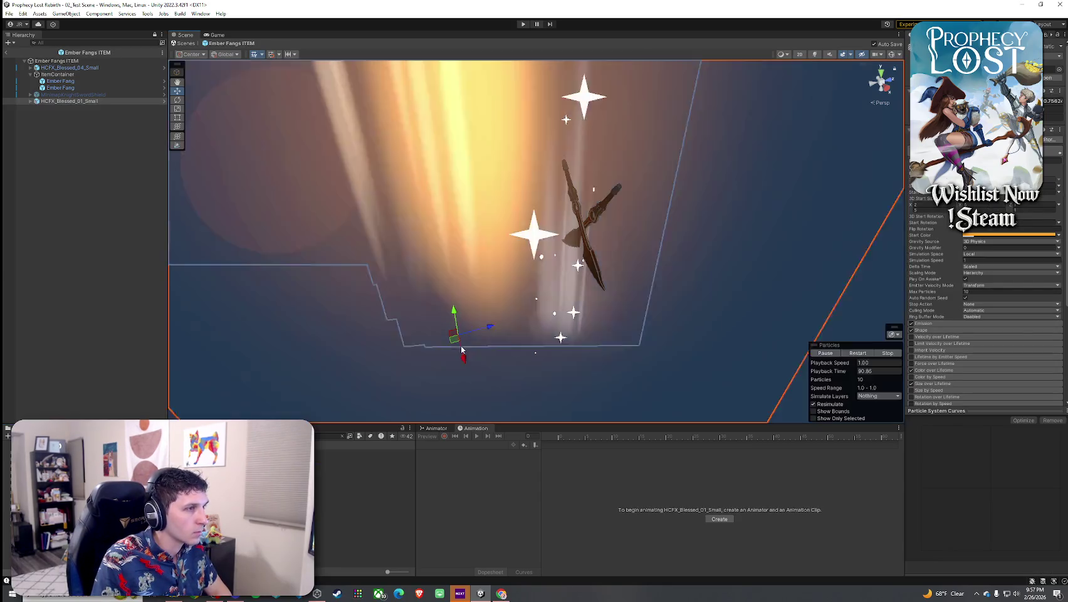
mouse_move(364, 465)
mouse_down()
mouse_move(476, 313)
mouse_move(659, 328)
mouse_up()
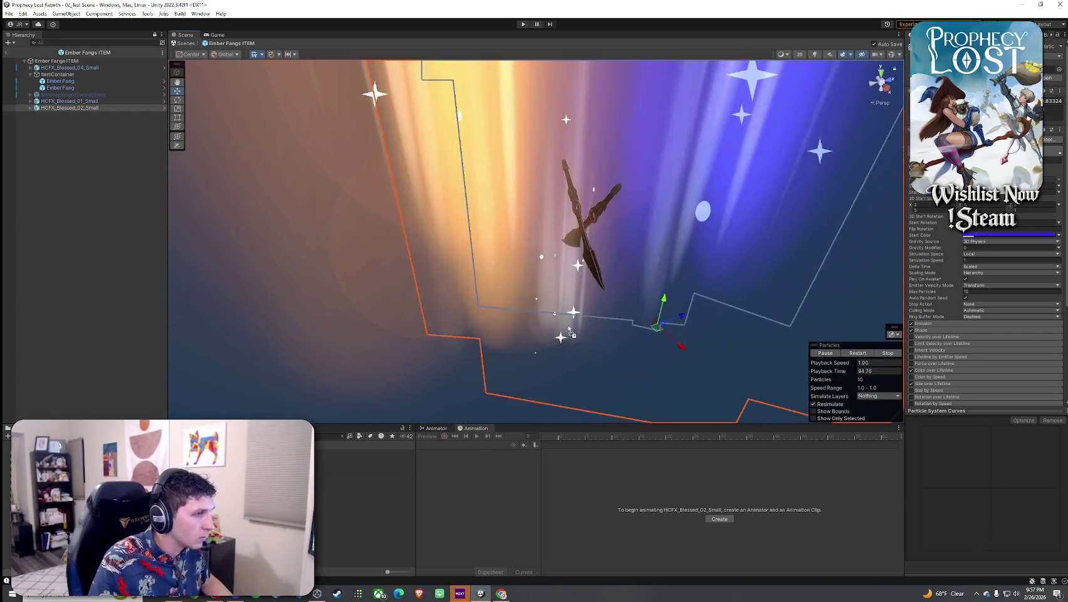
drag(364, 473, 567, 321)
drag(364, 480, 517, 336)
key(ctrl+z)
key(ctrl+z)
key(ctrl+z)
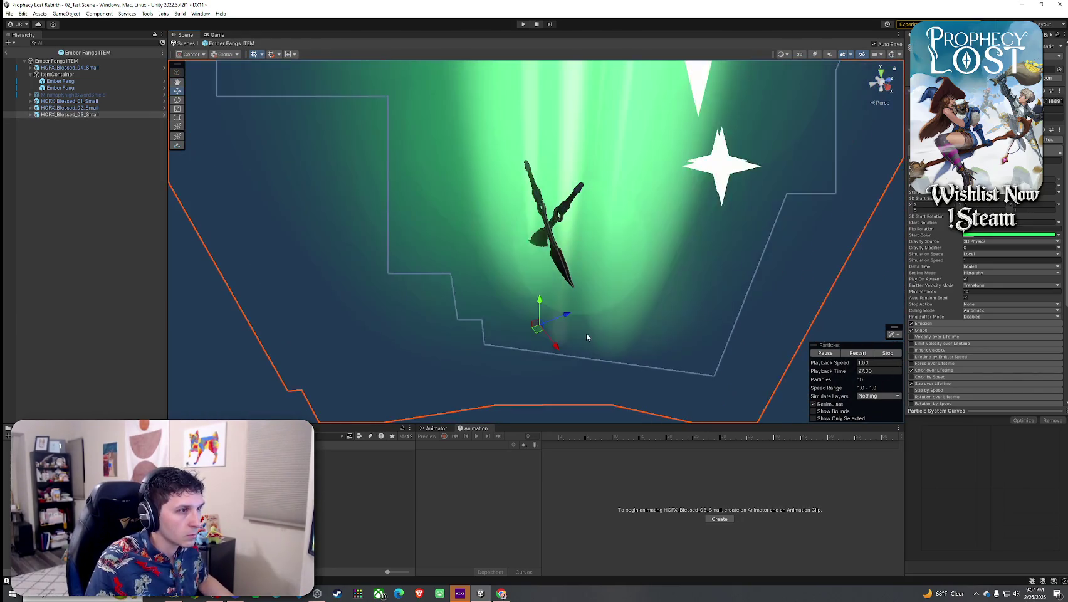
key(ctrl+z)
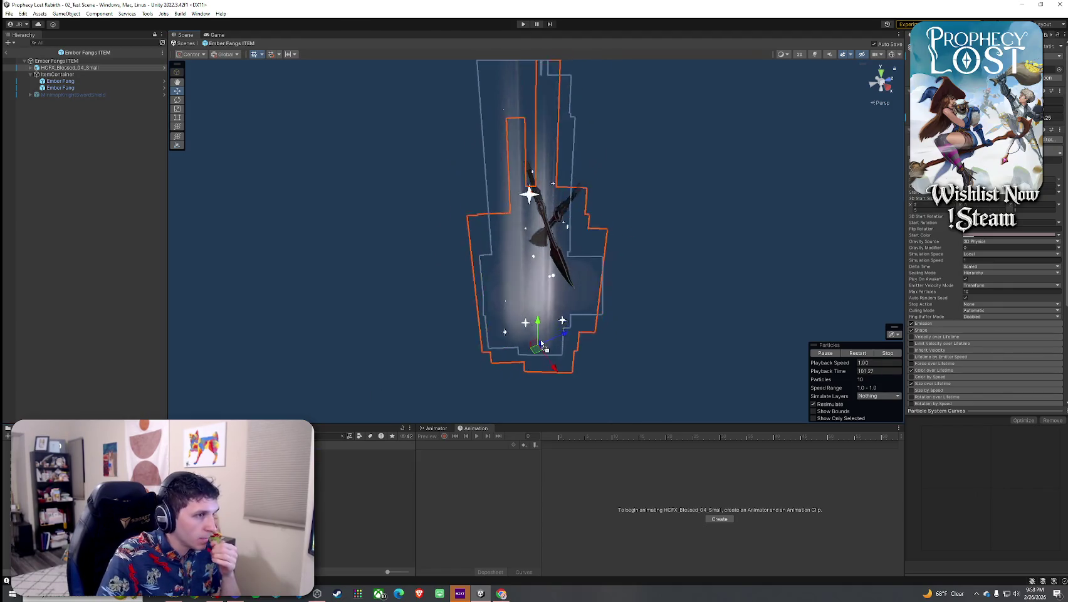
Add HCFX_Blessed_01_Small to the prefab, move it to the top, and compare it with 04
drag(157, 502, 567, 333)
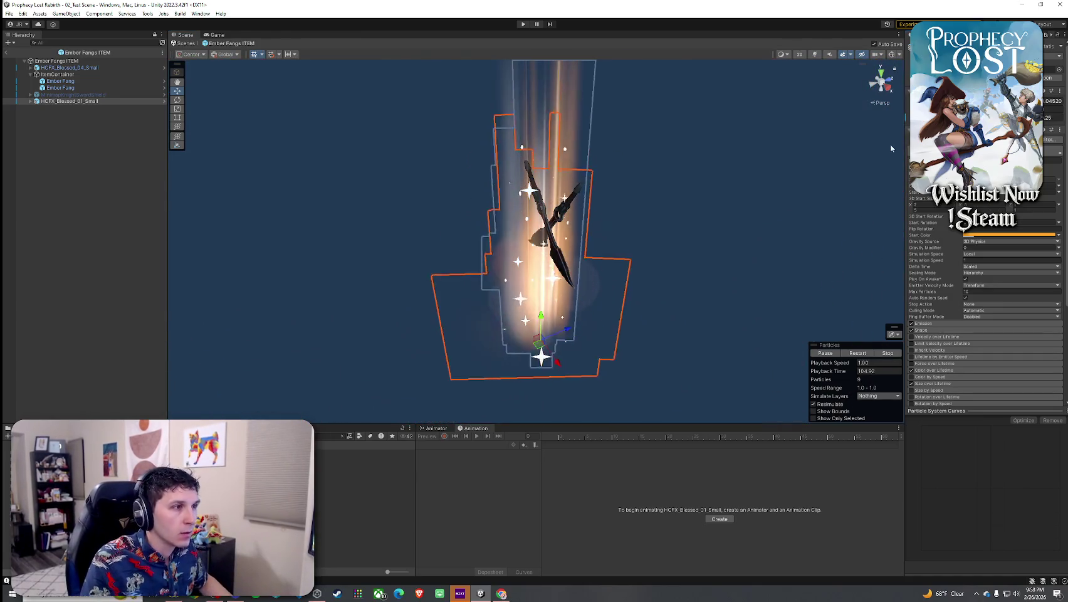
drag(69, 101, 66, 65)
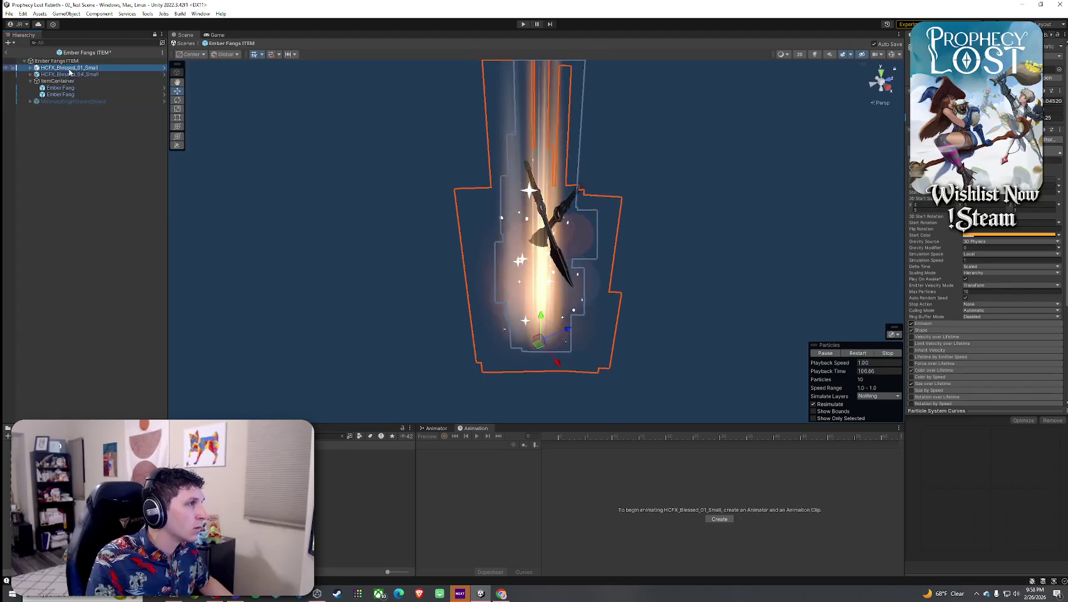
click(54, 75)
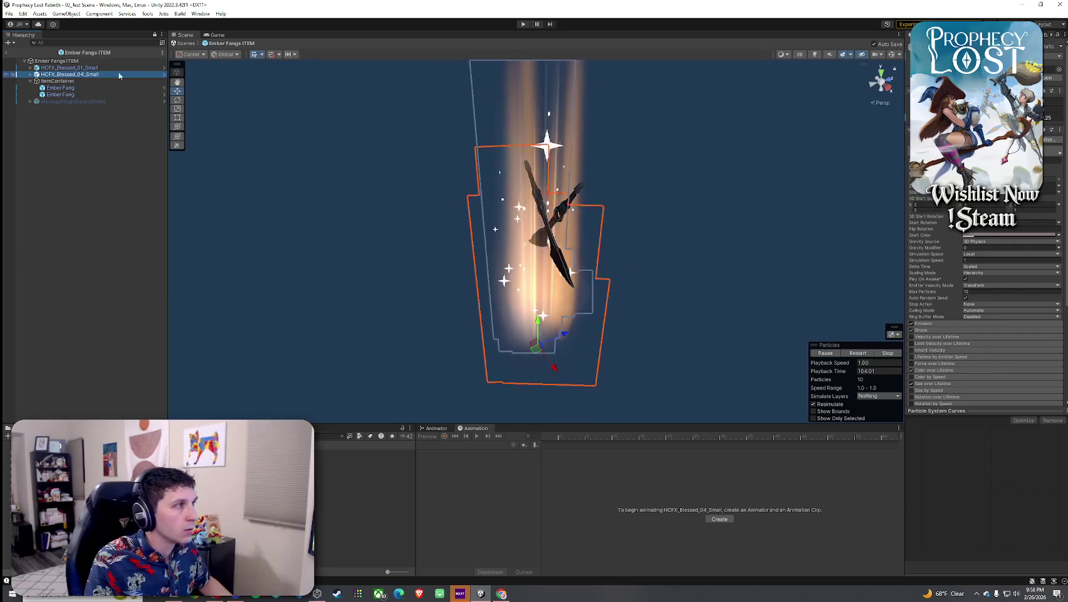
click(74, 68)
click(77, 74)
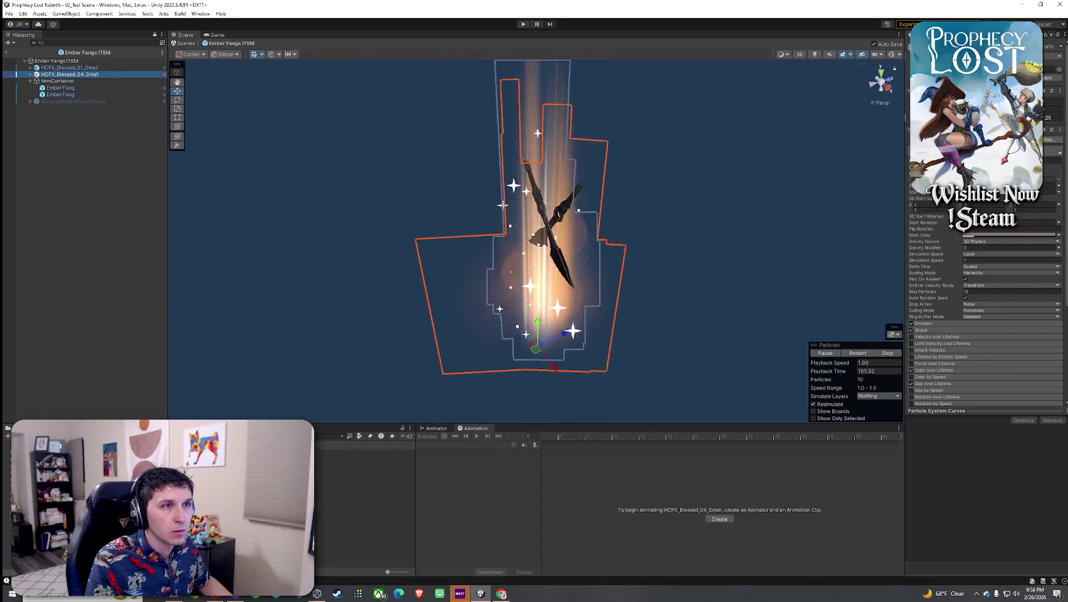
click(75, 68)
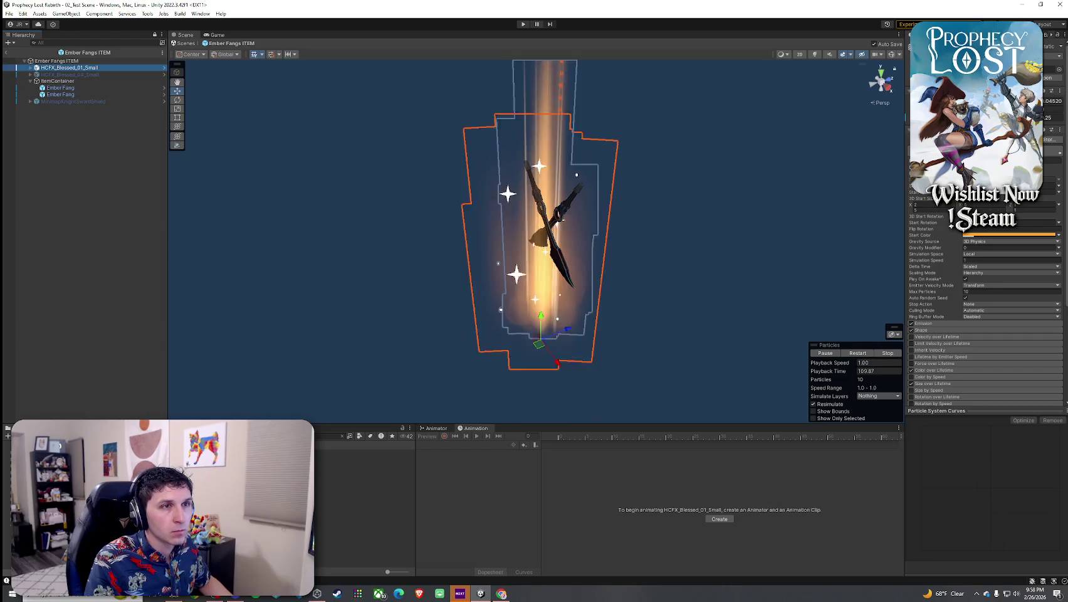
Edit a particle setting of HCFX_Blessed_01_Small and save the prefab
click(1057, 117)
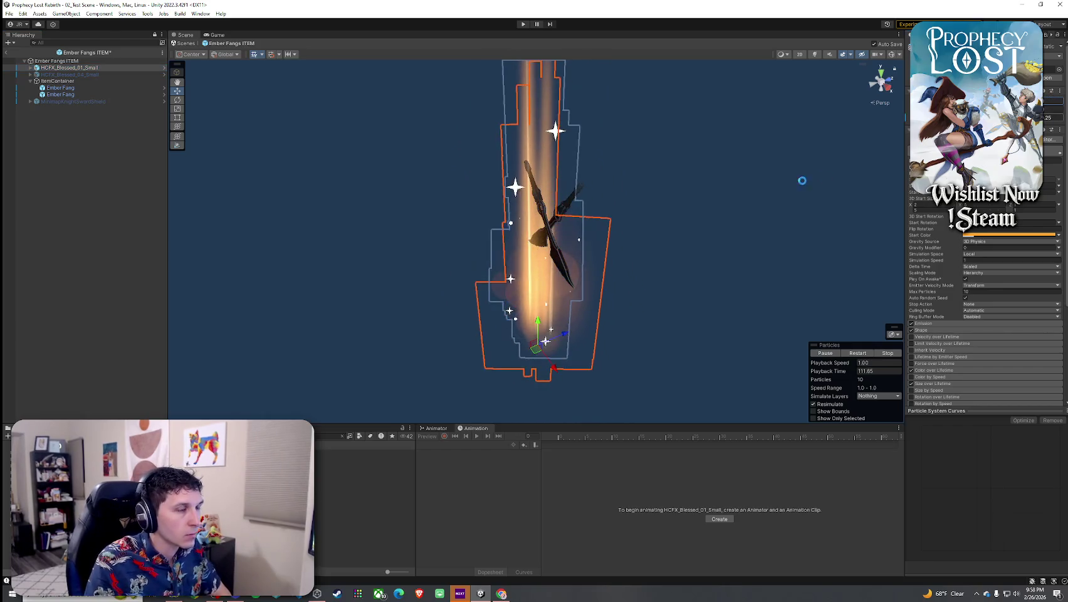
click(802, 181)
mouse_move(802, 180)
mouse_down()
mouse_move(526, 194)
mouse_move(522, 204)
mouse_up()
click(9, 13)
Save the prefab and check ItemContainer's Highlight Effect and Net Obj references
click(22, 54)
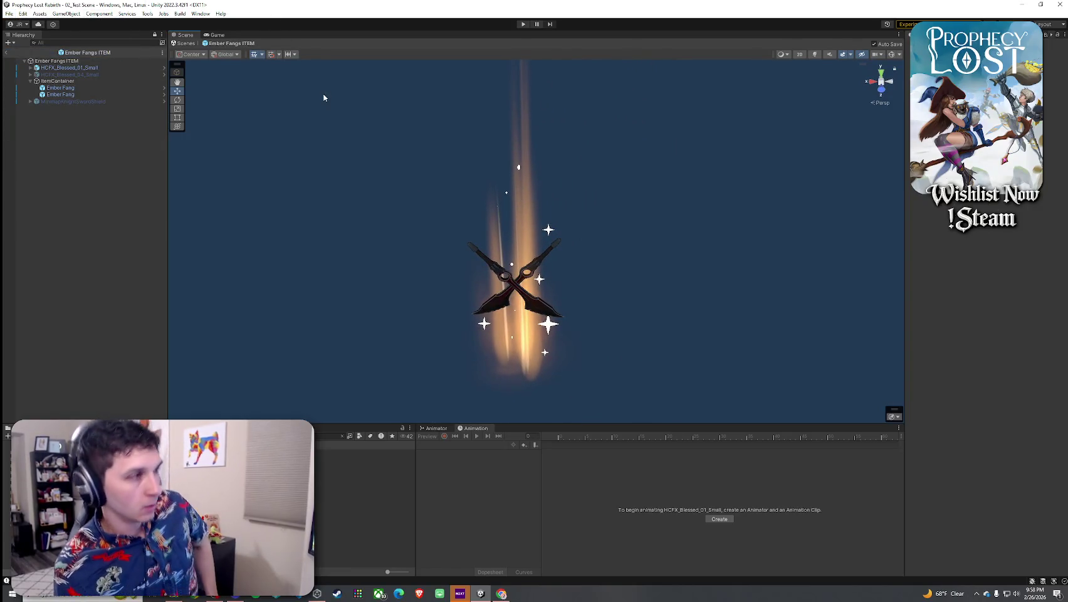
click(58, 81)
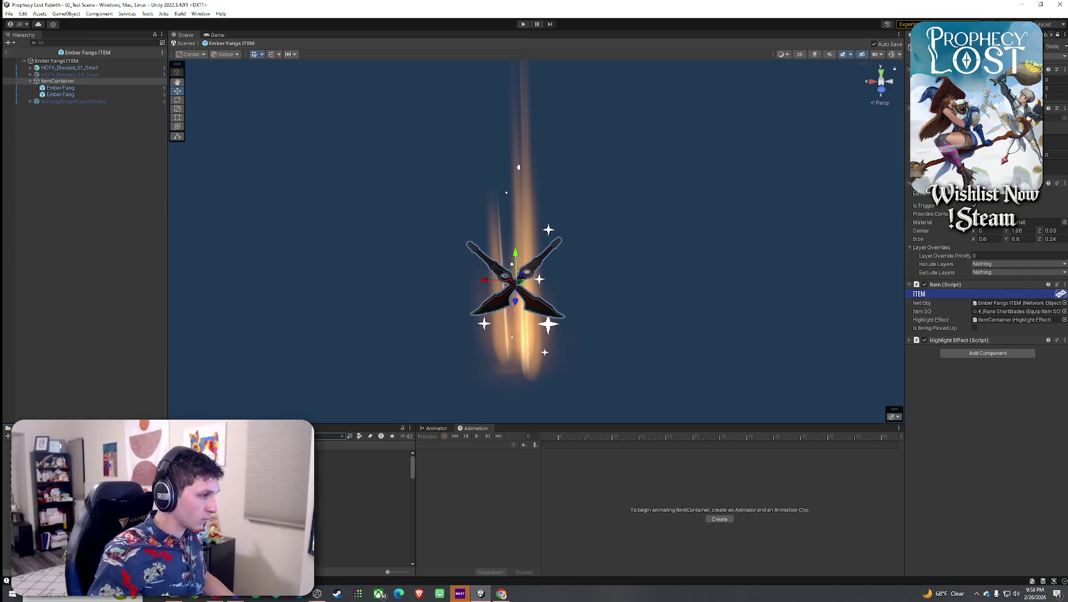
click(999, 321)
click(1000, 304)
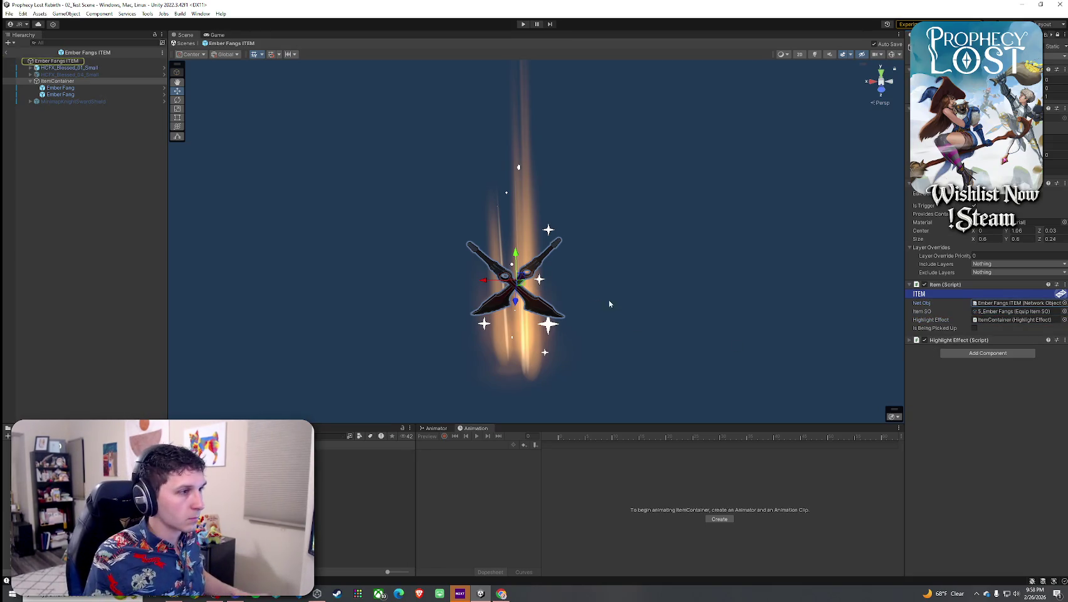
Frame the crossed fangs and open the first Ember Fang prefab for editing
key(f)
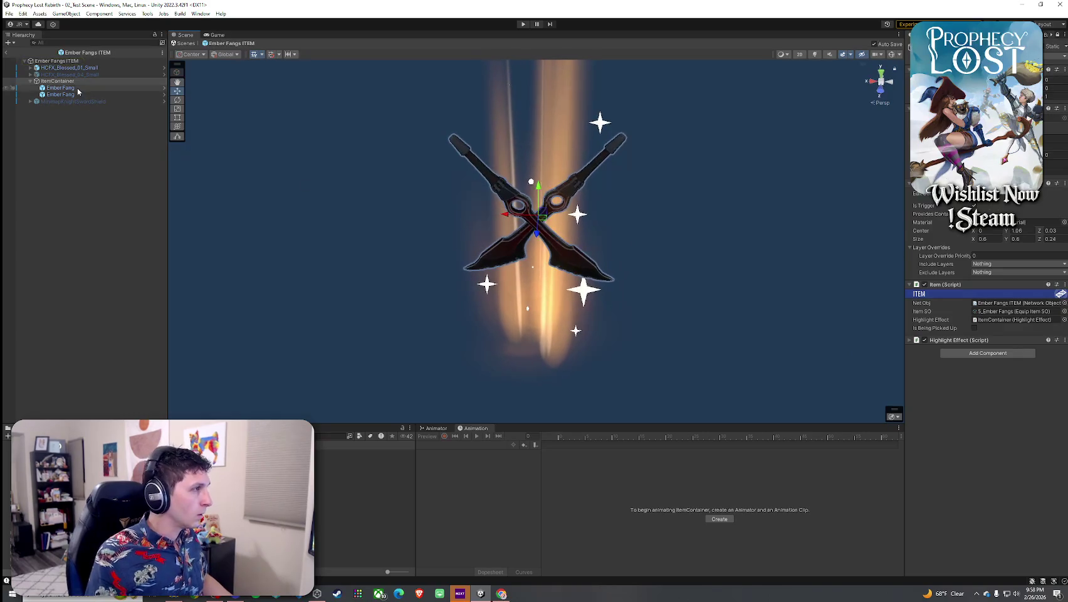
click(76, 88)
click(164, 88)
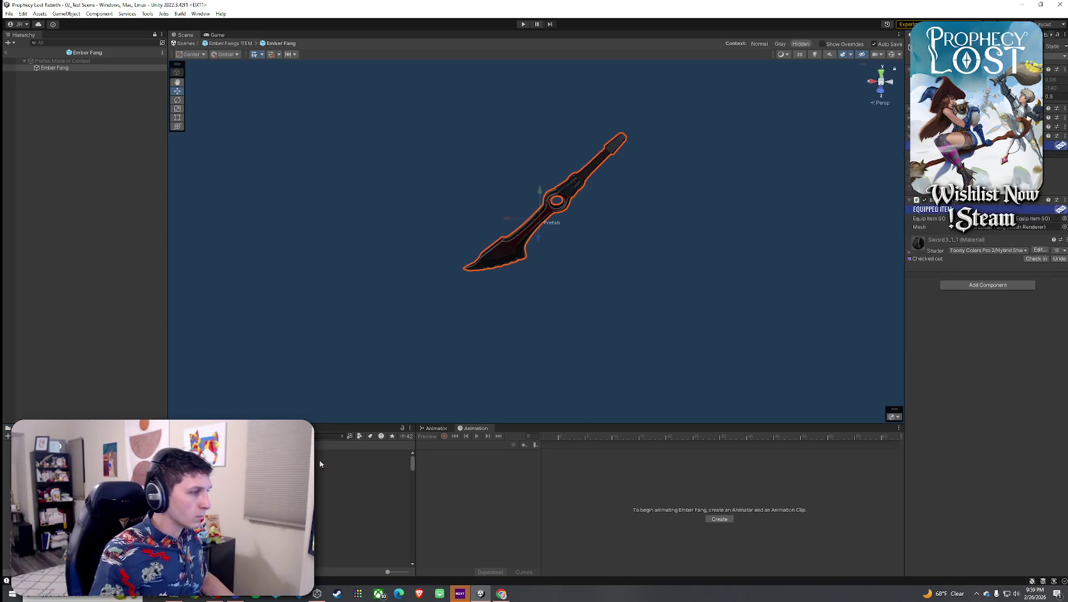
Filter assets by type, try the Candle Fire effect on the blade, then preview the fireplace prop
click(364, 454)
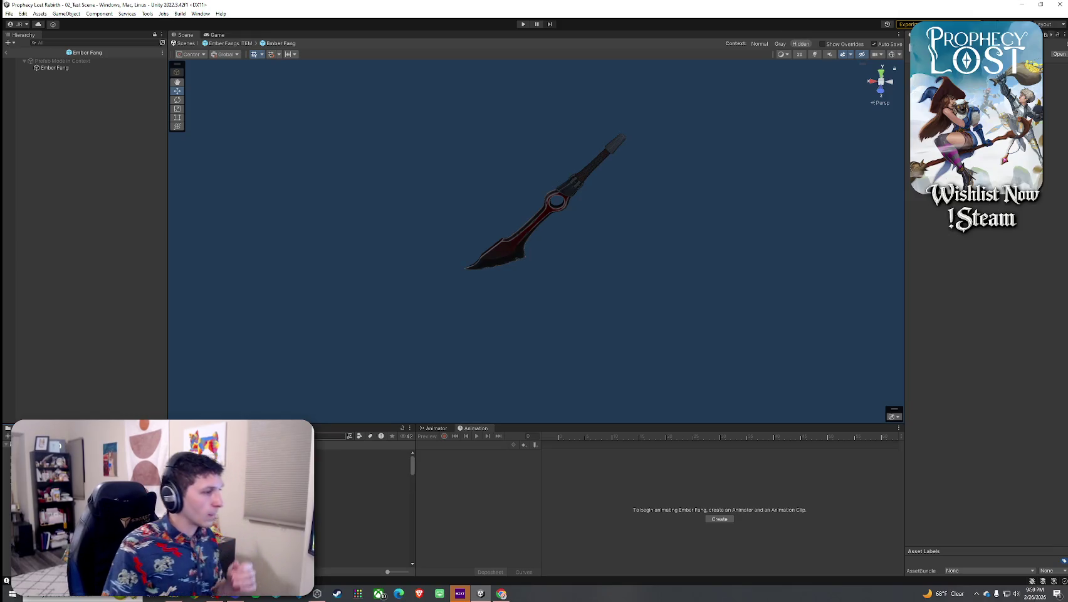
click(350, 435)
click(383, 510)
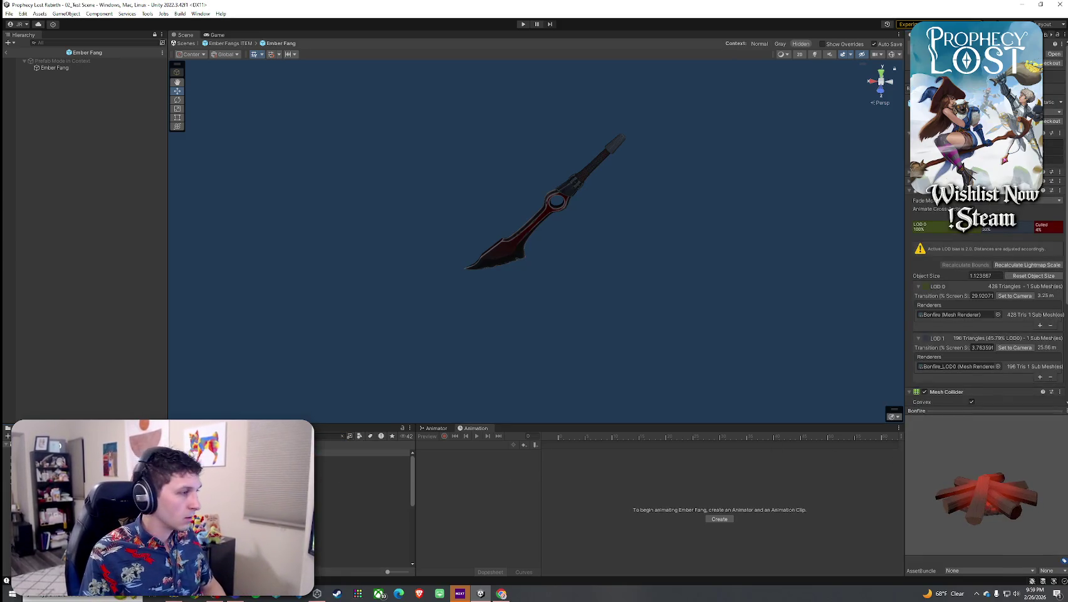
click(362, 479)
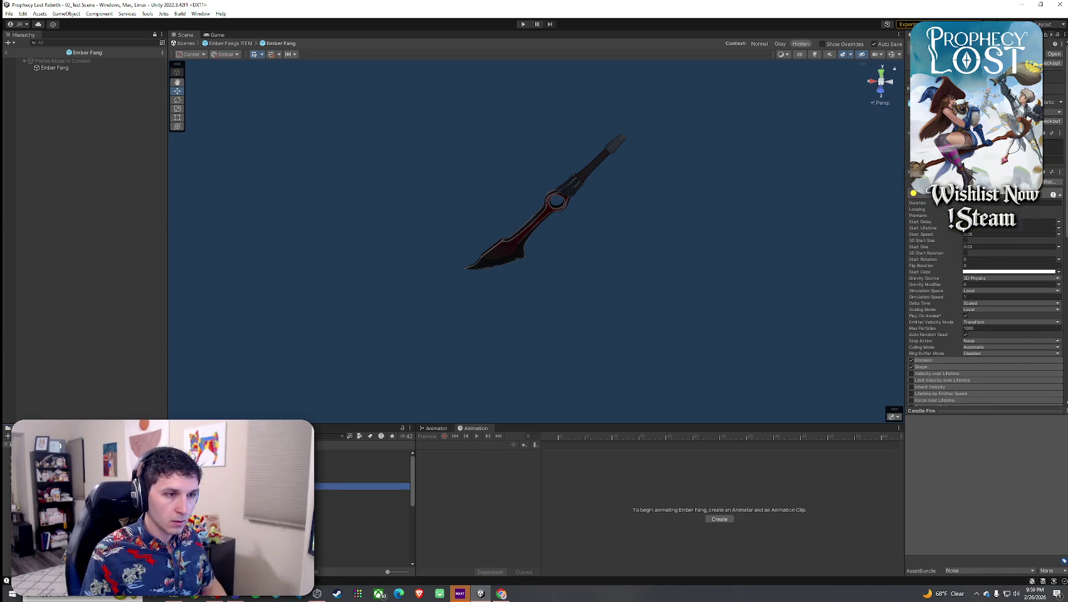
click(363, 479)
drag(362, 479, 389, 355)
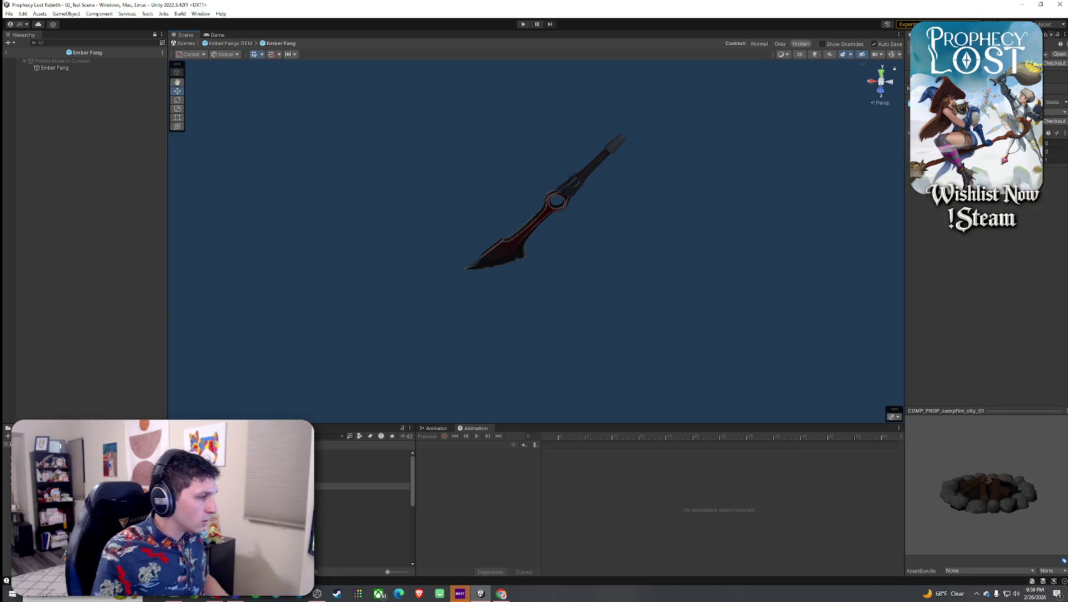
click(364, 499)
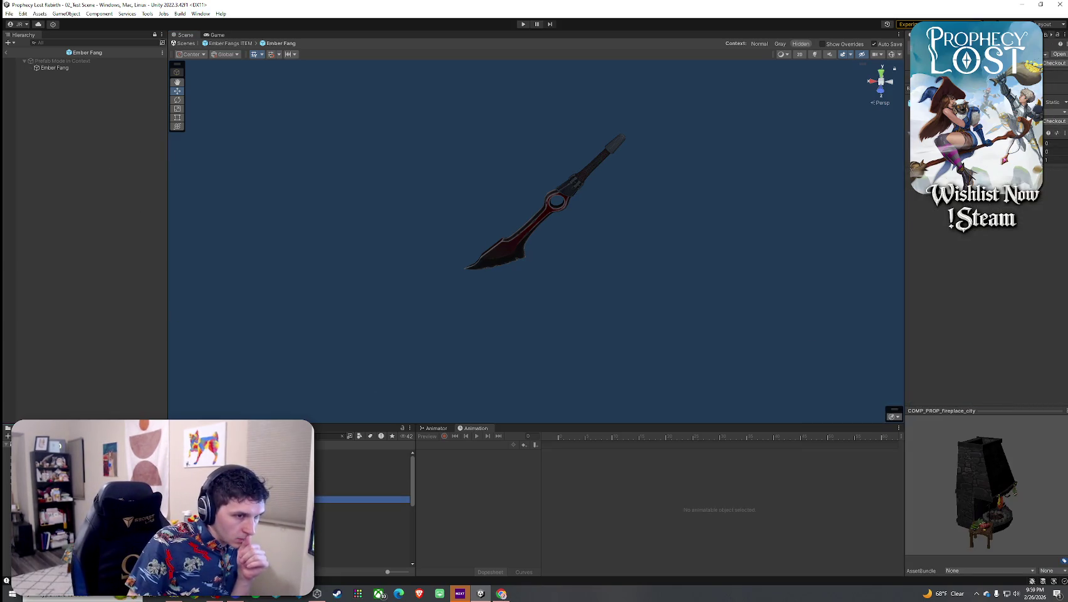
Add the Fire aura effect under Ember Fang and inspect it in the Scene view
key(Down)
key(Down)
key(Down)
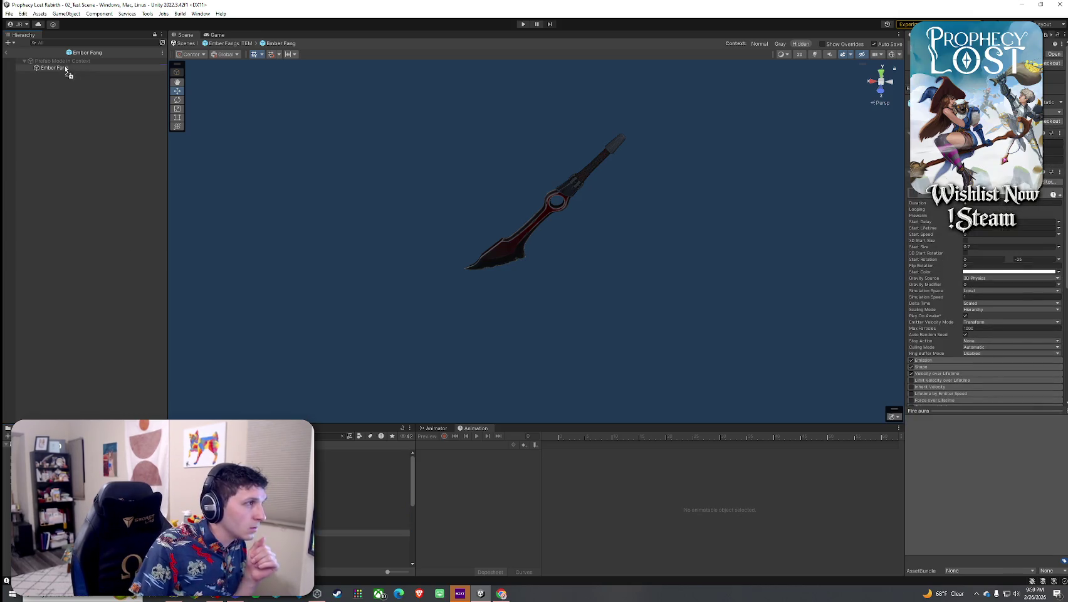
drag(65, 70, 65, 69)
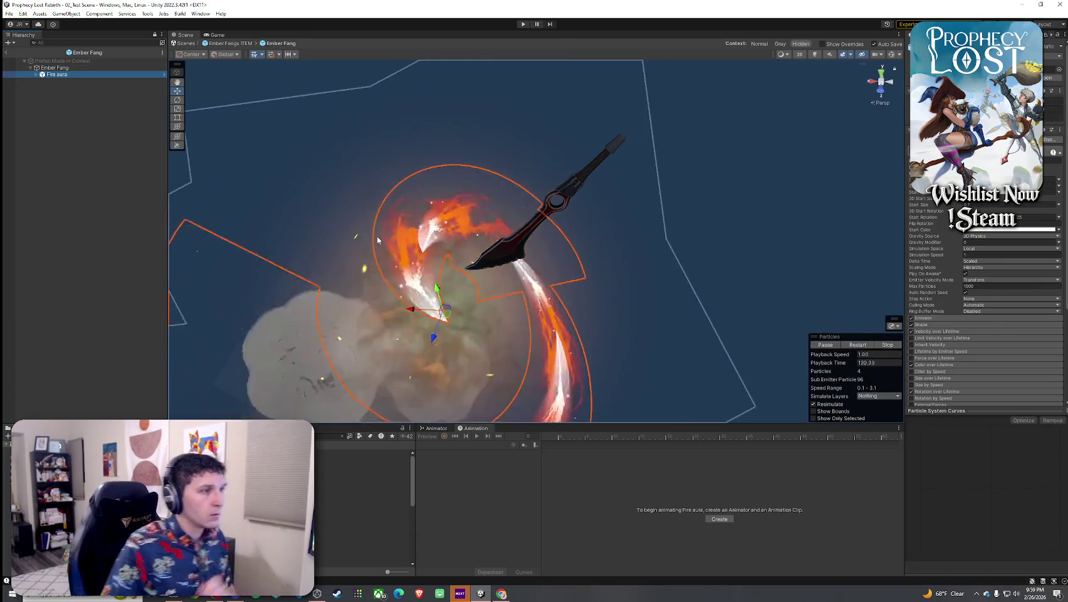
mouse_move(378, 240)
mouse_down()
mouse_move(453, 256)
mouse_move(271, 188)
mouse_up()
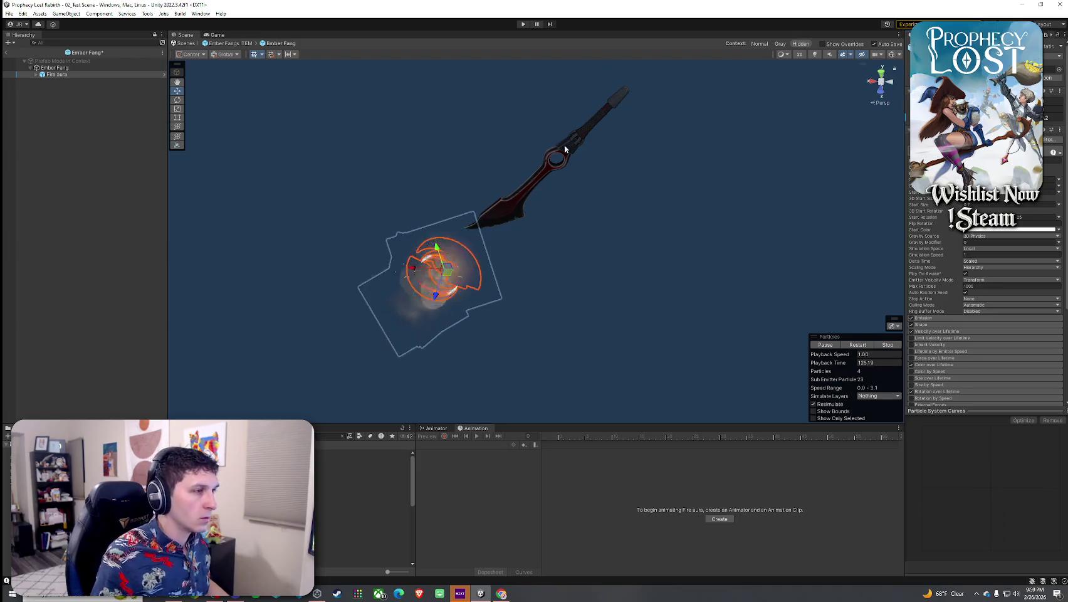
scroll(464, 299, up, 3)
mouse_move(465, 299)
mouse_down()
mouse_move(605, 274)
mouse_move(508, 248)
mouse_move(415, 269)
mouse_move(376, 314)
mouse_up()
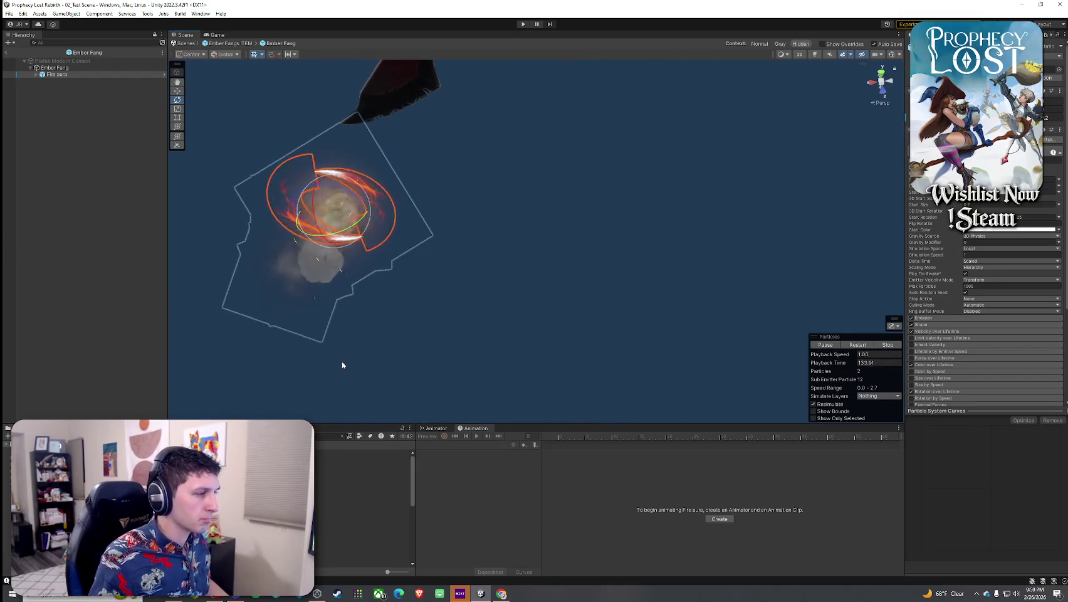
Add the Fire buff effect under Ember Fang as well
click(103, 102)
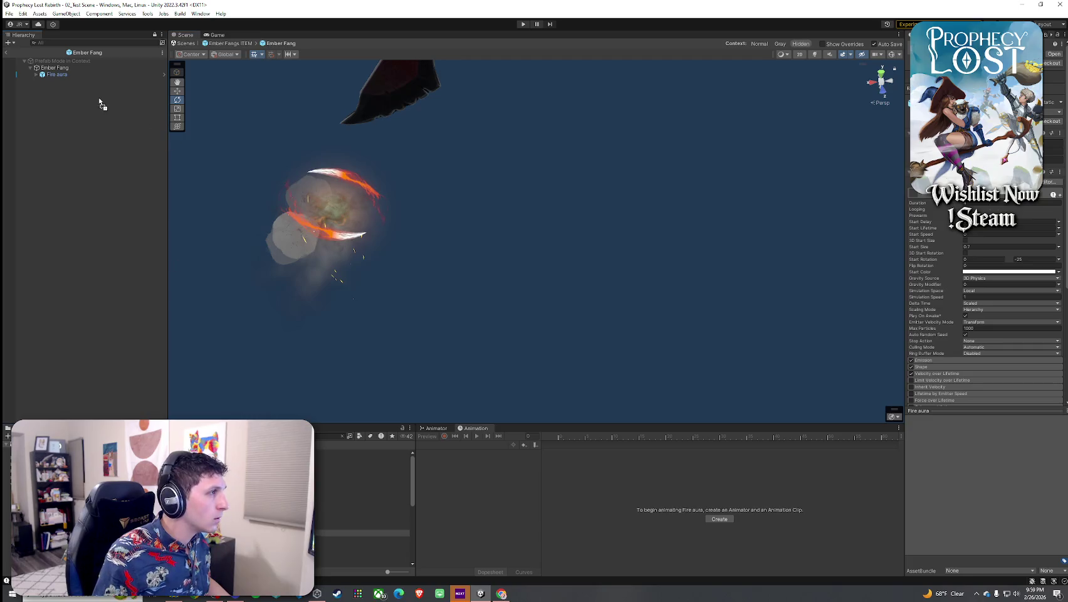
drag(73, 72, 73, 74)
scroll(548, 163, down, 5)
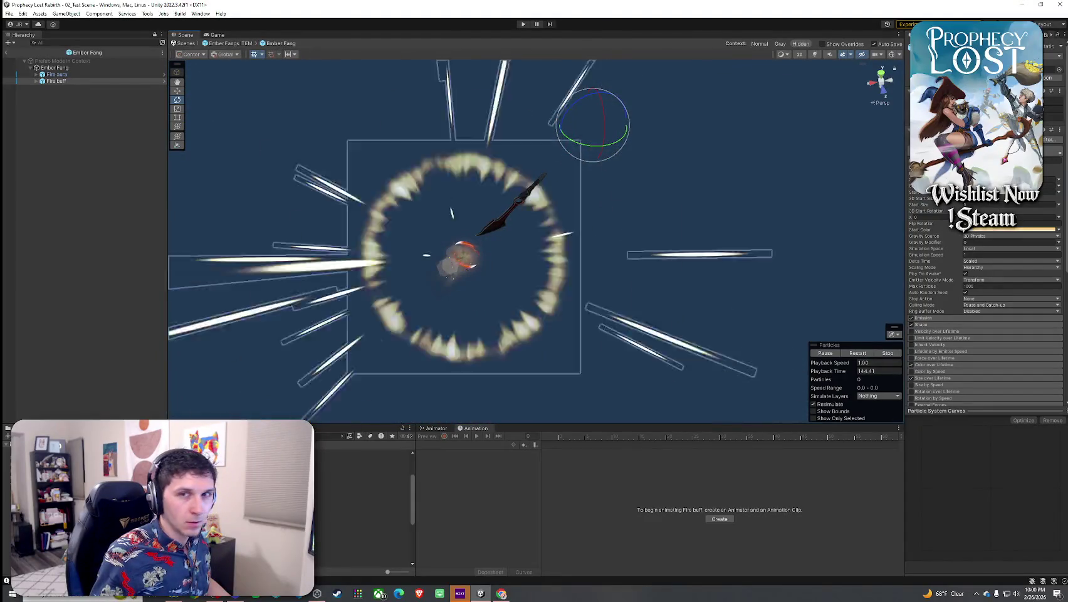
Delete the Fire buff effect and add HCFX_Fire_01 under the Ember Fang blade
click(65, 81)
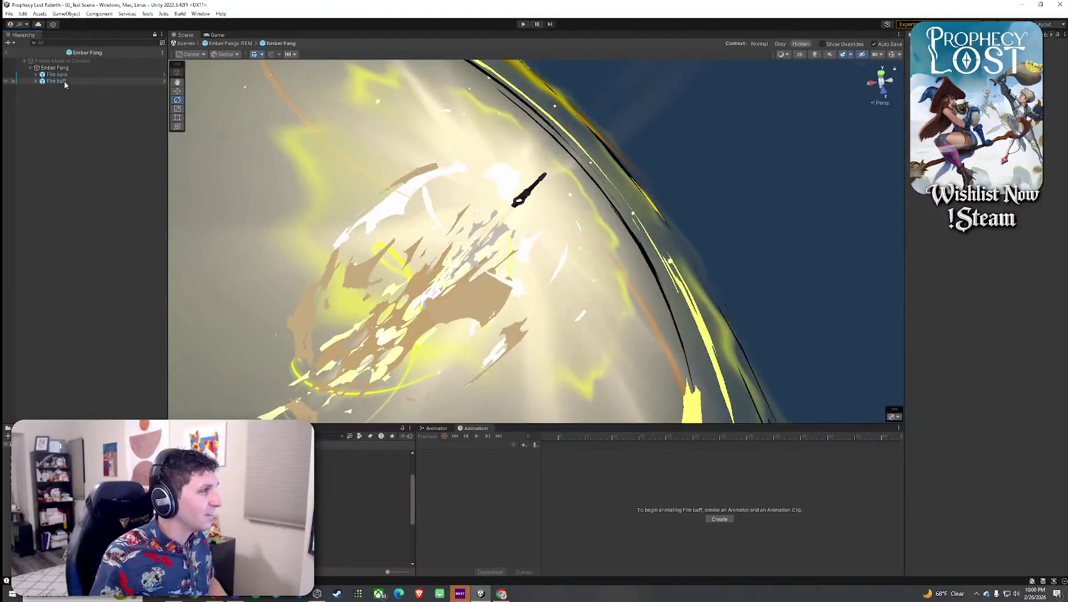
key(Delete)
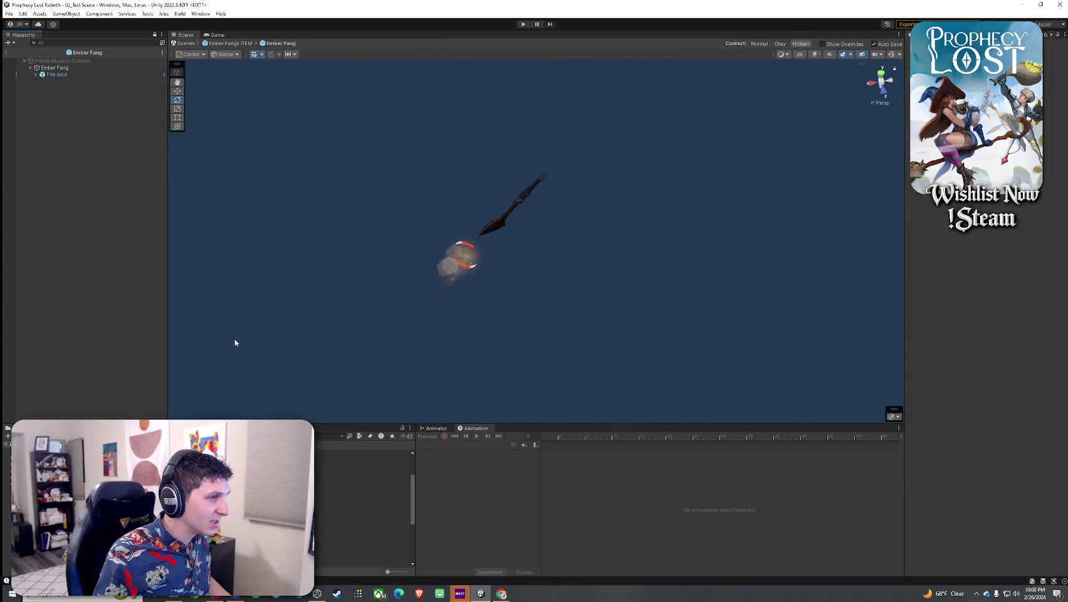
click(351, 496)
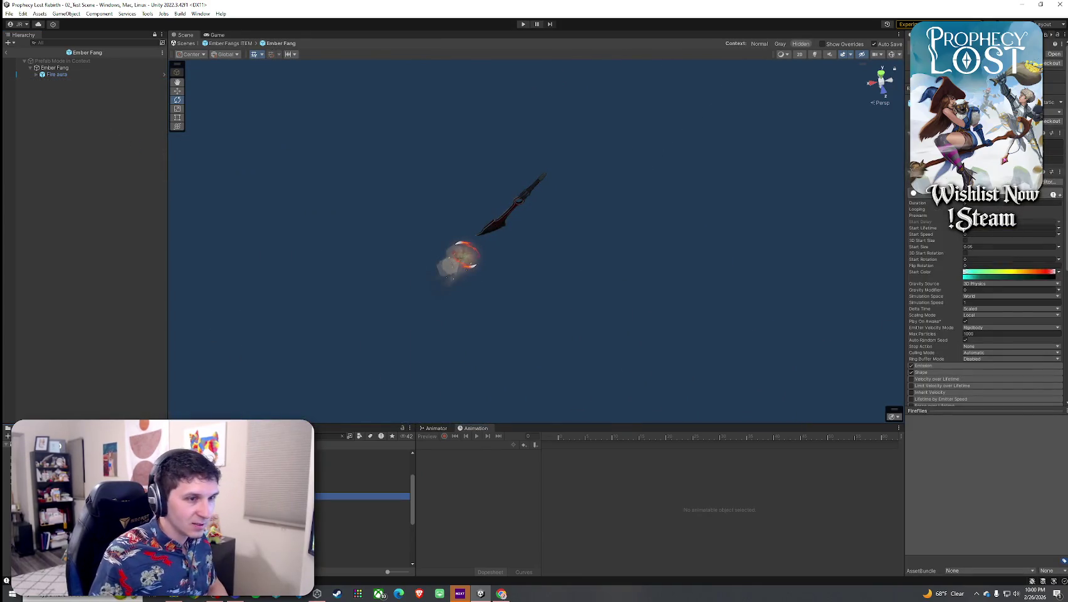
key(Down)
key(Down)
key(Down)
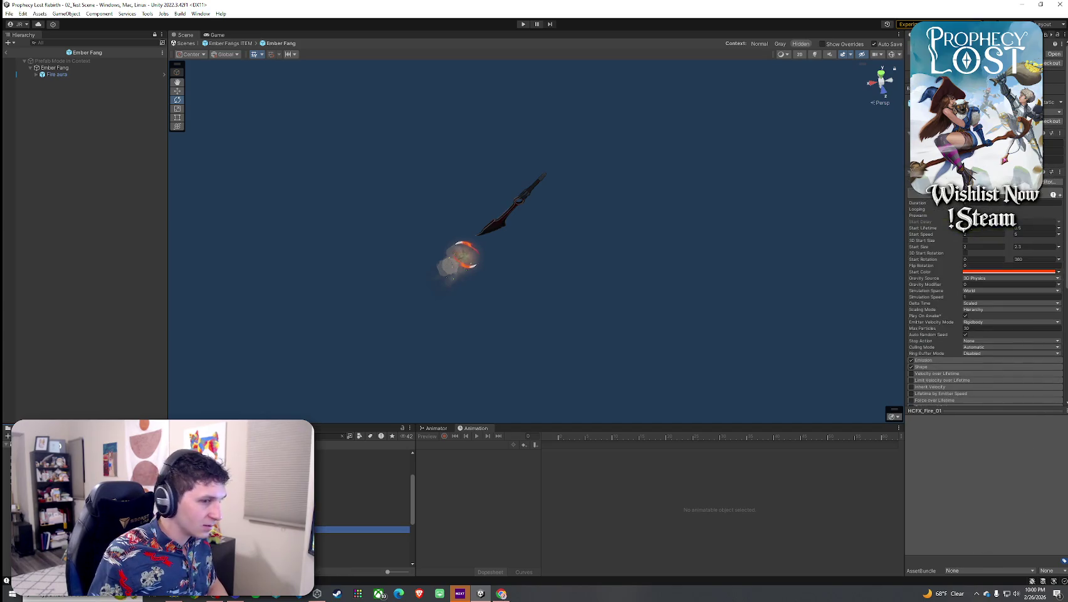
drag(363, 529, 133, 80)
drag(68, 69, 69, 73)
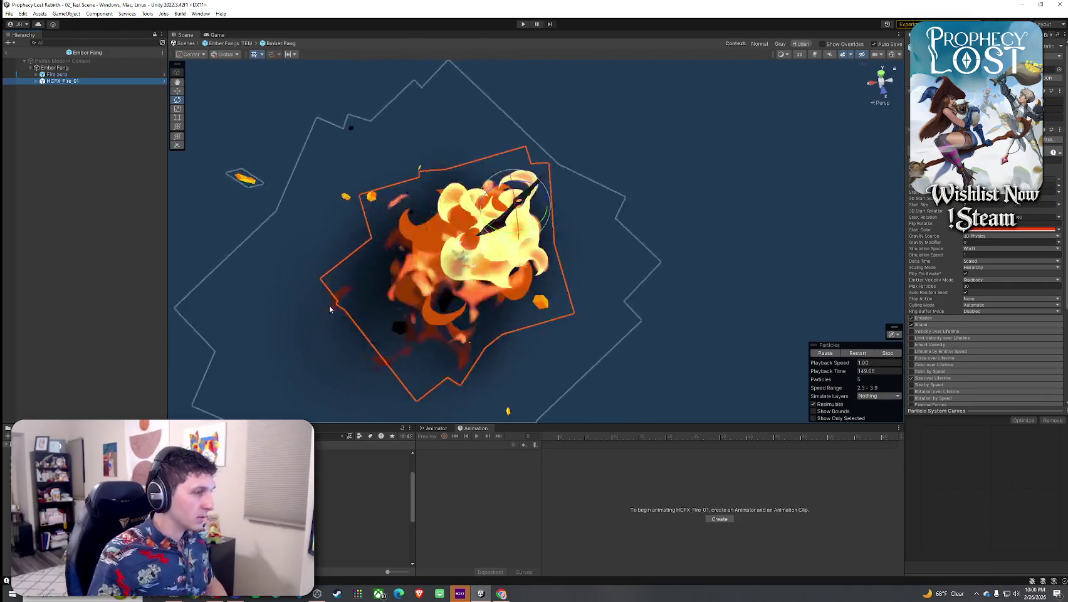
Delete the Fire aura effect, leaving HCFX_Fire_01 as the blade's only child
click(88, 67)
click(81, 74)
key(Delete)
click(81, 74)
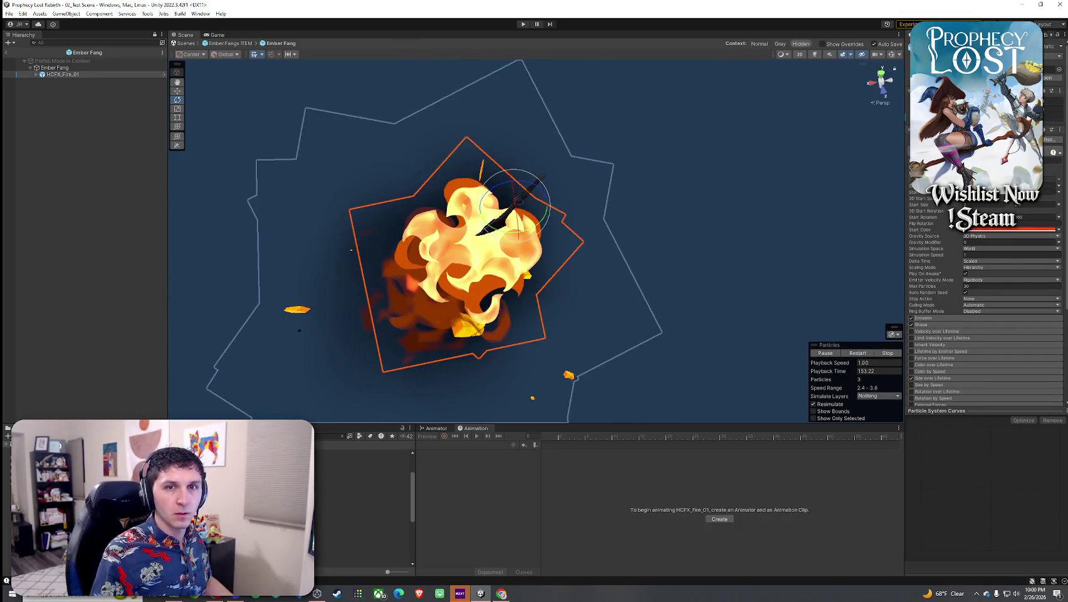
Select HCFX_Fire_01 and try standing it upright, then undo back to its flat orientation
text(1.5)
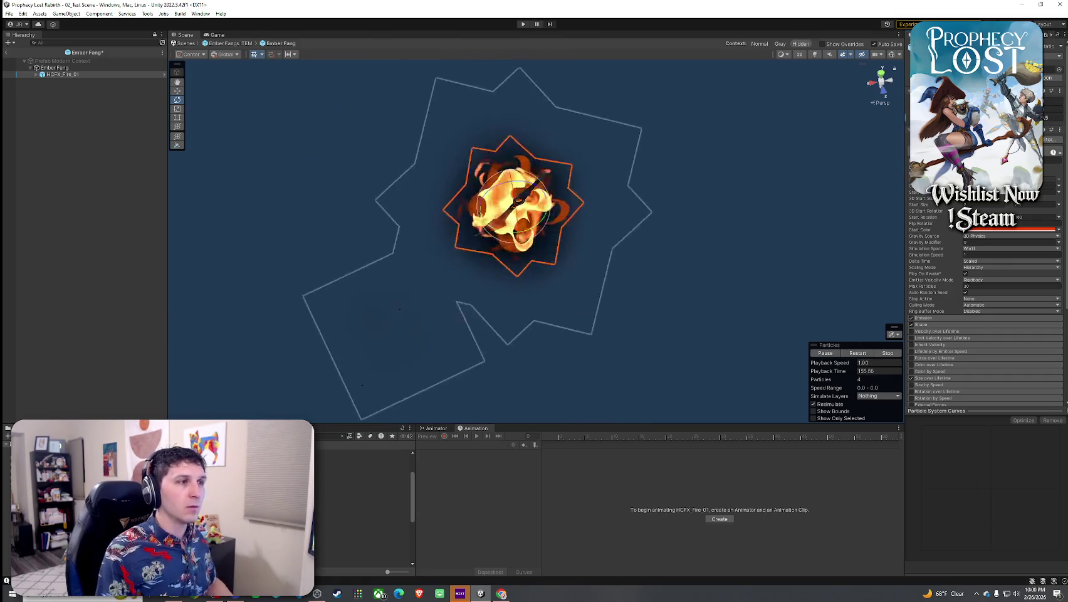
text(0.6)
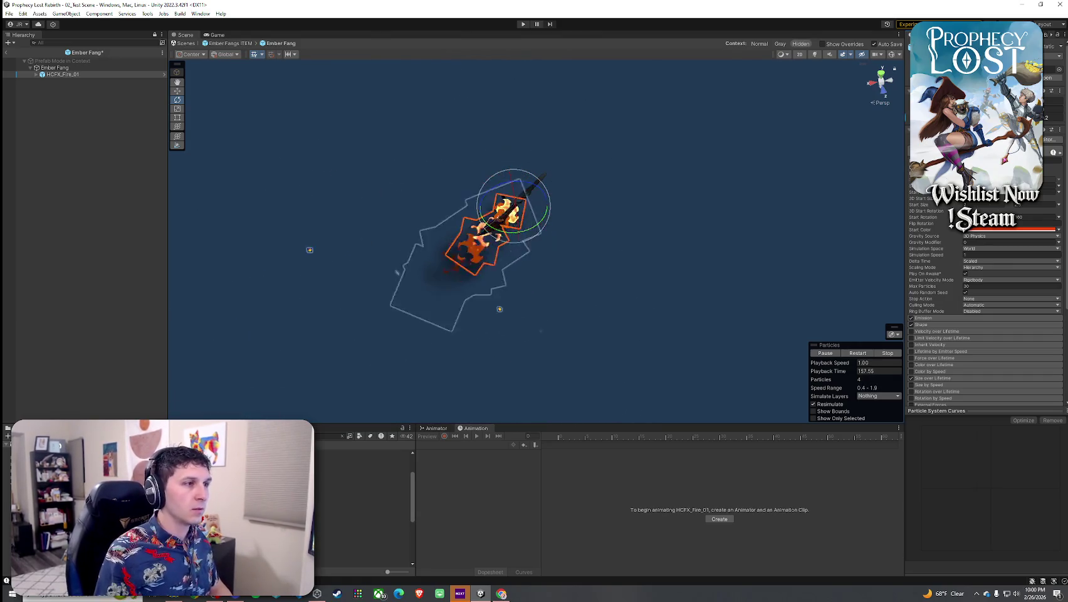
scroll(650, 211, up, 4)
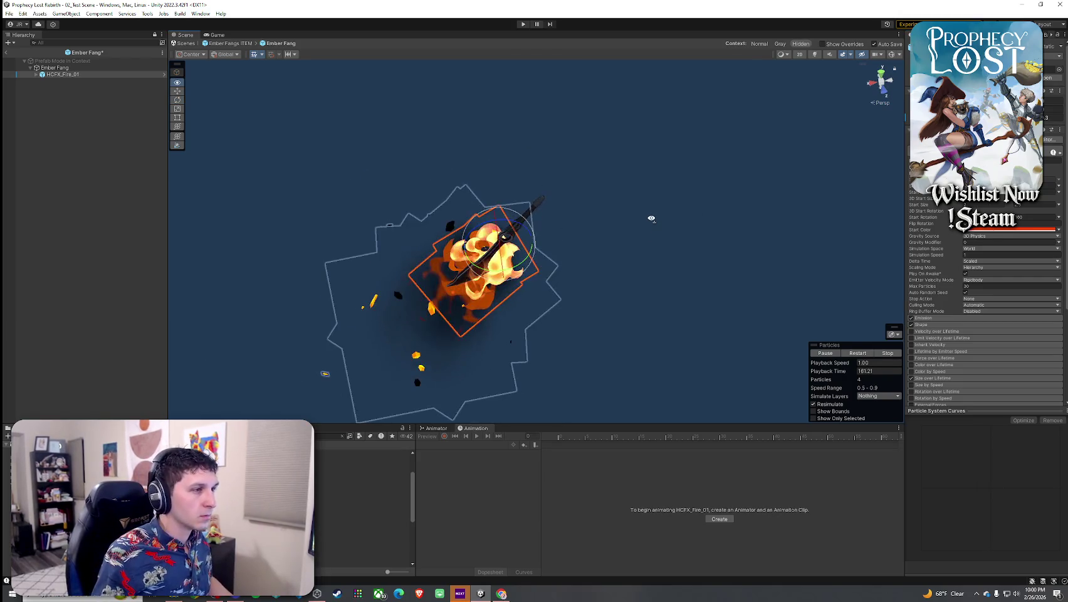
scroll(649, 213, up, 6)
scroll(533, 201, down, 10)
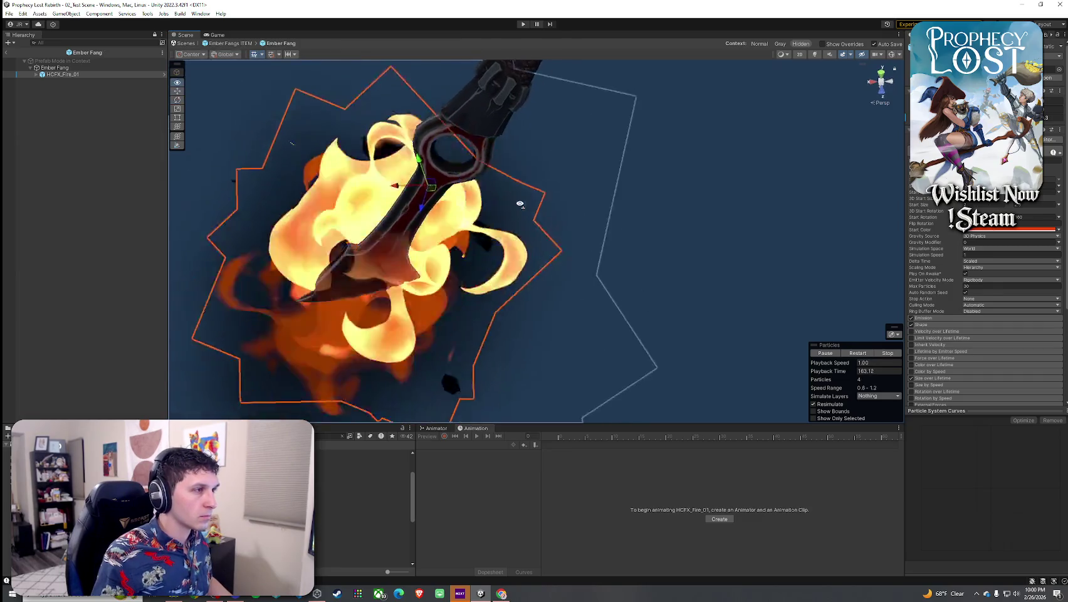
click(638, 210)
mouse_move(481, 180)
mouse_down()
mouse_move(365, 171)
mouse_move(269, 131)
mouse_up()
scroll(269, 131, up, 5)
scroll(261, 124, up, 1)
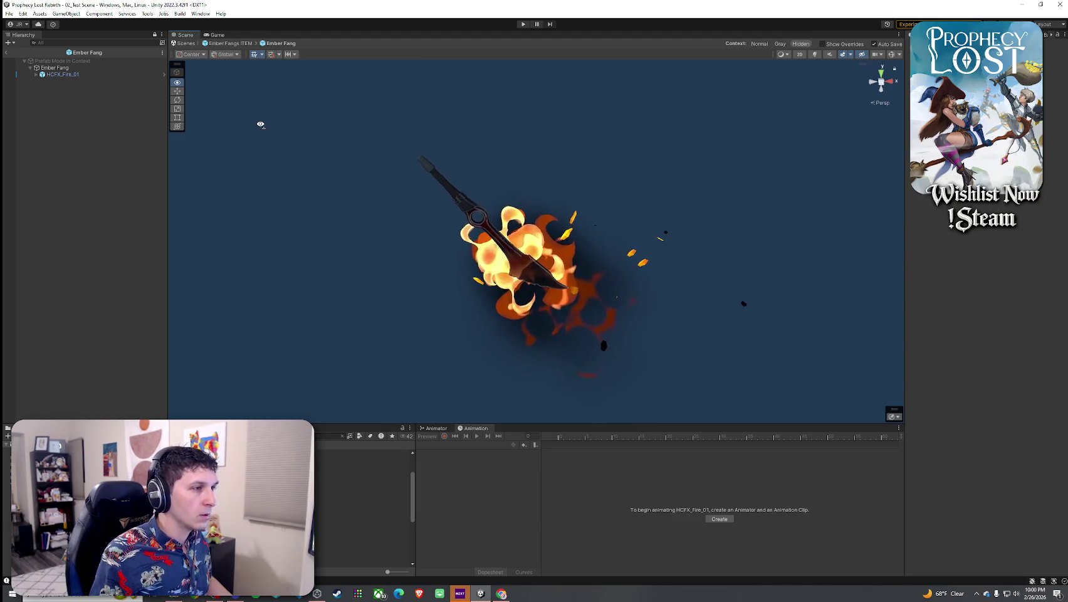
click(61, 74)
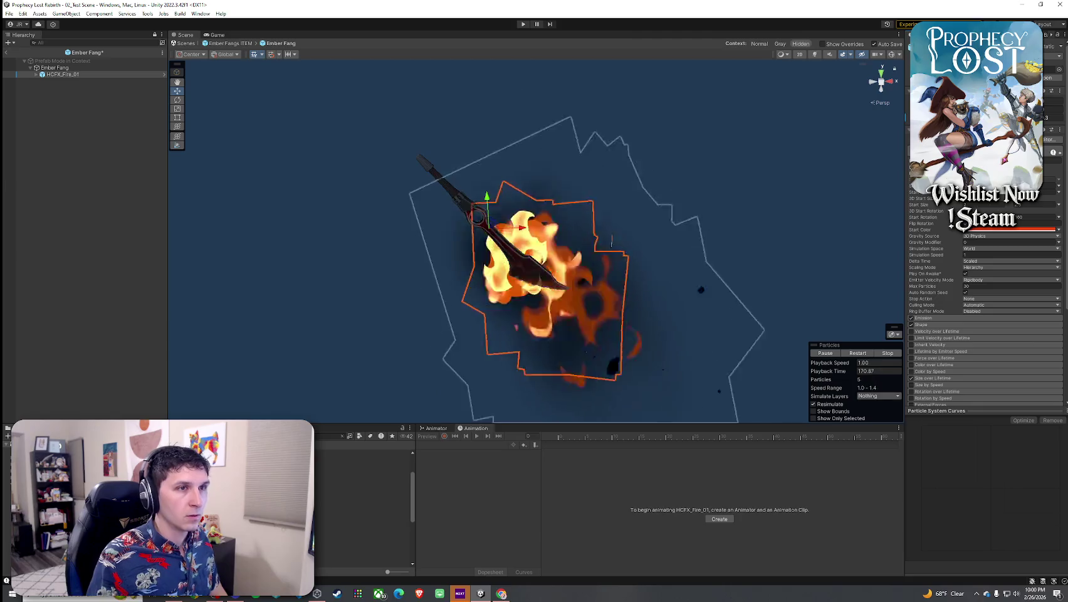
click(1048, 121)
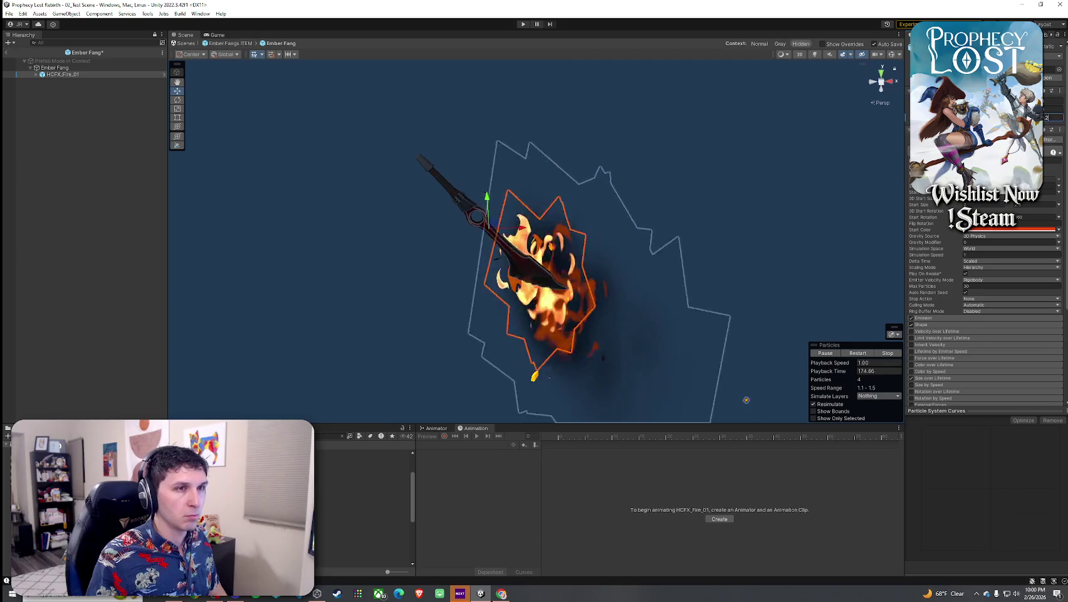
drag(781, 198, 450, 215)
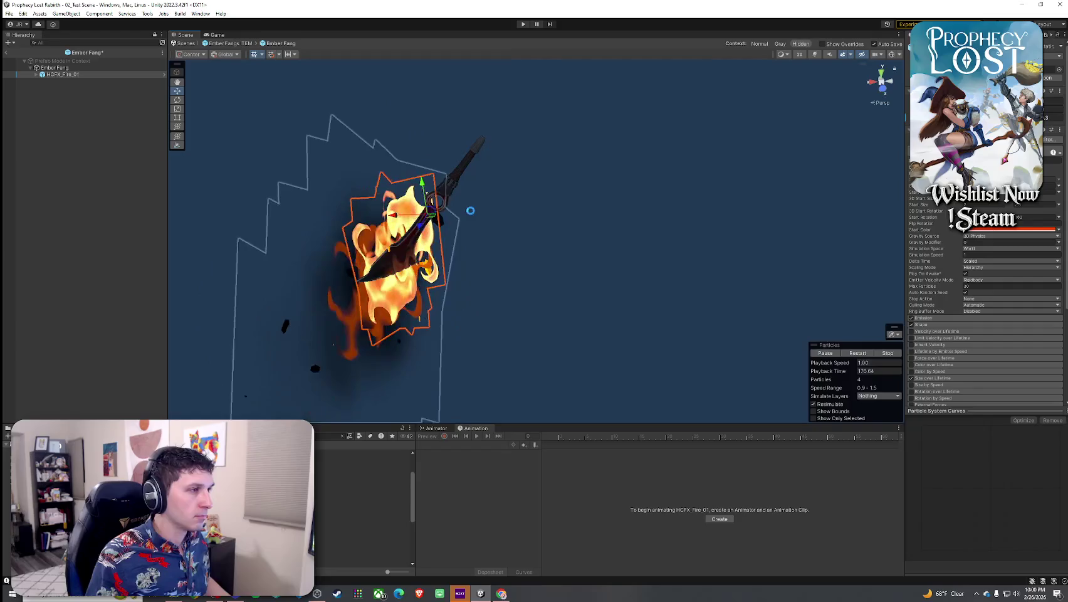
key(ctrl+z)
key(ctrl+y)
key(ctrl+z)
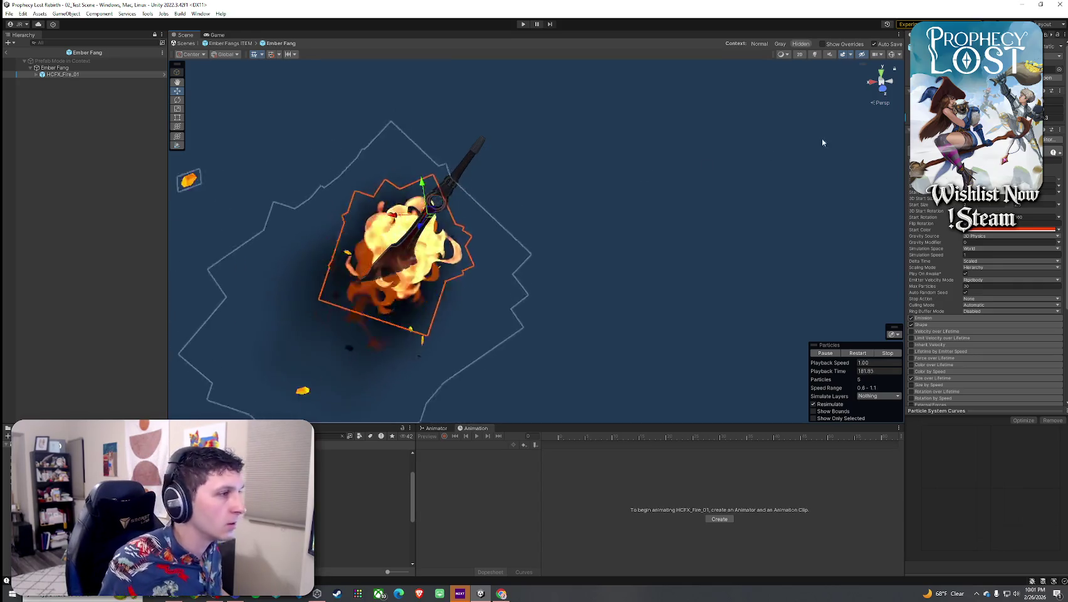
Orbit so the sword stands vertical and raise HCFX_Fire_01 higher up the blade
click(695, 177)
scroll(677, 181, down, 3)
drag(668, 185, 289, 142)
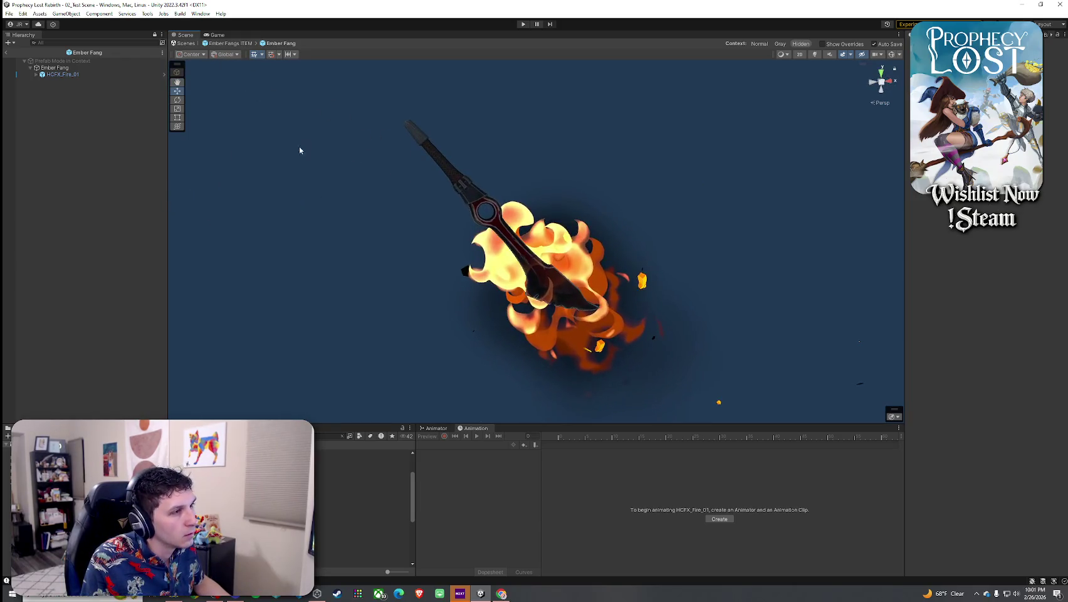
scroll(500, 188, up, 5)
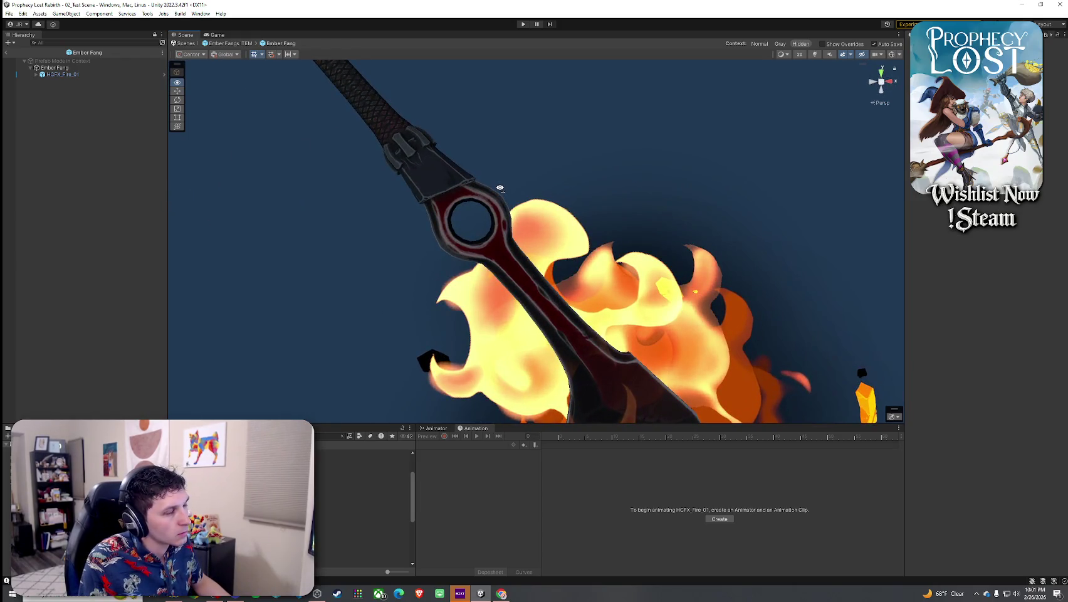
scroll(499, 188, down, 5)
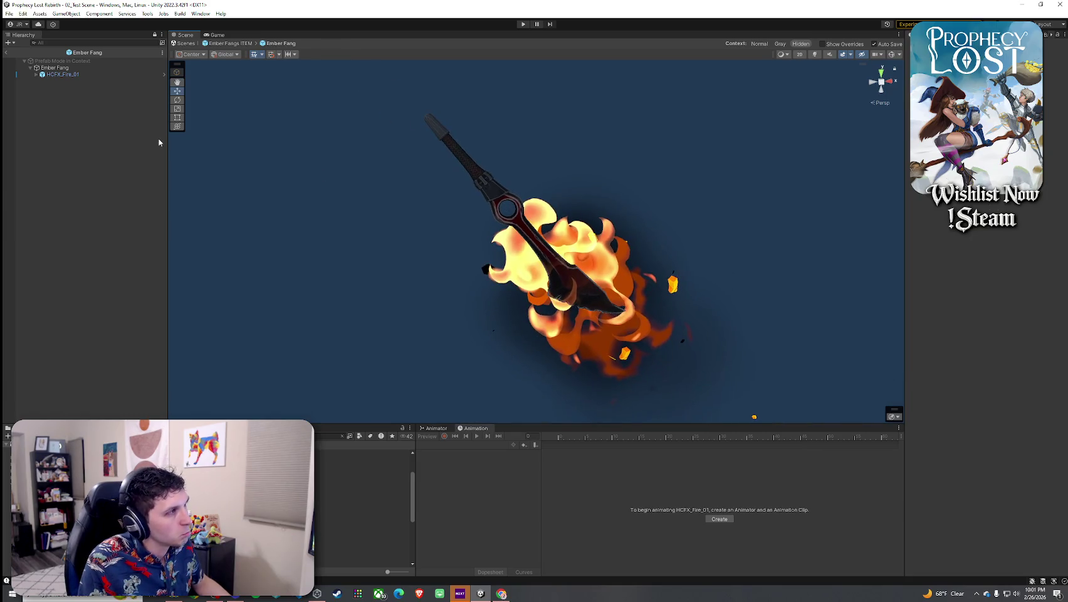
mouse_move(605, 235)
mouse_down()
mouse_move(318, 200)
mouse_move(215, 205)
mouse_move(413, 179)
mouse_up()
scroll(413, 179, up, 5)
scroll(427, 201, down, 8)
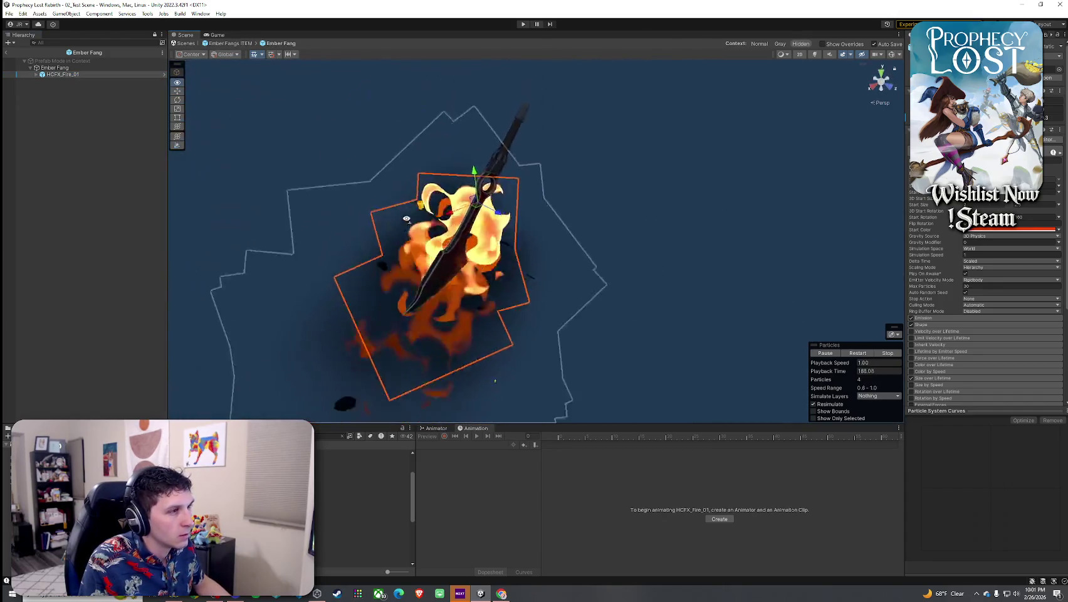
scroll(444, 220, up, 3)
mouse_move(444, 219)
mouse_down()
mouse_move(444, 175)
mouse_move(436, 202)
mouse_move(495, 199)
mouse_up()
scroll(435, 202, down, 6)
Add an Audio Source component to the HCFX_Fire_01 effect
click(675, 222)
mouse_move(676, 223)
mouse_down()
mouse_move(649, 234)
mouse_move(615, 219)
mouse_move(660, 217)
mouse_up()
click(63, 74)
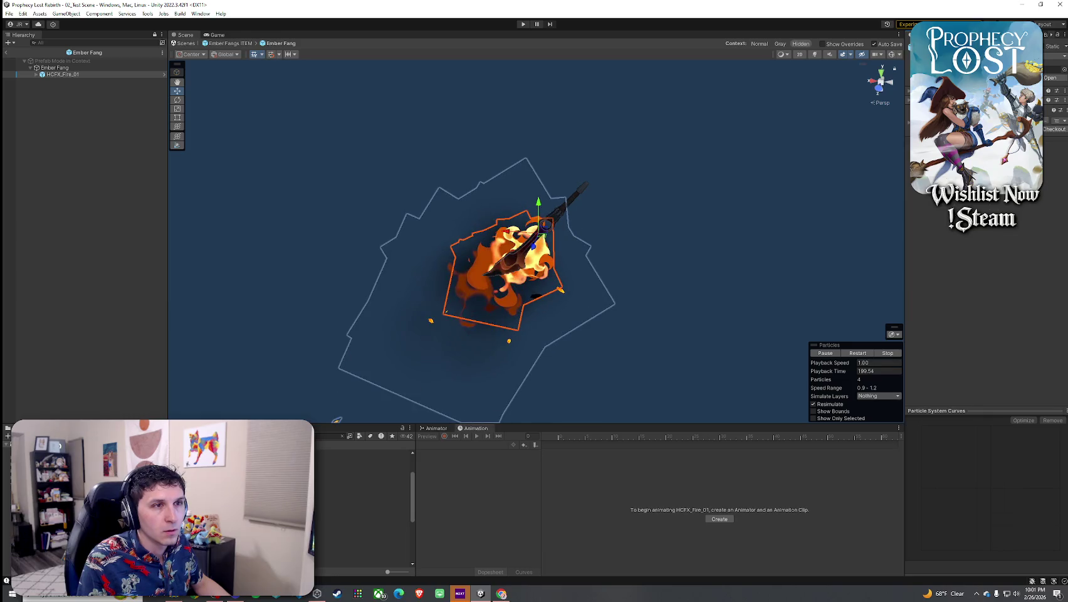
text(audio)
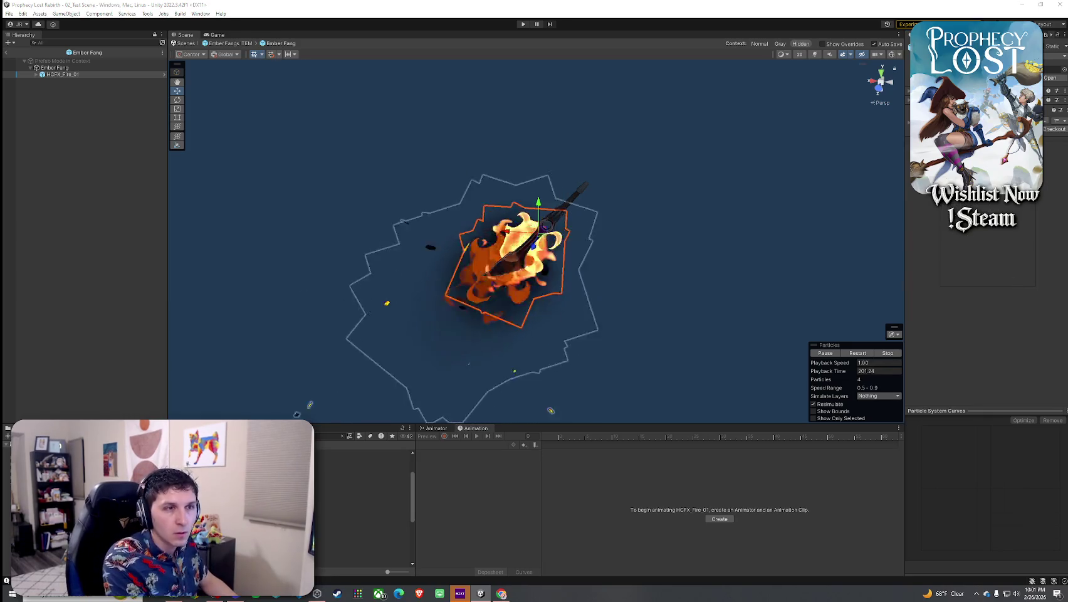
key(Escape)
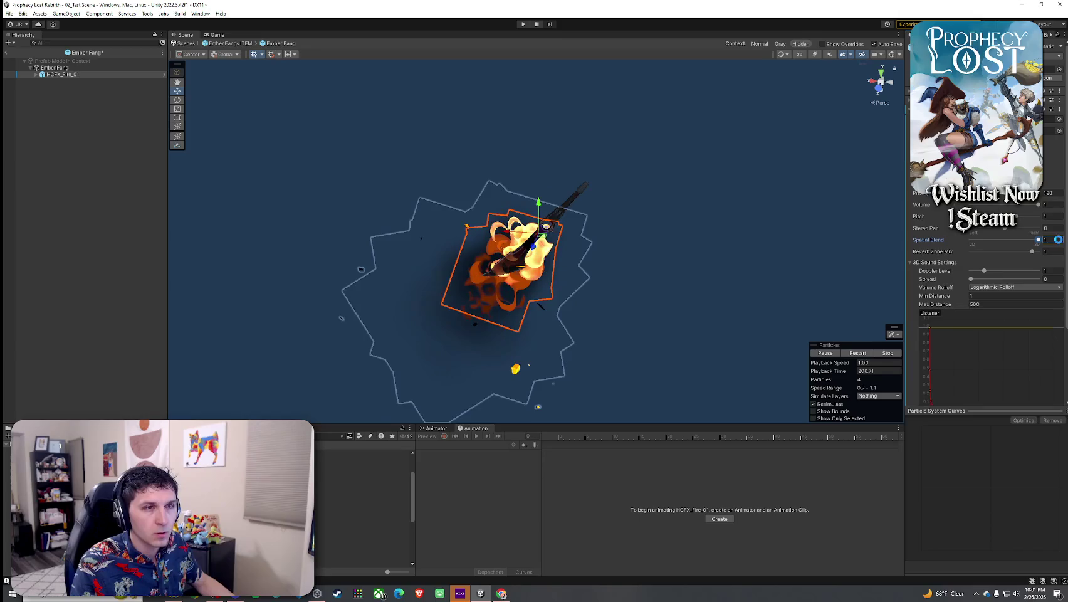
Audition the fire clips and assign Fire Burning Loop 01 to the fire's Audio Source
click(1058, 119)
text(fire)
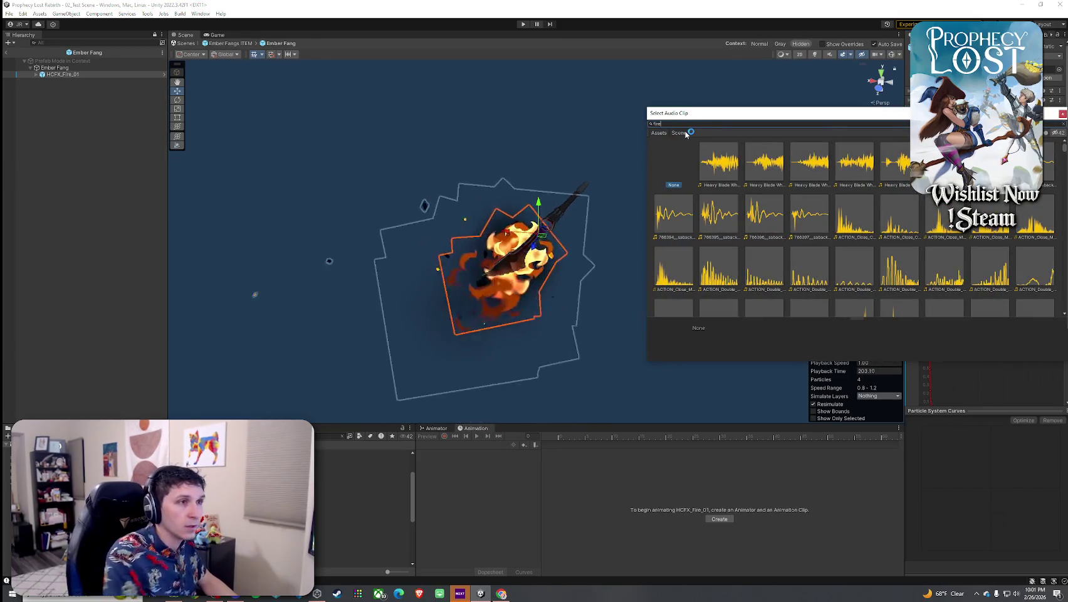
click(728, 159)
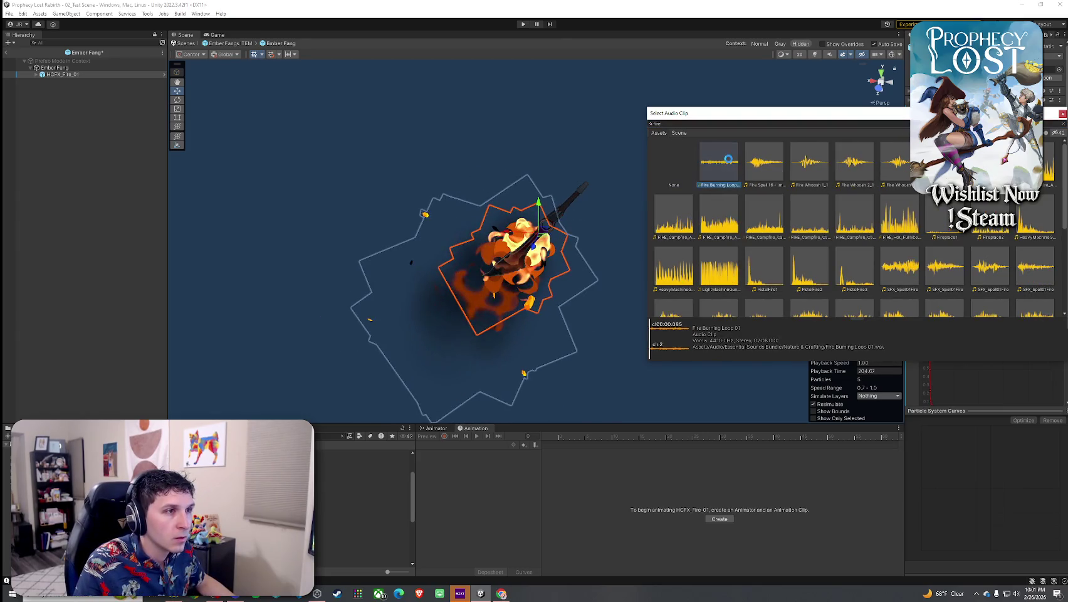
click(770, 164)
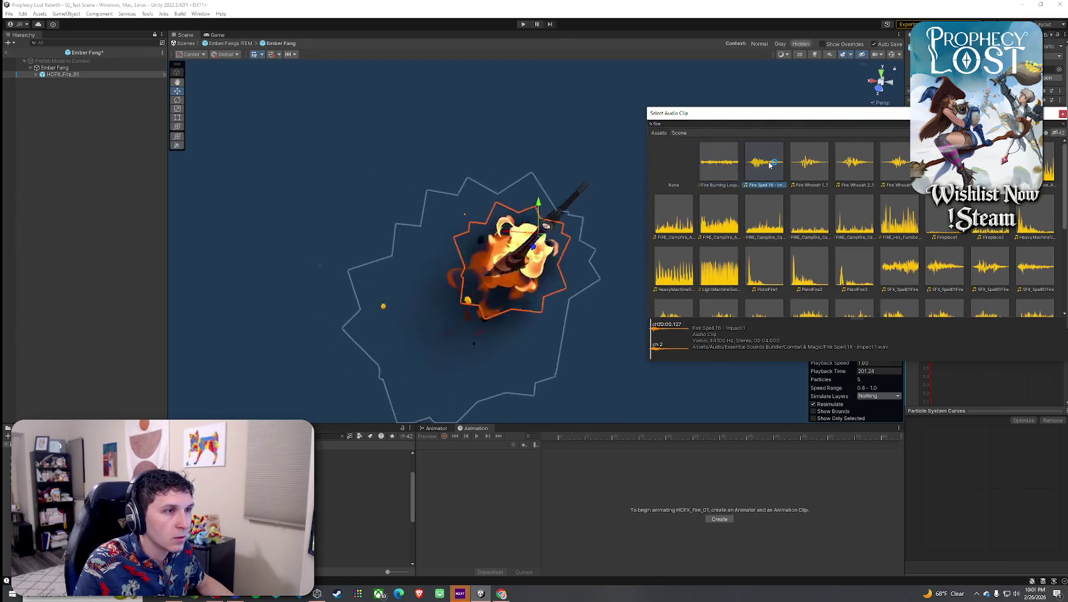
click(720, 173)
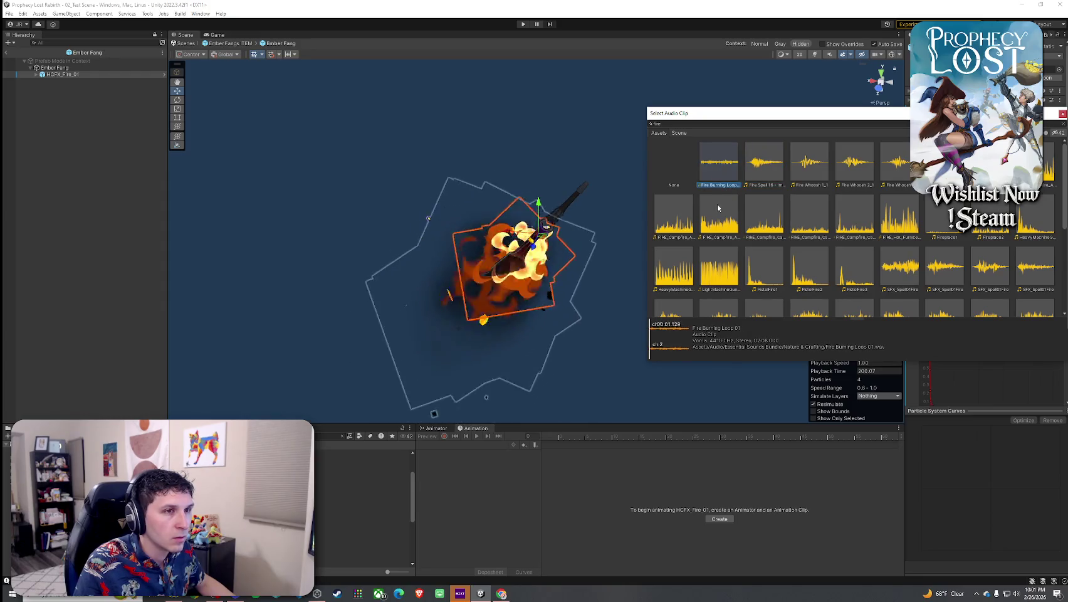
click(945, 164)
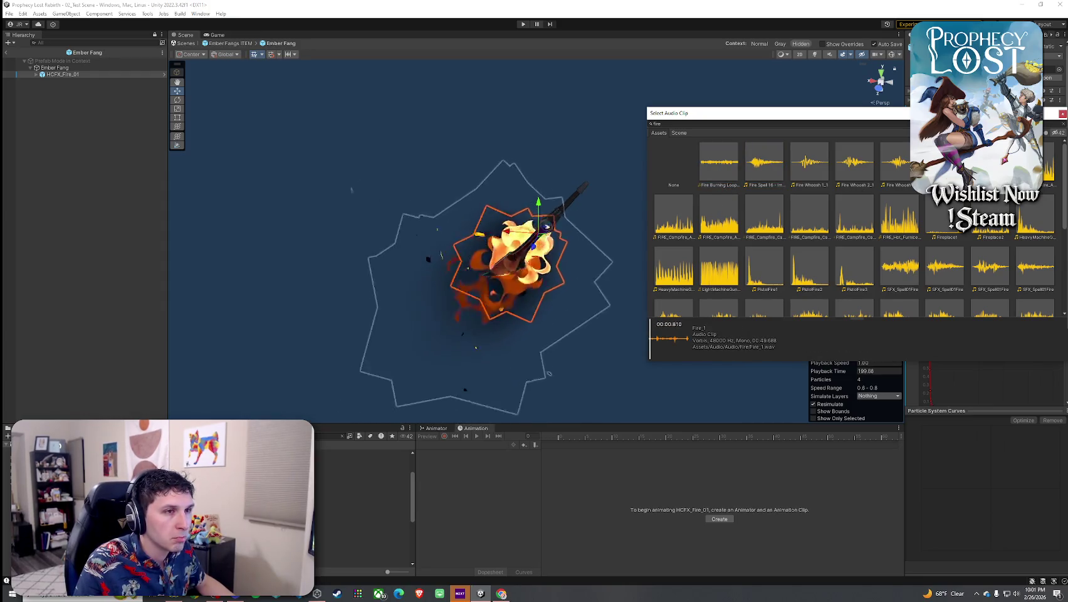
click(728, 168)
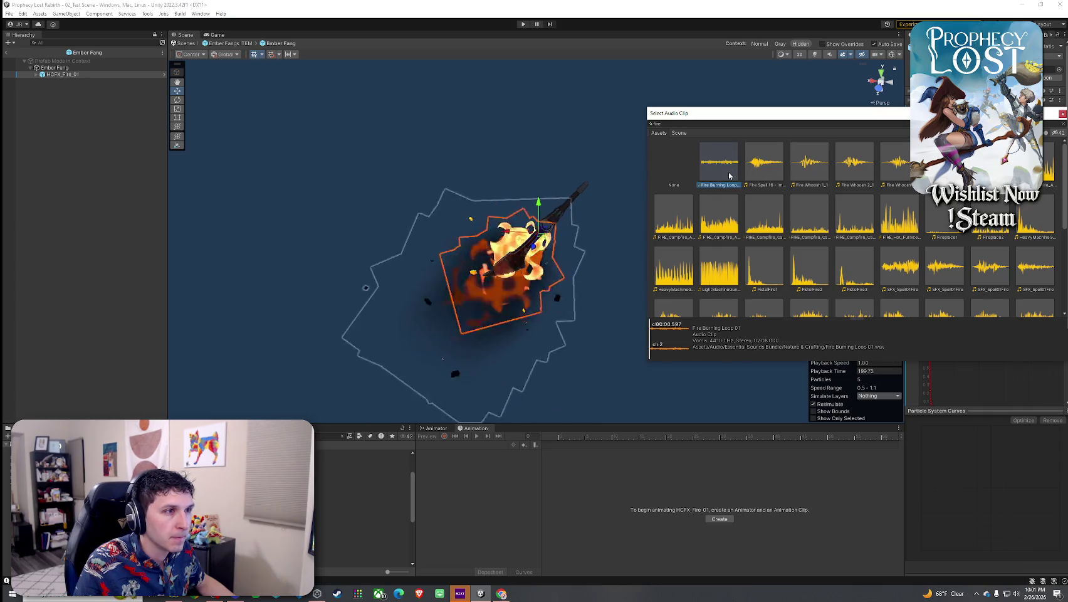
double_click(730, 175)
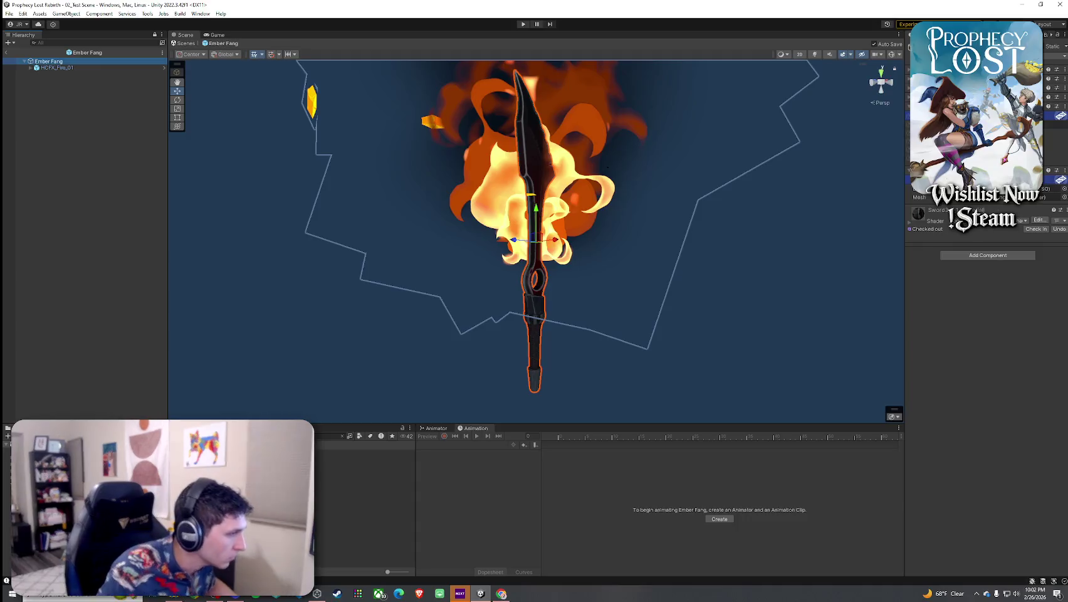
click(6, 52)
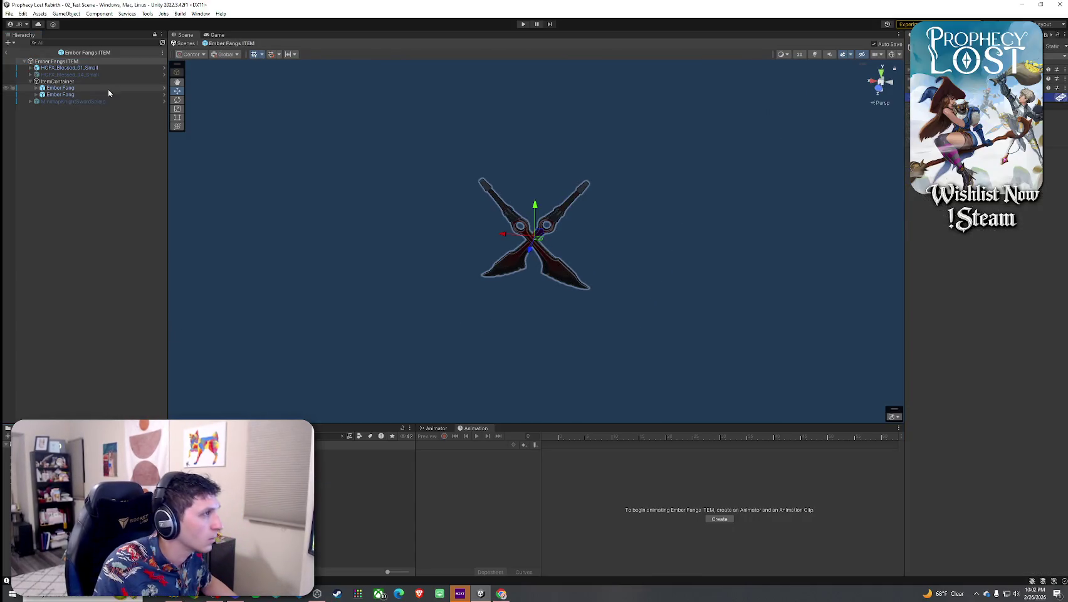
Expand both Ember Fang blades and inspect each blade's HCFX_Fire_01 effect
click(66, 108)
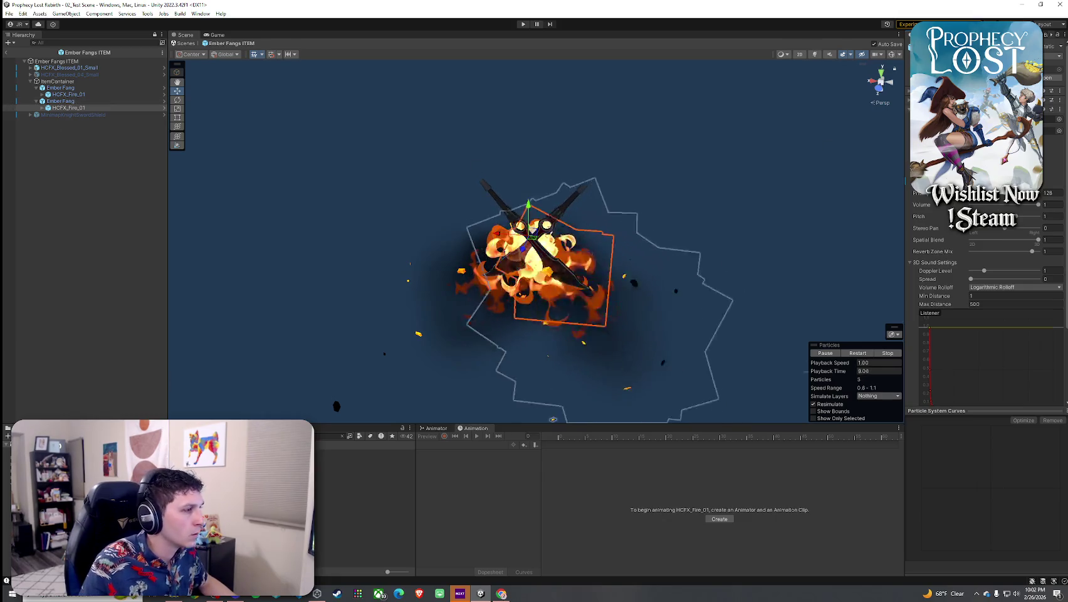
double_click(69, 101)
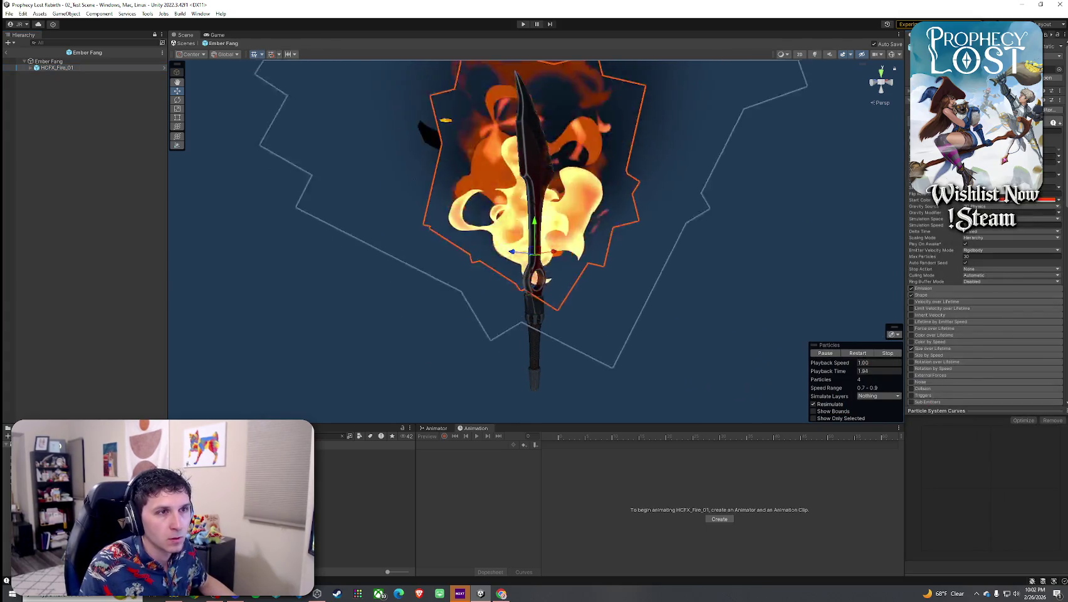
click(39, 68)
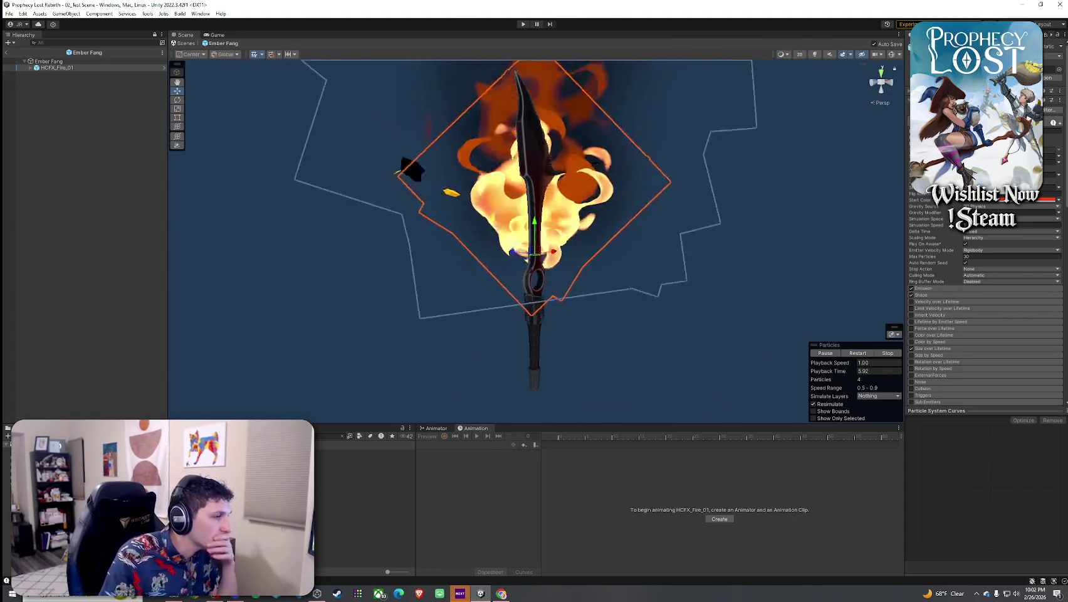
click(5, 52)
click(63, 101)
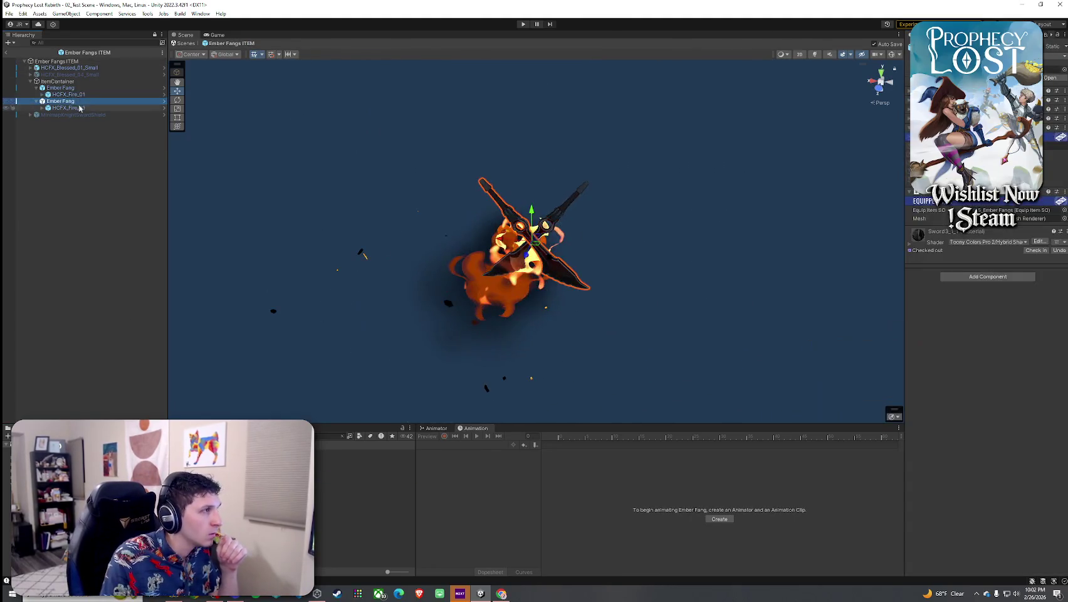
click(80, 107)
click(651, 186)
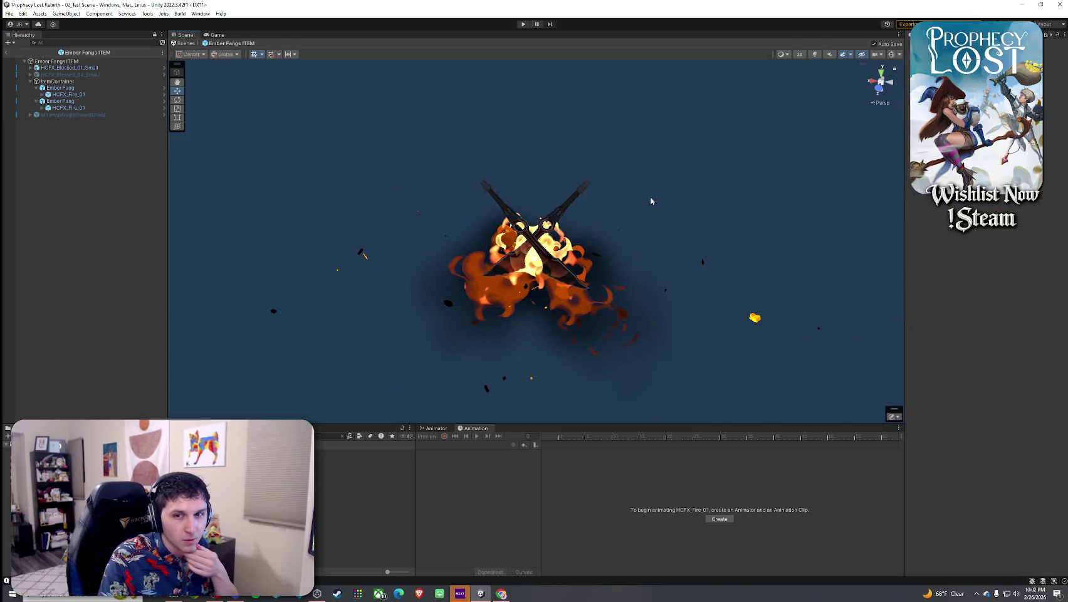
Preview both blades burning and check the fire's particle and sound settings
click(67, 94)
click(69, 108)
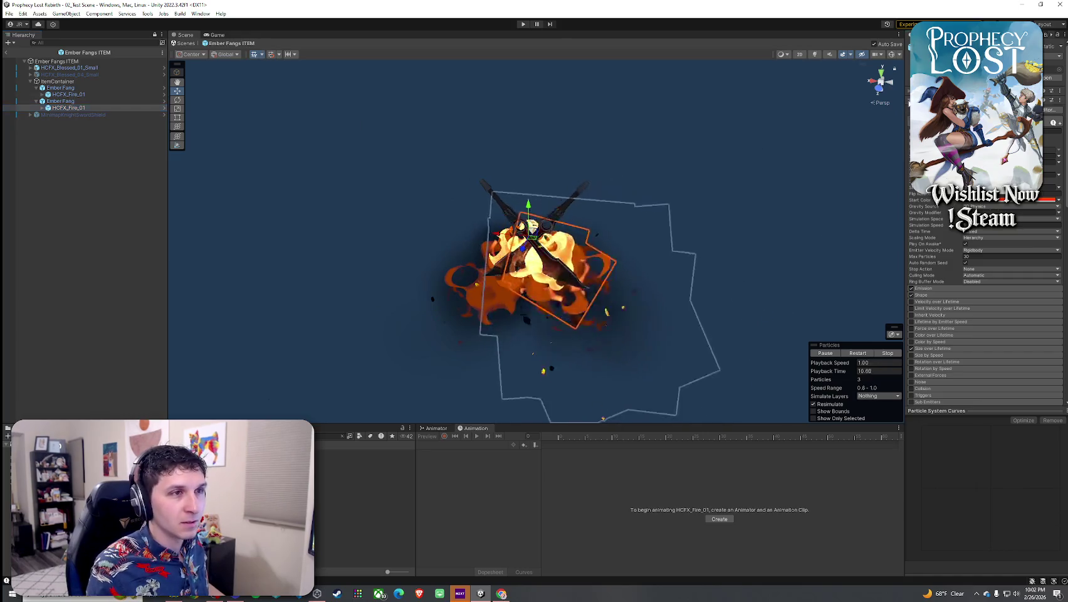
scroll(782, 151, up, 5)
scroll(742, 162, down, 5)
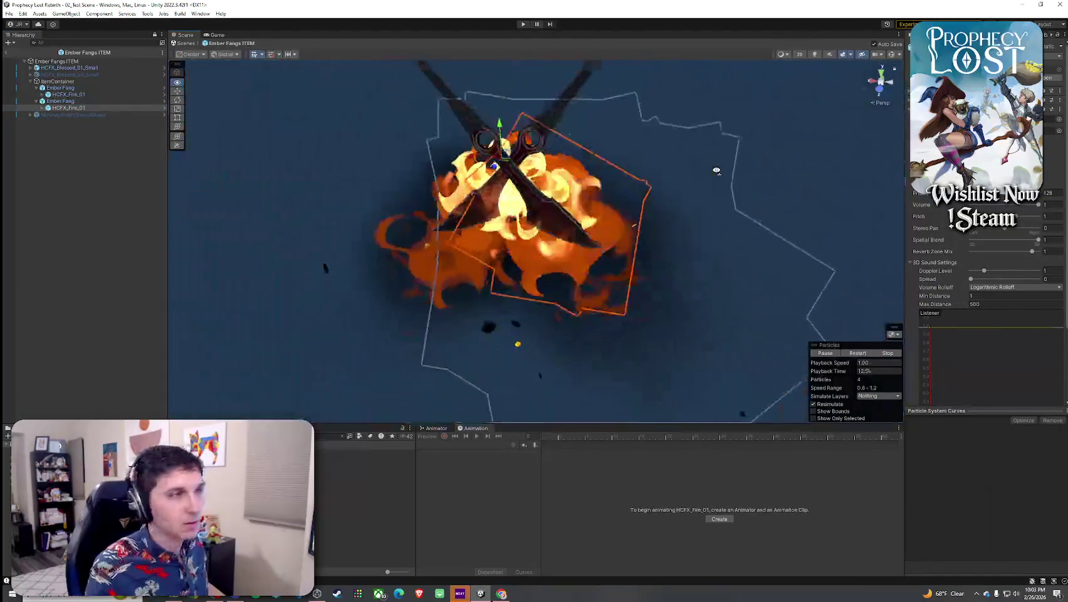
drag(741, 163, 717, 155)
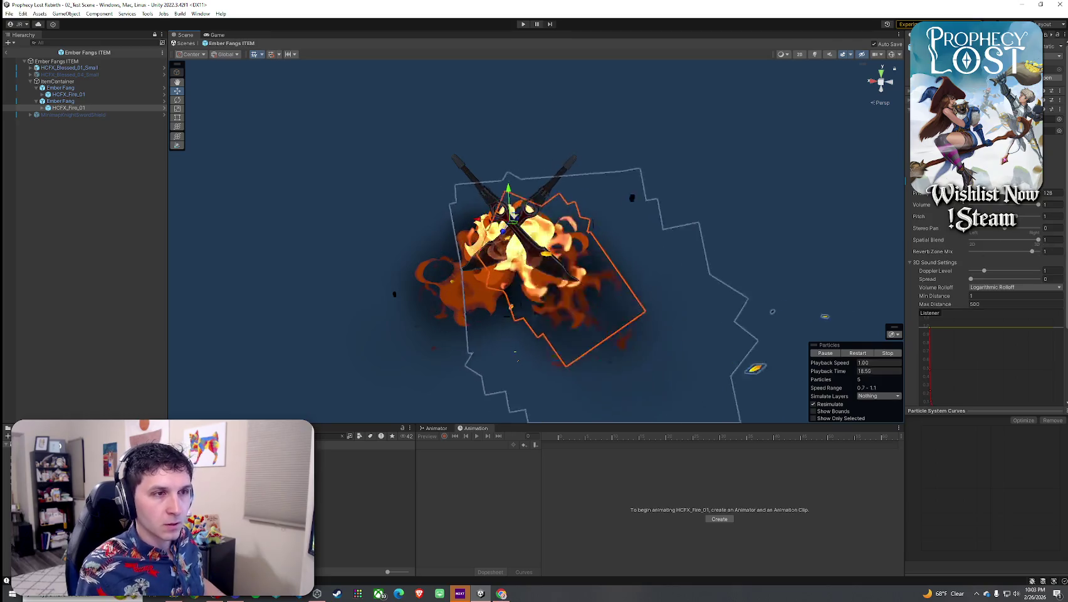
click(36, 89)
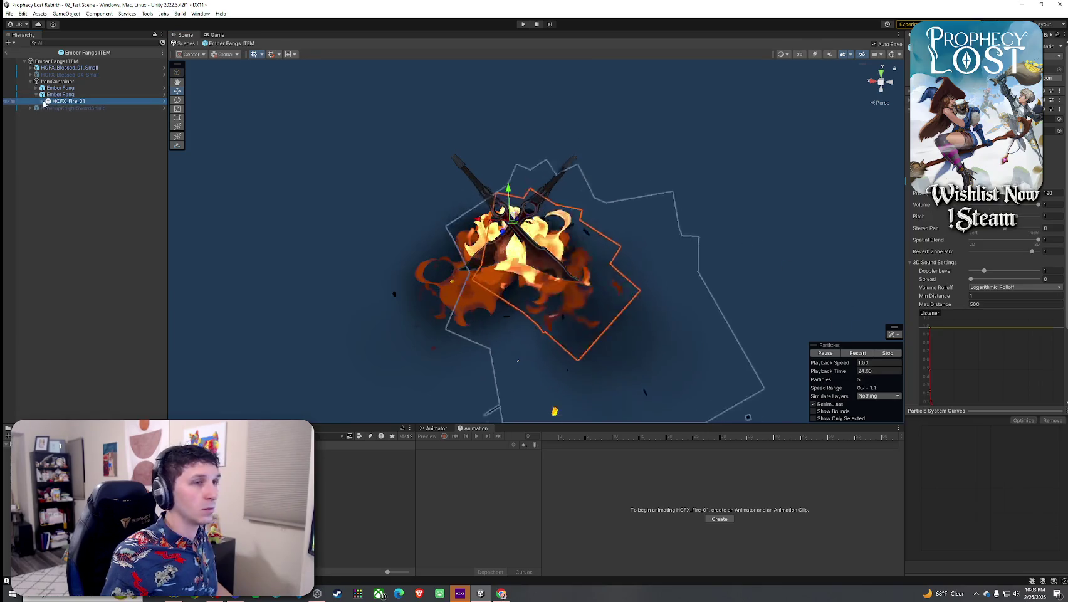
click(908, 102)
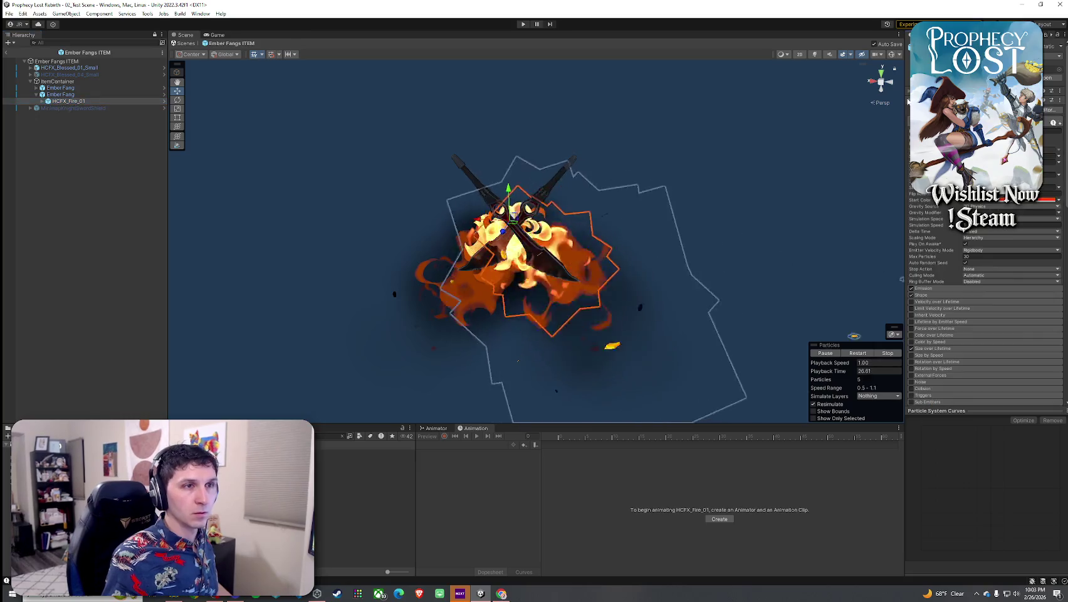
click(908, 101)
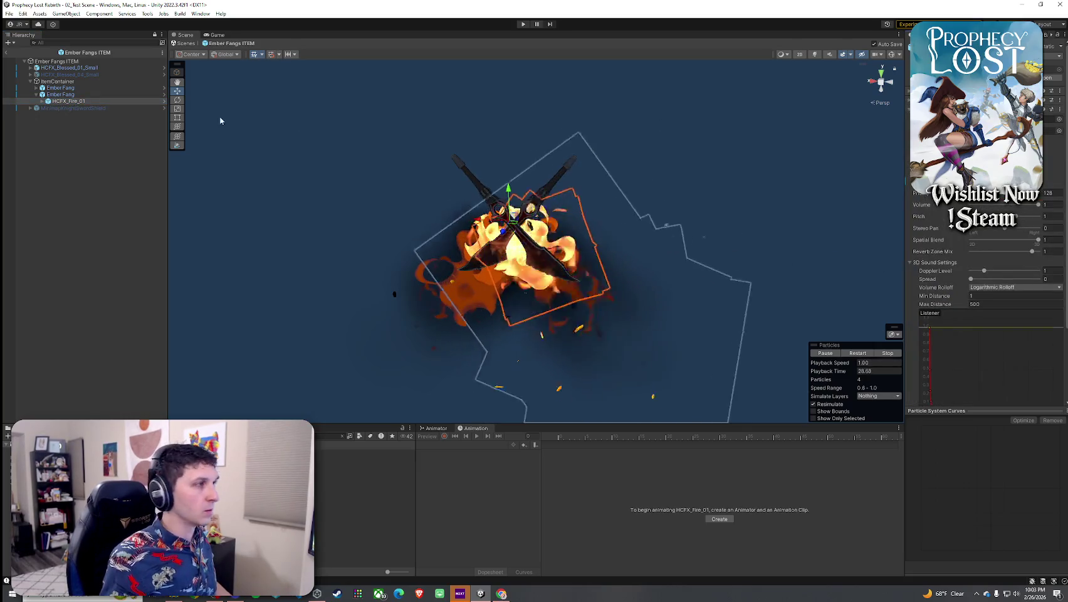
Recheck the fire inside the Ember Fang prefab, then select the HCFX_Blessed_01_Small glow
click(36, 87)
click(60, 101)
click(165, 101)
click(58, 67)
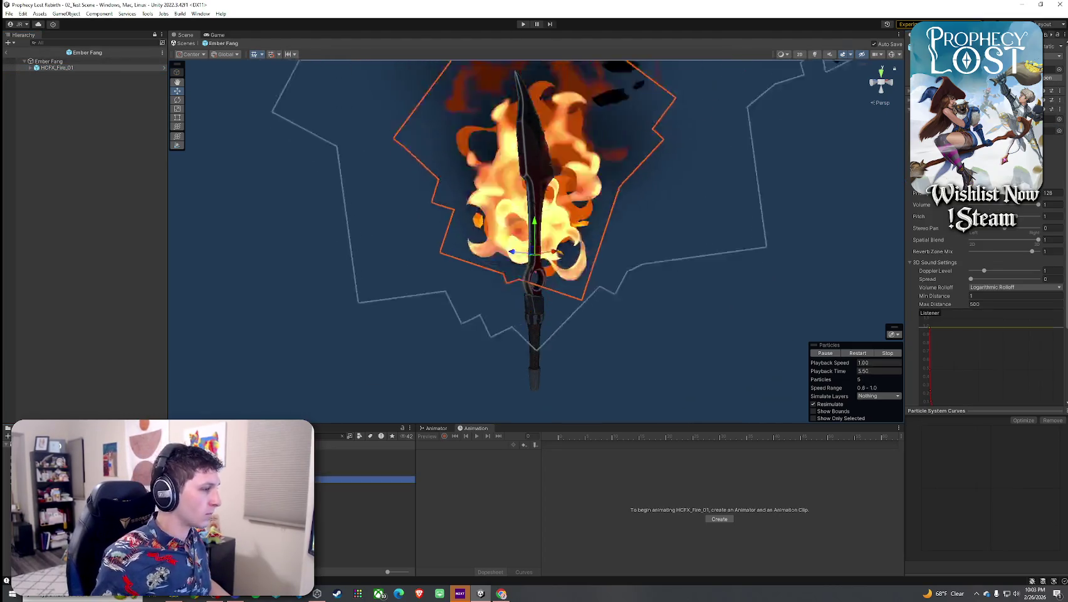
click(37, 89)
click(46, 67)
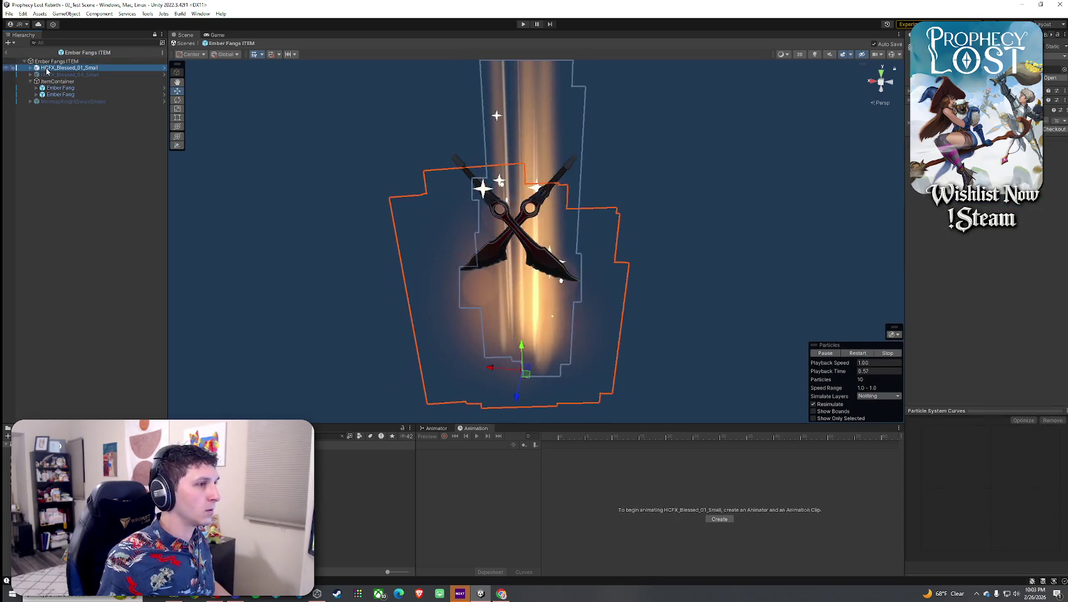
Inspect the ItemContainer and root, preview HCFX_Blessed_01_Small, and save the prefab
click(9, 14)
key(Escape)
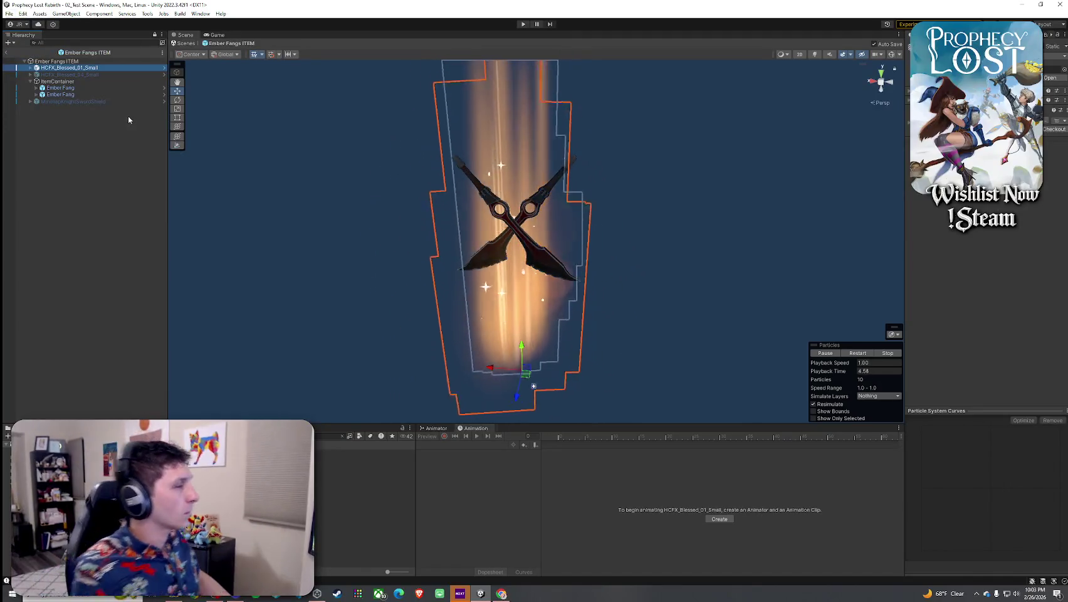
click(76, 83)
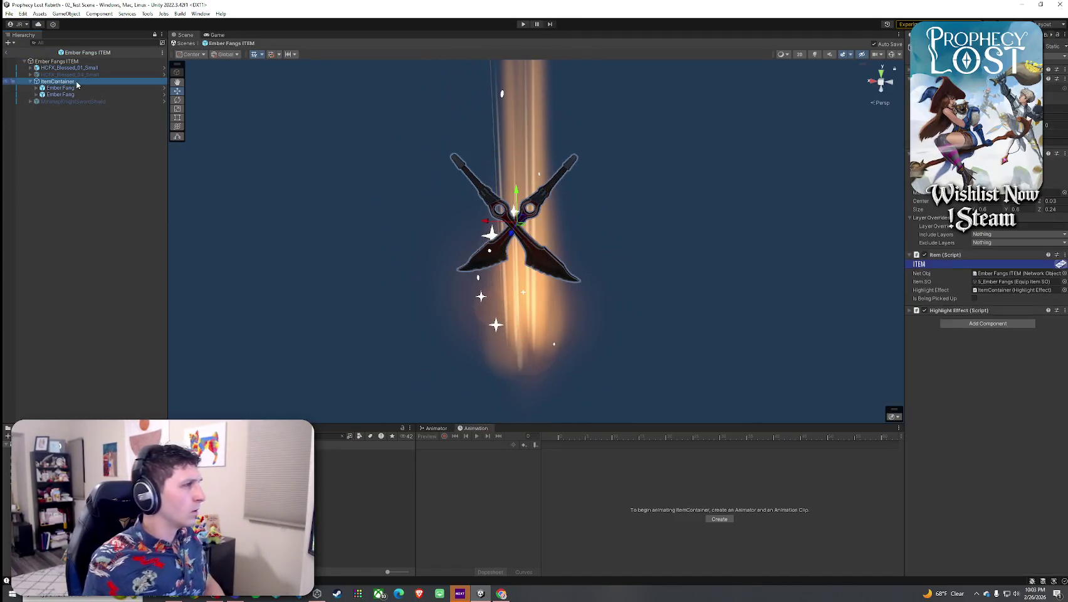
click(996, 274)
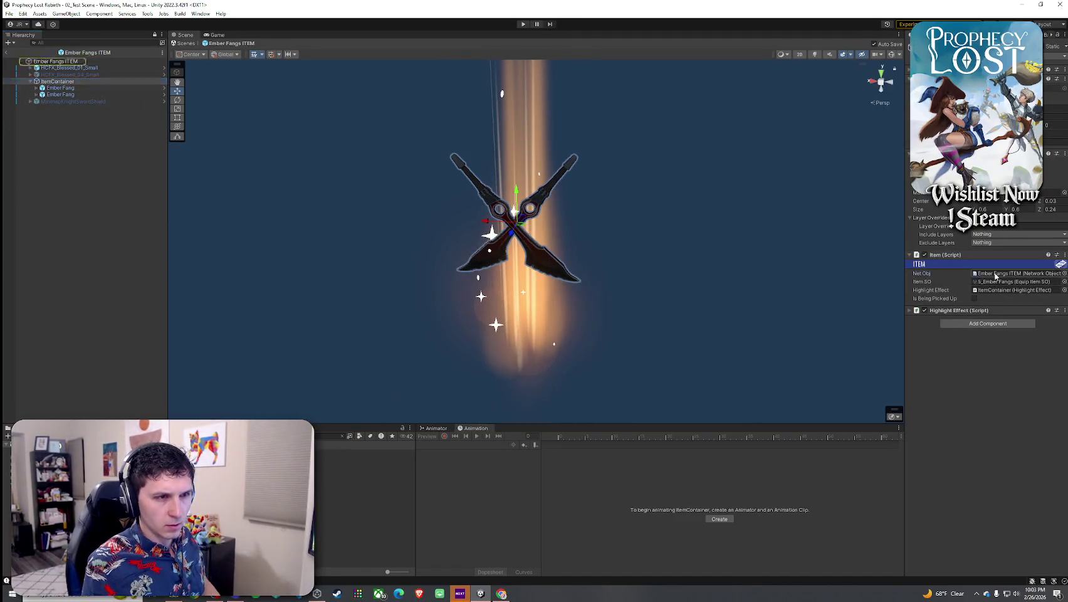
click(95, 62)
click(57, 68)
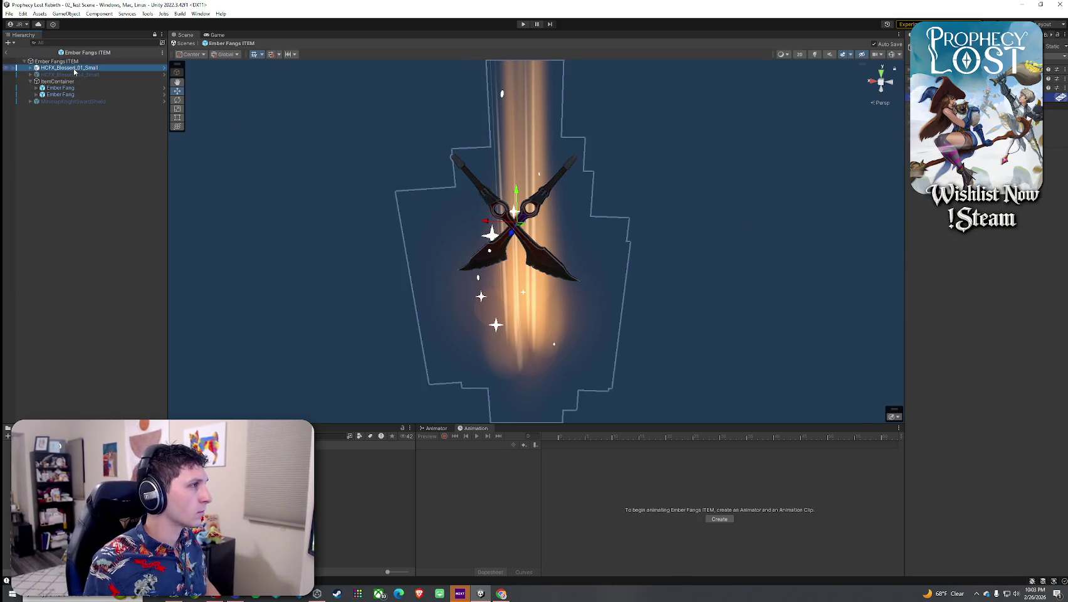
click(30, 68)
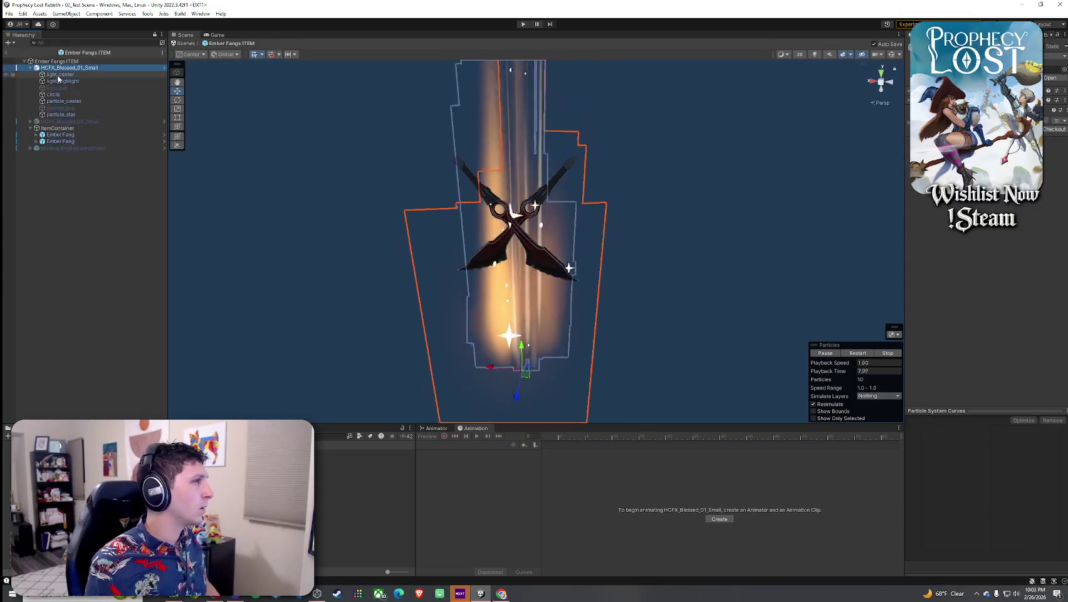
click(9, 13)
click(22, 54)
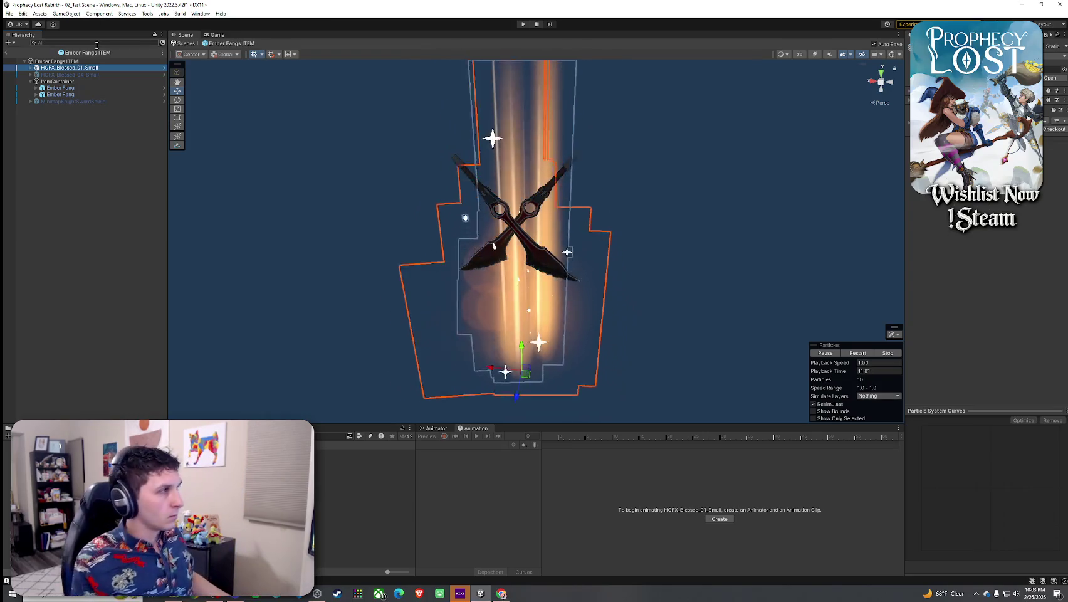
Delete HCFX_Blessed_04_Small from the prefab and save it
click(79, 75)
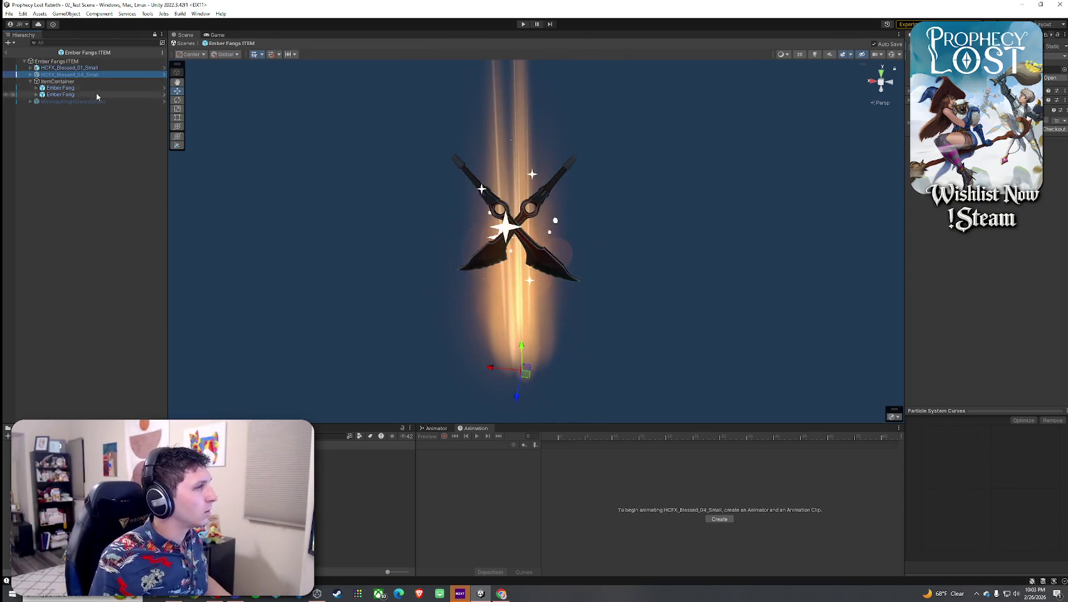
click(149, 129)
key(Delete)
click(9, 13)
click(23, 54)
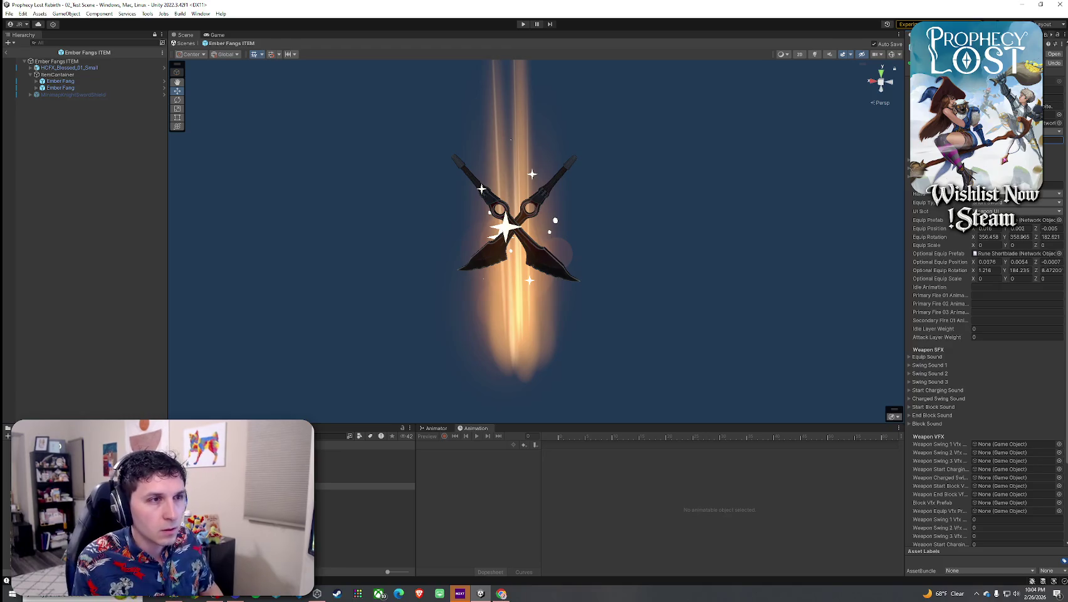
Set the Ember Fang prefab as the item's Optional Equip Prefab, replacing Rune Shortblade
scroll(984, 376, up, 5)
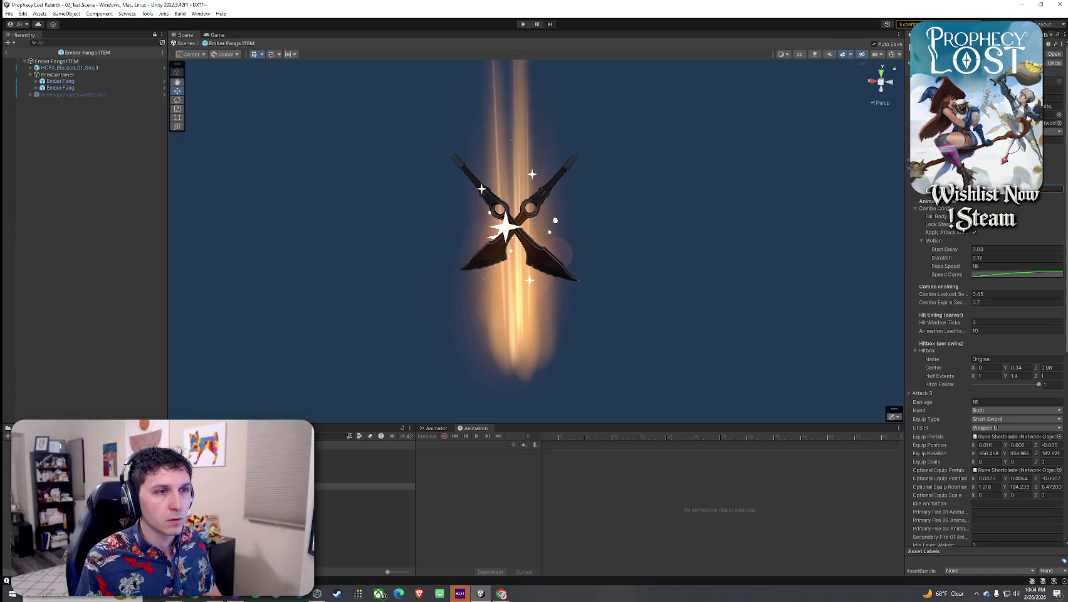
scroll(984, 377, down, 5)
scroll(984, 376, up, 5)
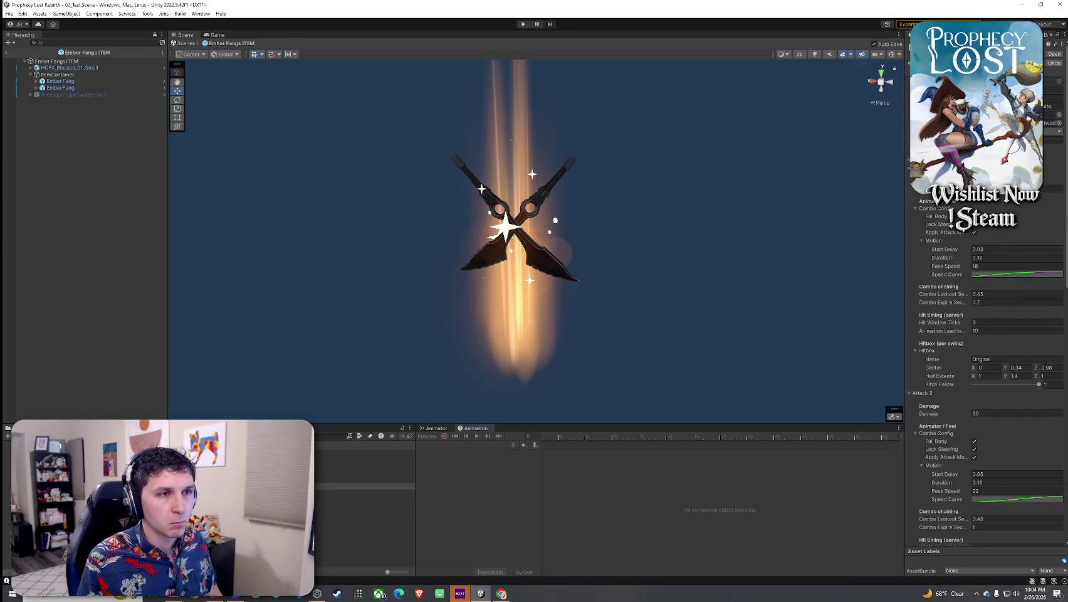
scroll(984, 376, down, 10)
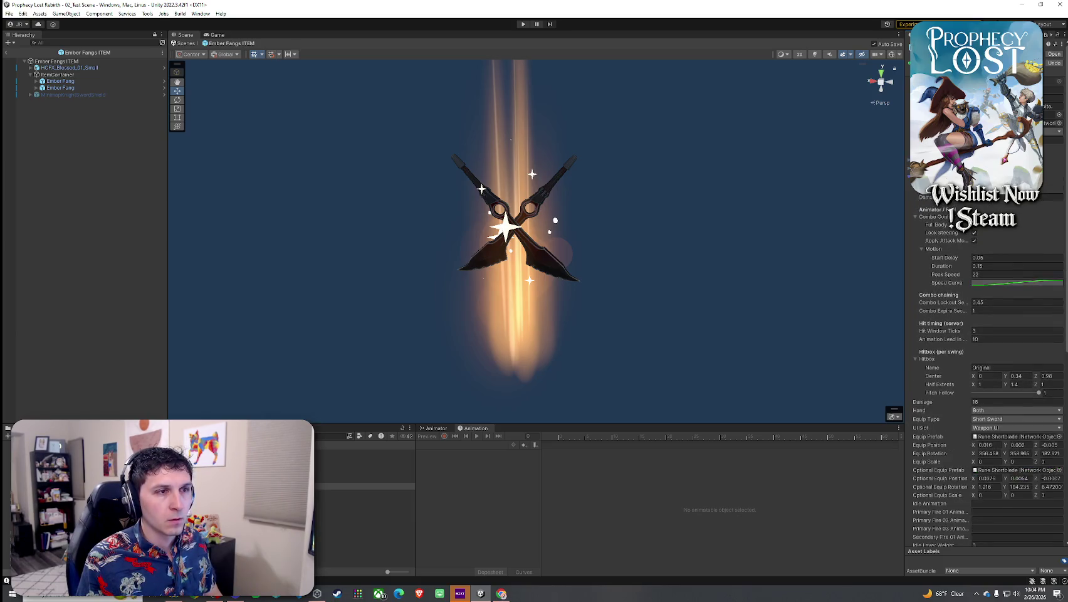
scroll(984, 376, up, 5)
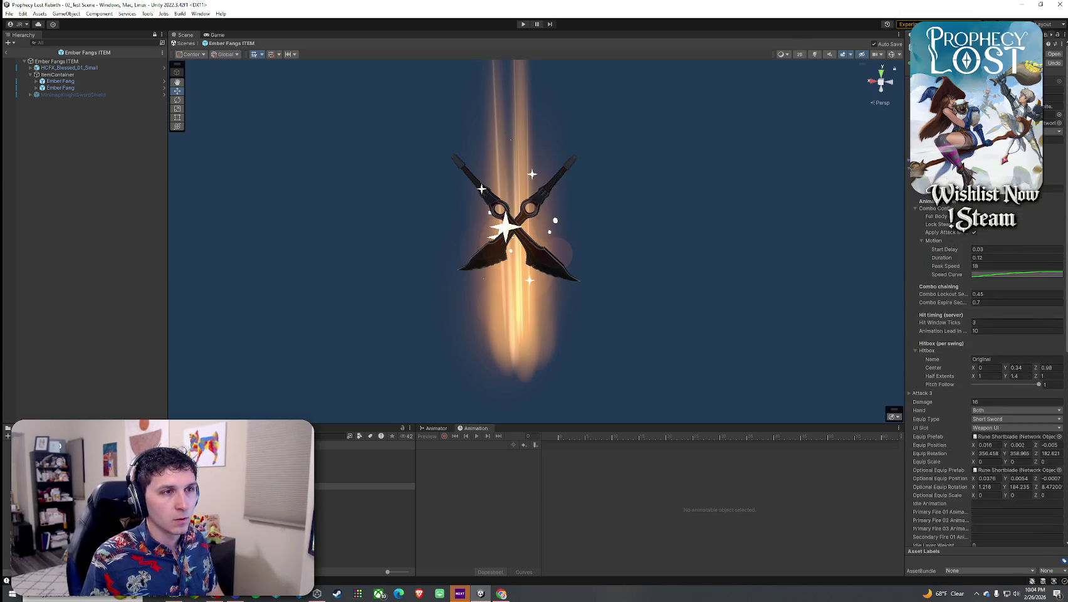
scroll(984, 376, down, 5)
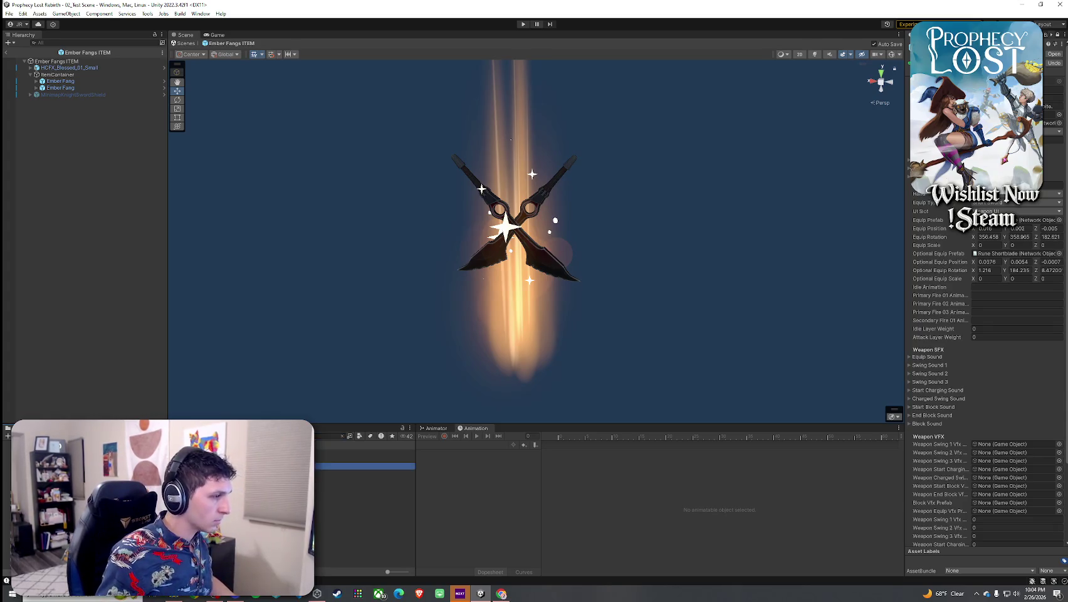
click(1014, 462)
click(1000, 221)
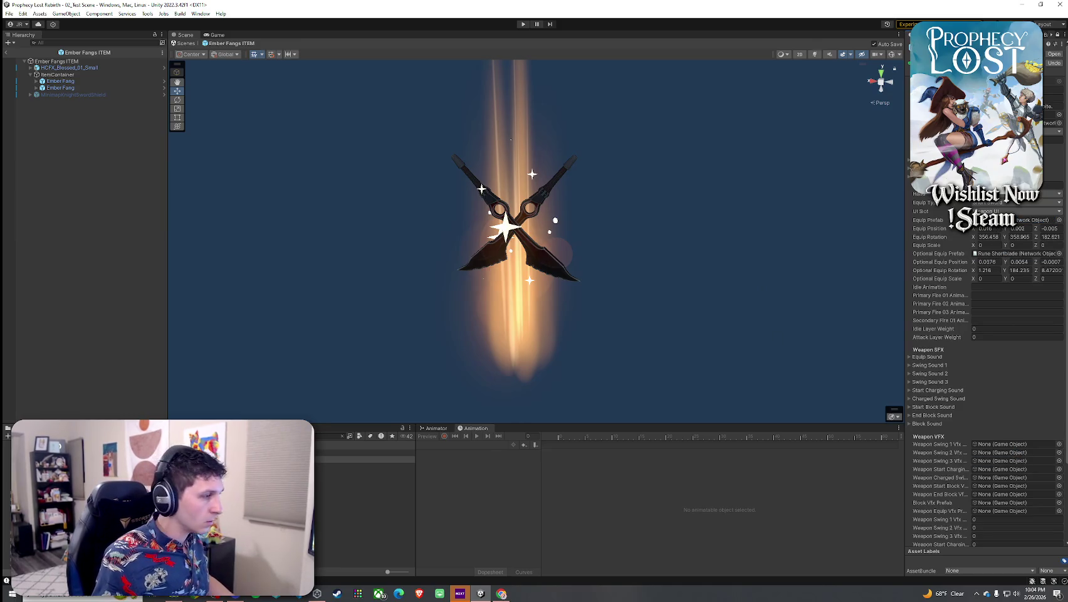
drag(364, 464, 1001, 259)
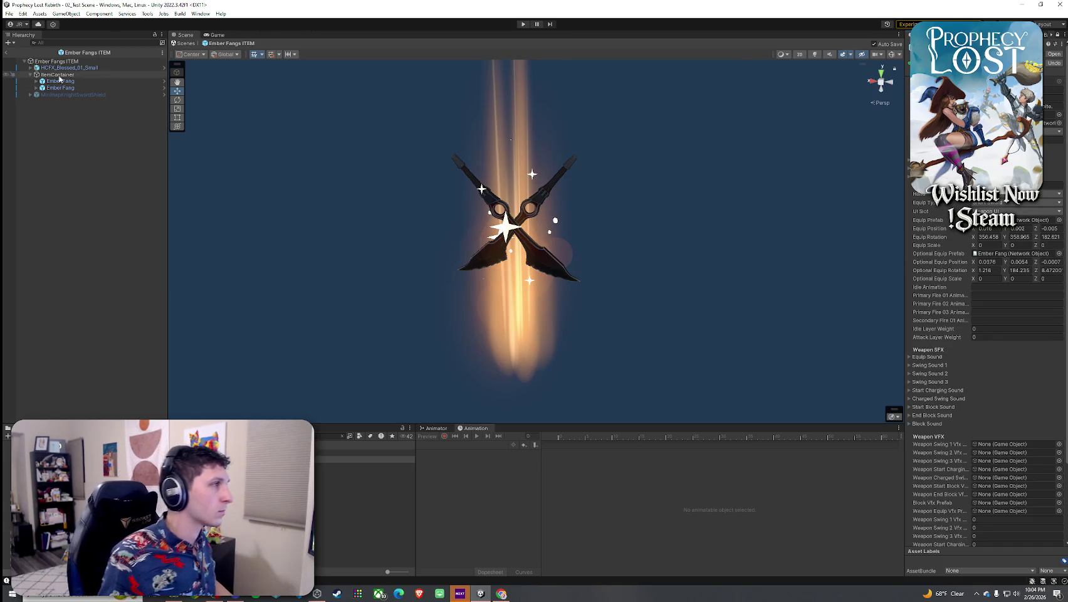
Exit prefab mode back to the 02_Test Scene
click(5, 52)
right_click(19, 54)
click(18, 54)
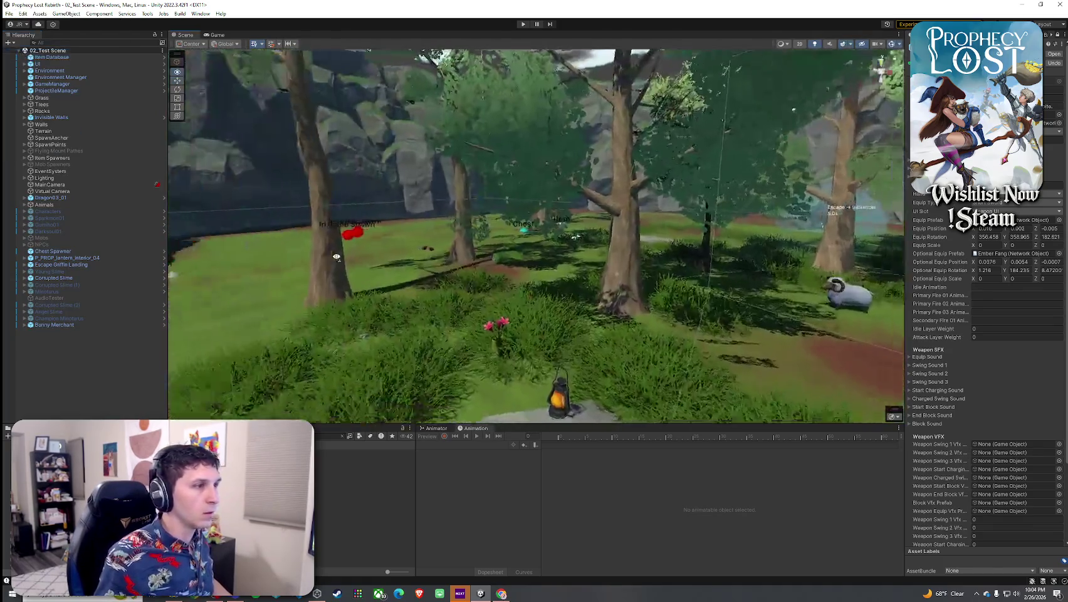
Duplicate an item spawner and place Item Spawner (9) and (10) on the open grass
mouse_move(337, 257)
mouse_down()
mouse_move(406, 286)
mouse_move(625, 322)
mouse_up()
click(625, 322)
key(f)
key(ctrl+d)
mouse_move(461, 288)
mouse_down()
mouse_move(472, 229)
mouse_move(491, 230)
mouse_up()
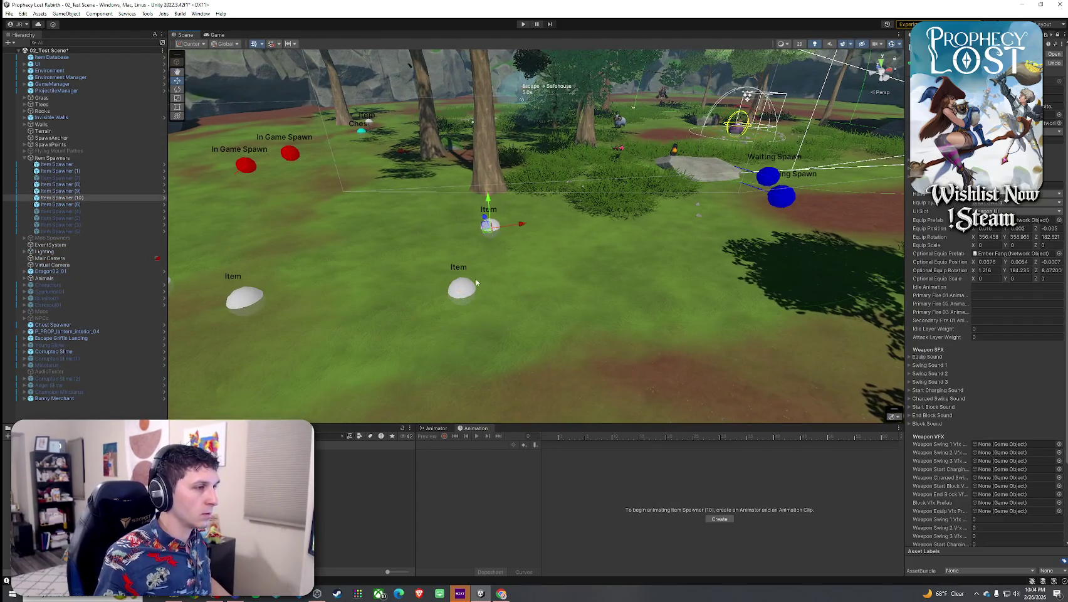
click(461, 288)
drag(461, 287, 300, 355)
click(490, 226)
mouse_move(490, 227)
mouse_down()
mouse_move(586, 249)
mouse_move(498, 271)
mouse_move(610, 272)
mouse_up()
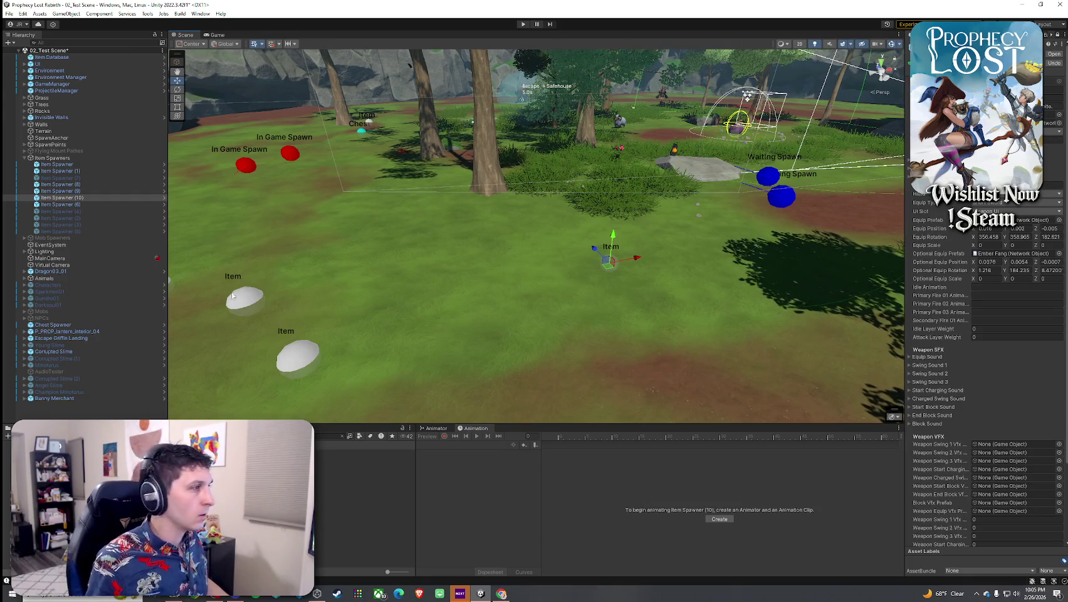
Add 5_Ember Fangs to the Item Database and save the scene
click(1047, 57)
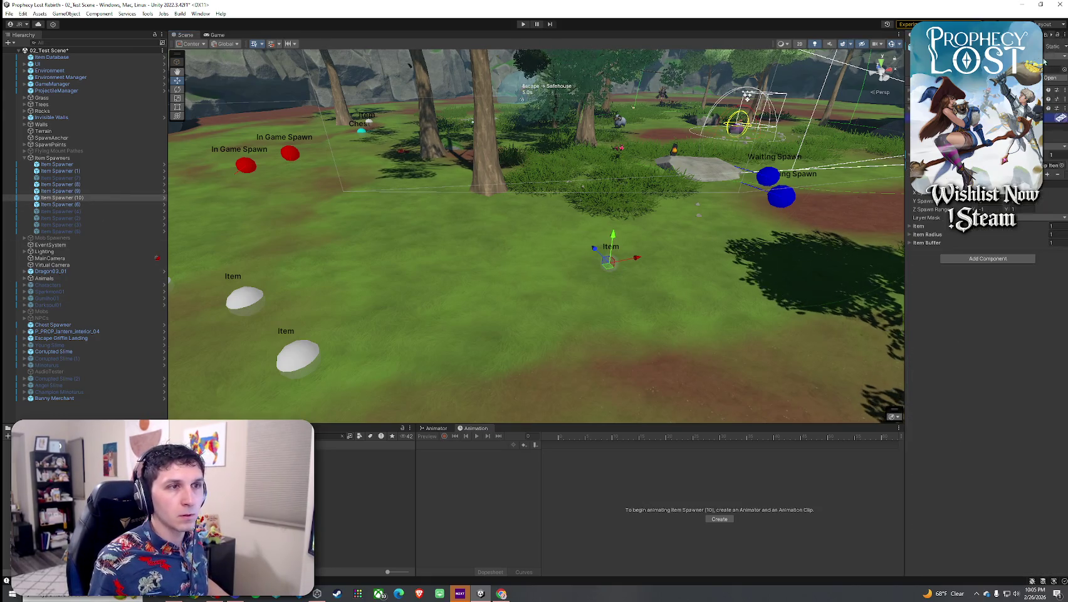
click(51, 57)
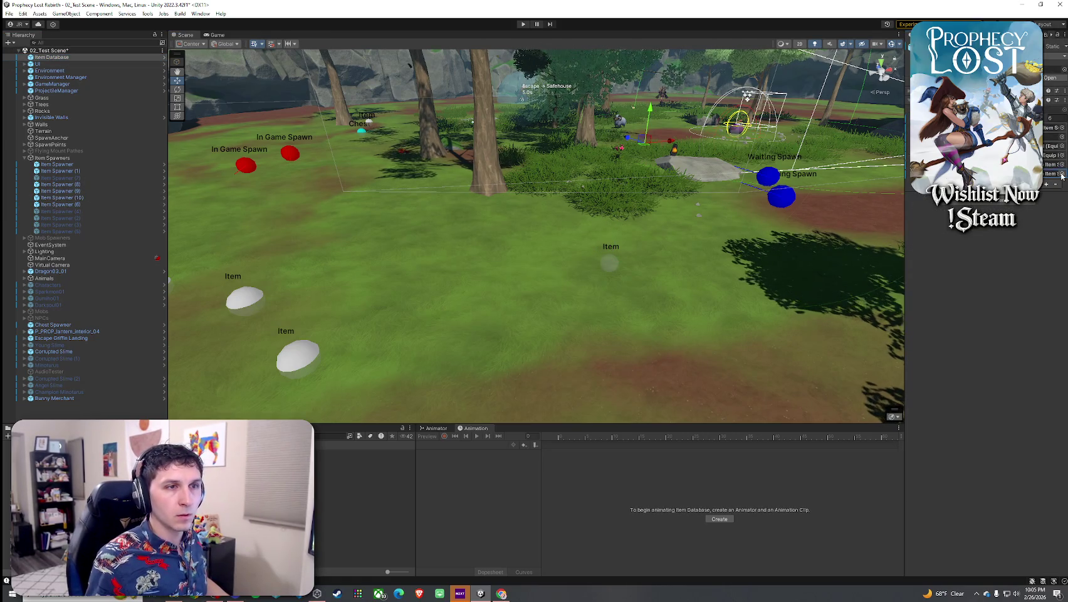
click(1061, 176)
text(mber fang)
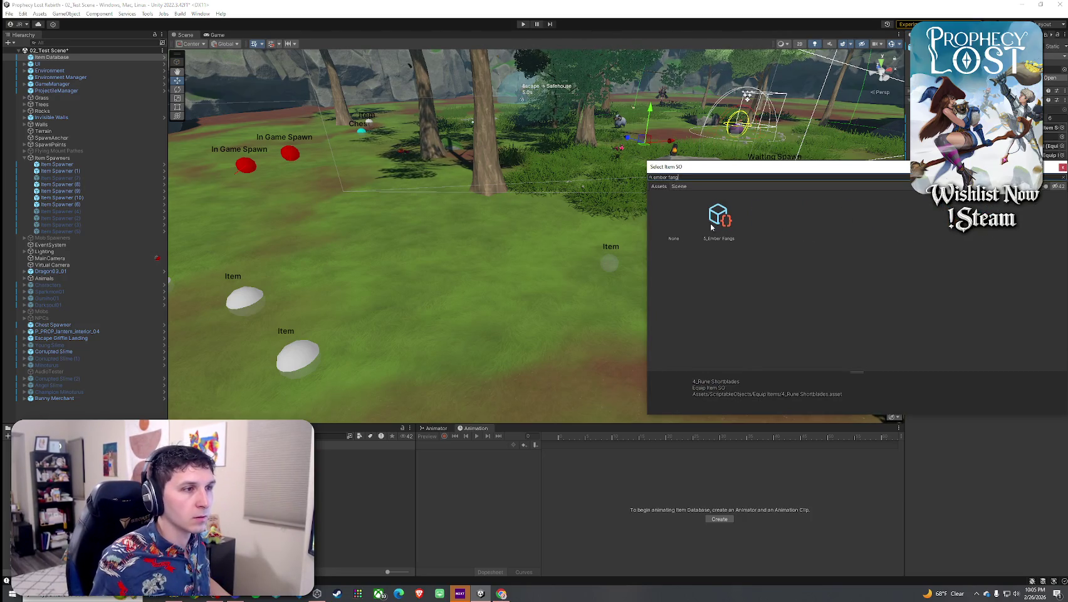
double_click(711, 225)
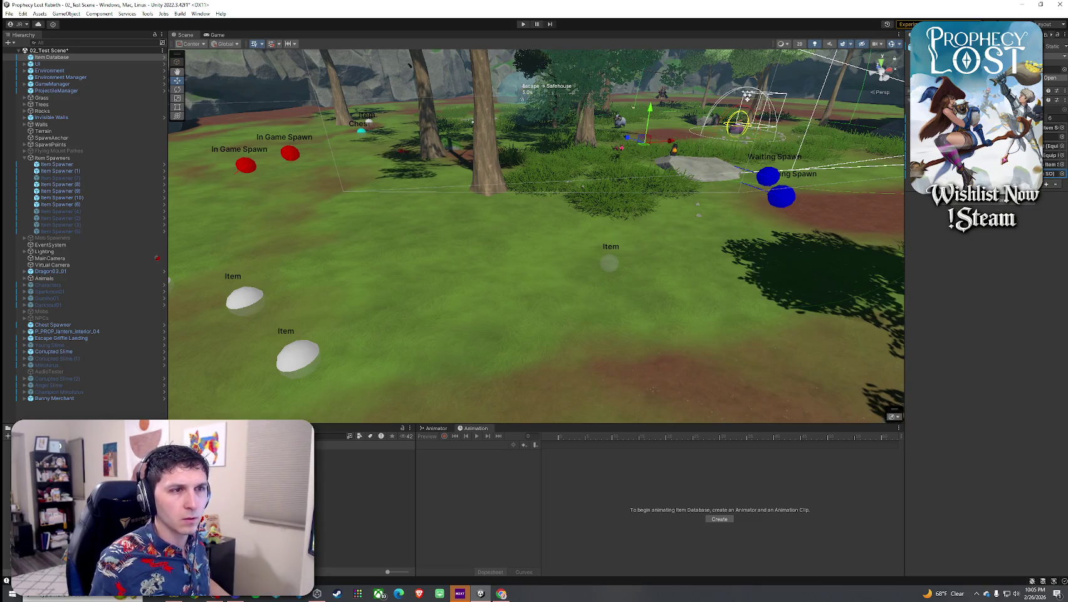
key(ctrl+s)
Move Item Spawner (10) farther back, make it spawn 5_Ember Fangs, and save
click(629, 270)
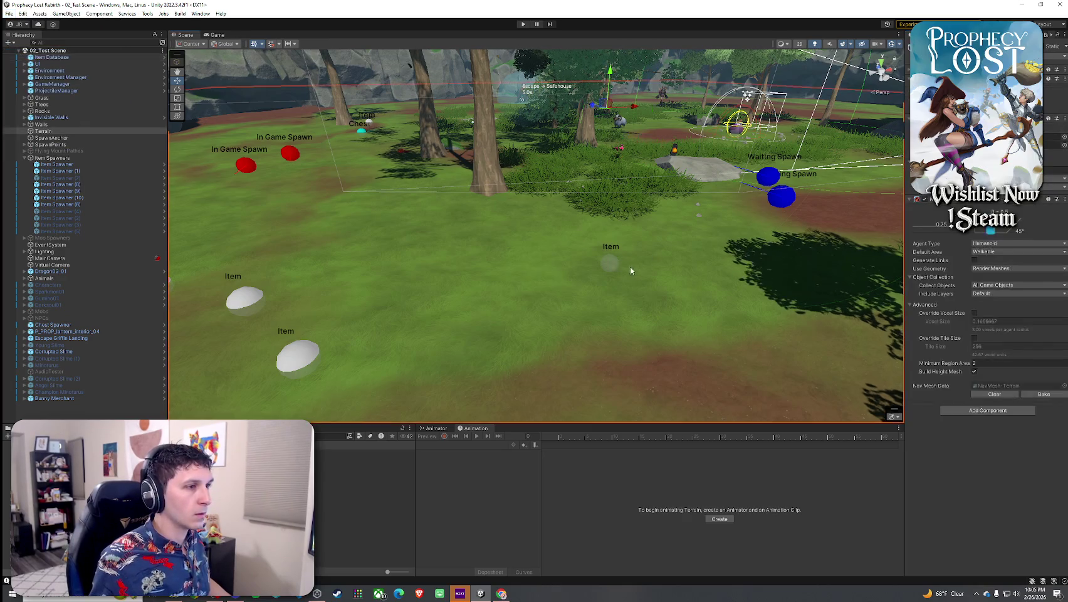
click(76, 197)
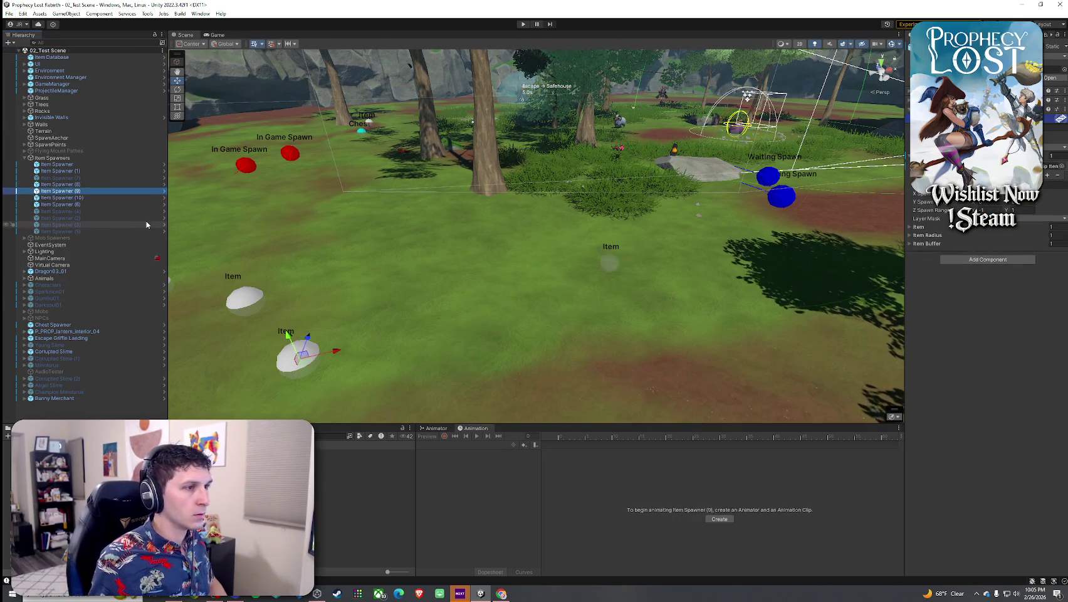
mouse_move(608, 259)
mouse_down()
mouse_move(622, 193)
mouse_move(609, 249)
mouse_move(635, 253)
mouse_up()
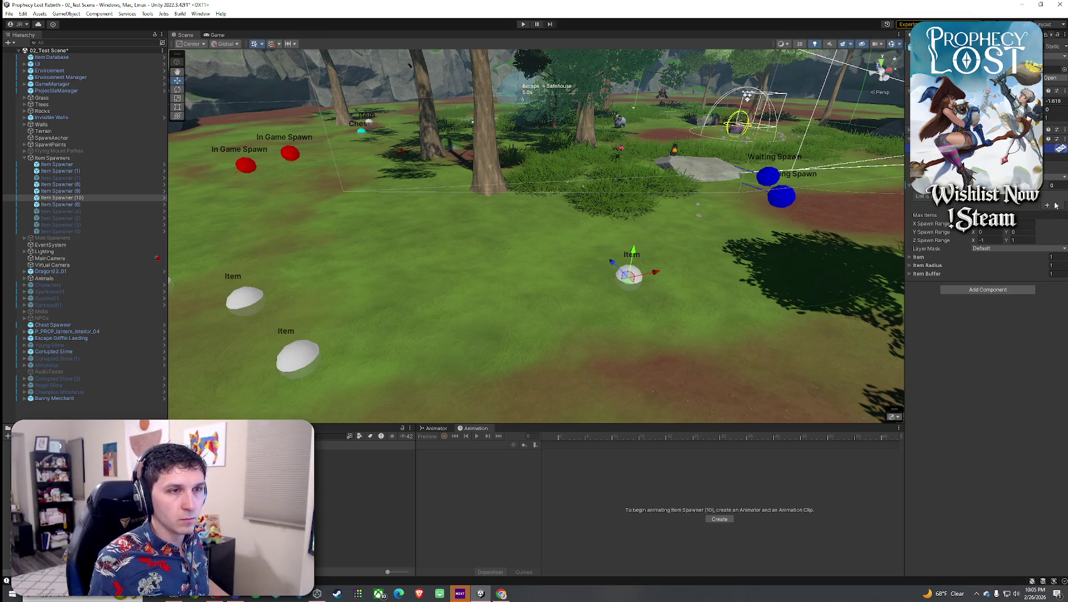
click(1036, 212)
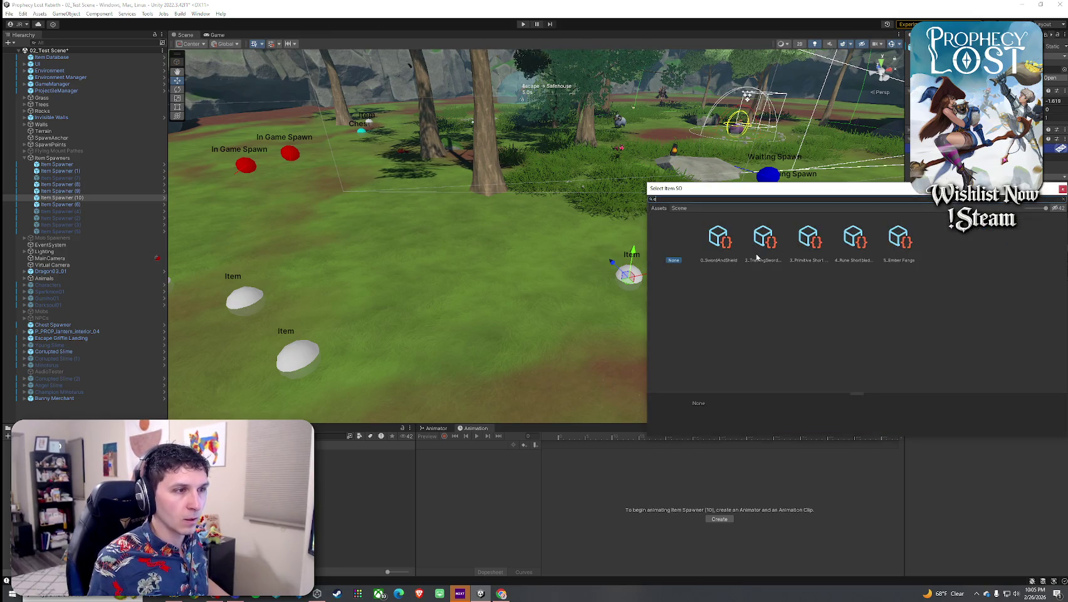
text(mber)
double_click(719, 238)
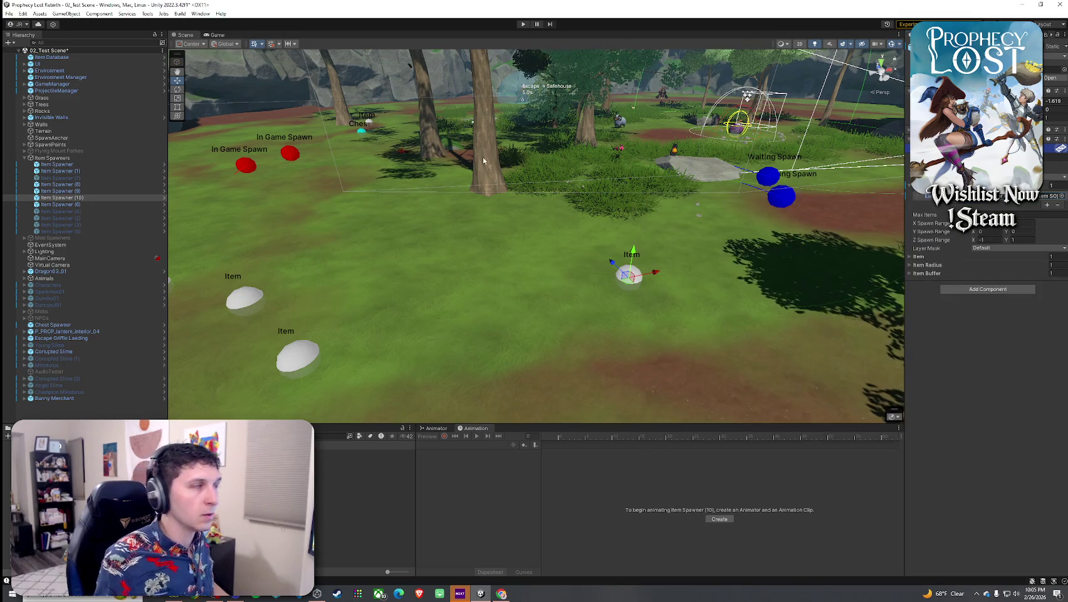
click(9, 13)
click(25, 54)
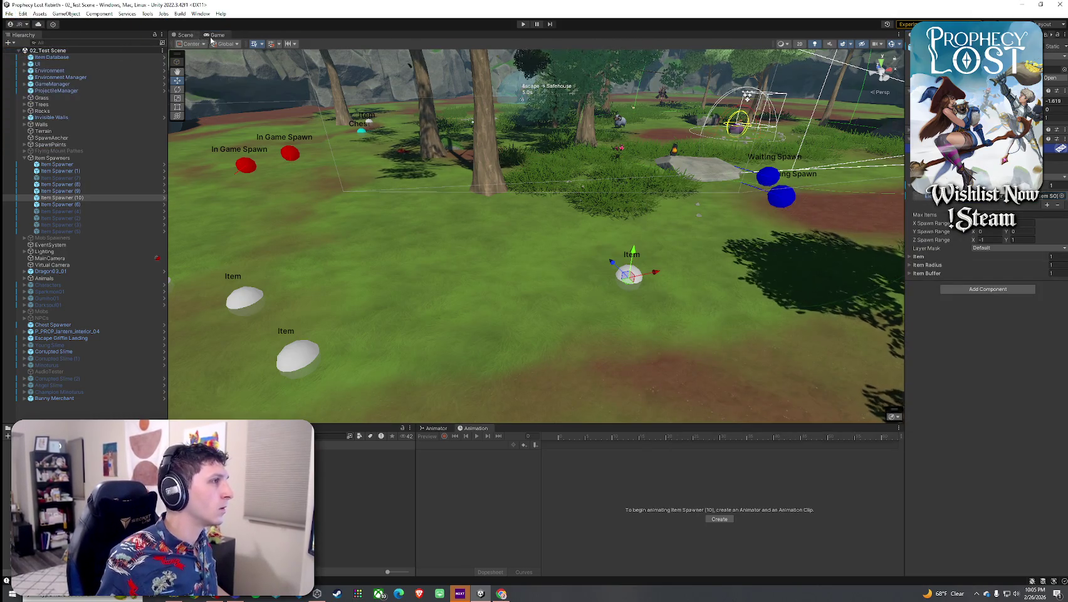
key(ctrl+p)
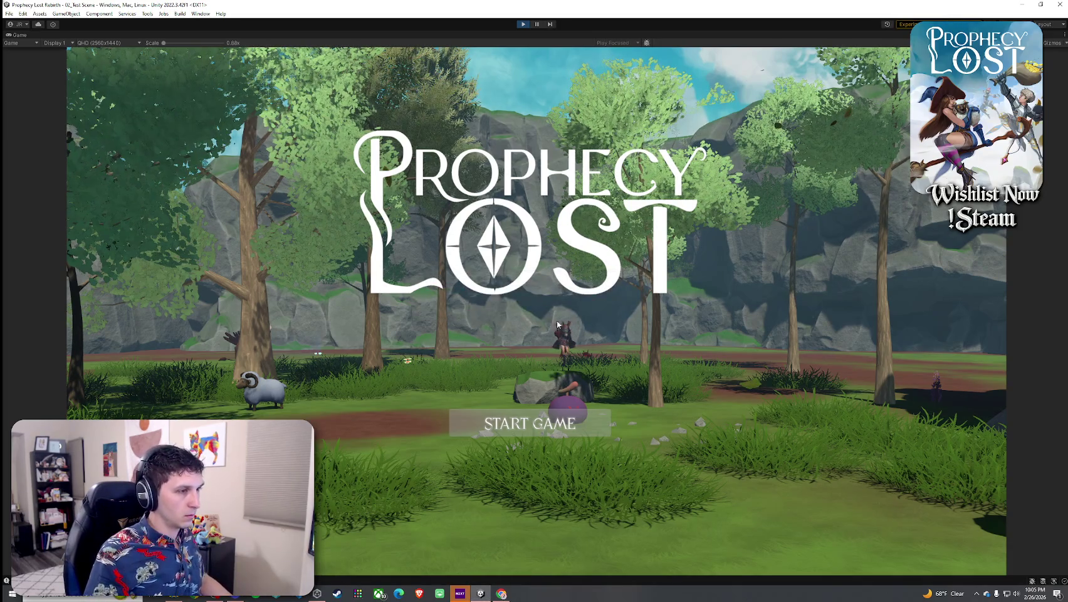
Play-test the scene, running the character toward the spawned items, then stop play mode
click(529, 423)
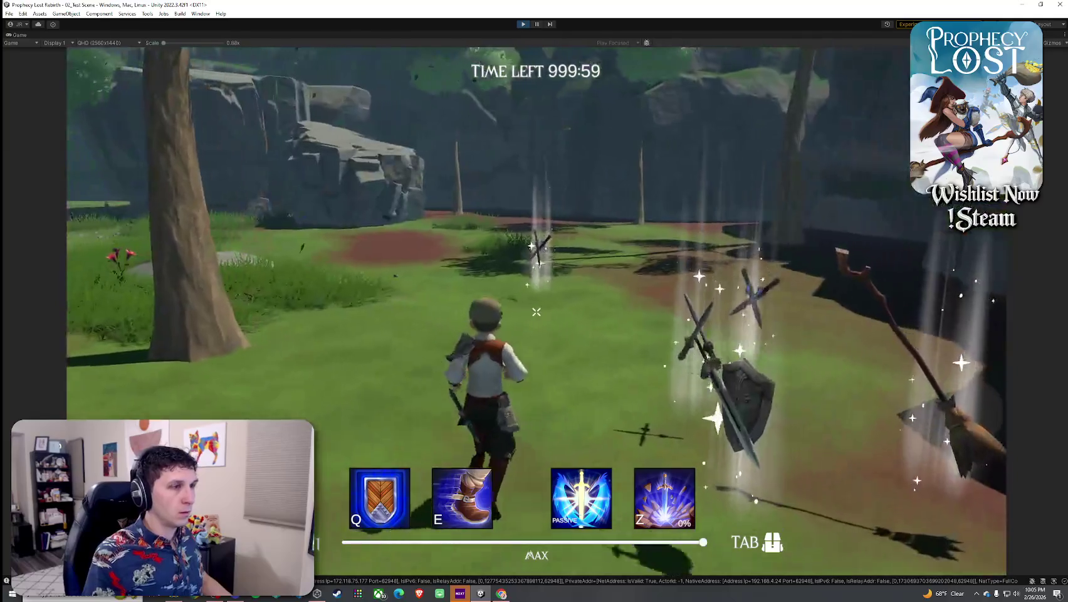
key(w)
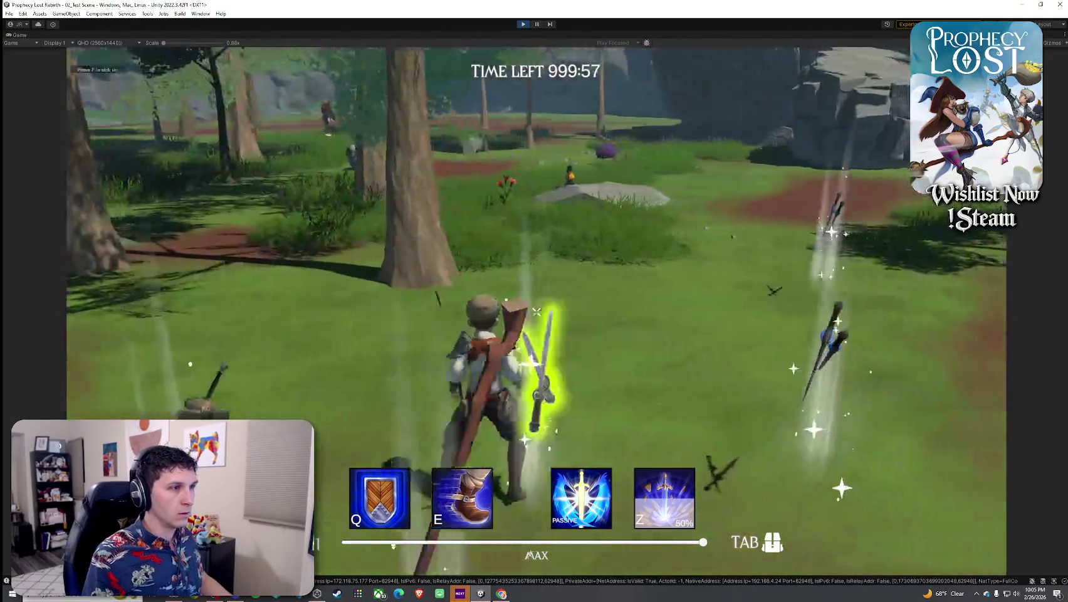
key(f)
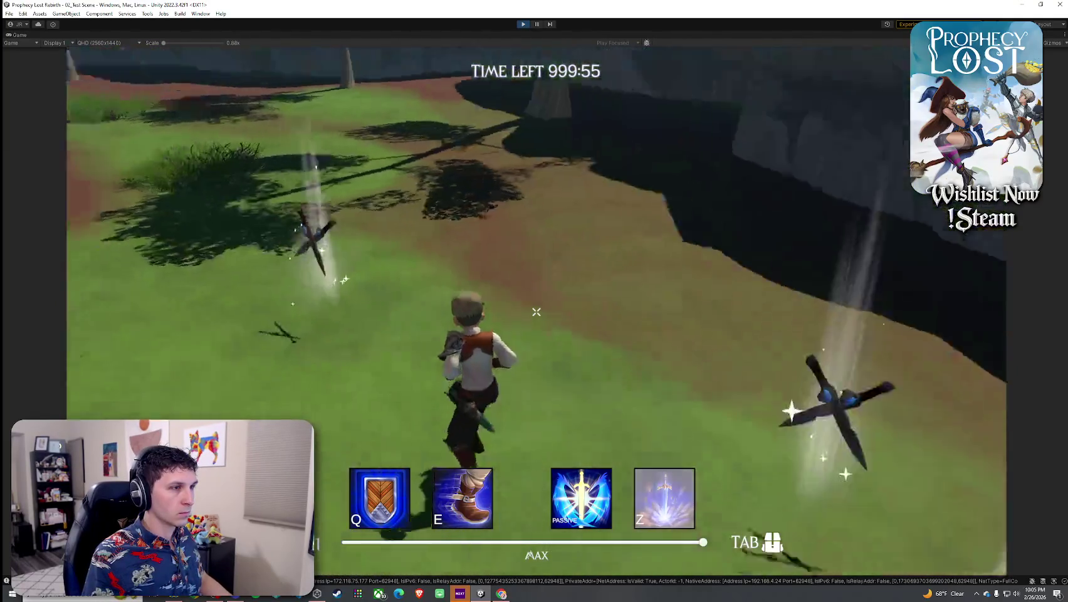
key(super)
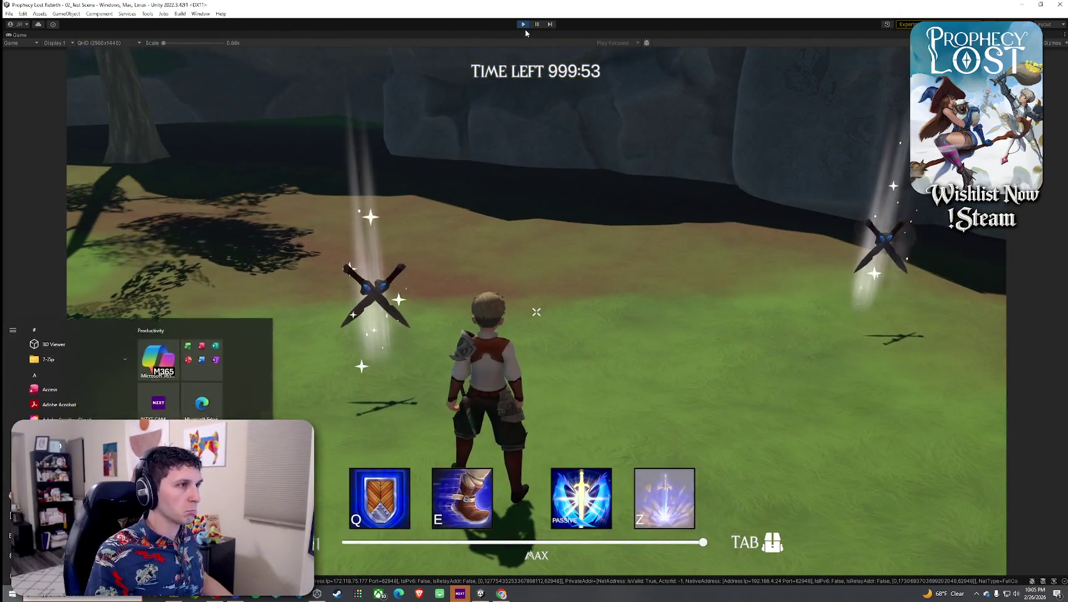
click(523, 25)
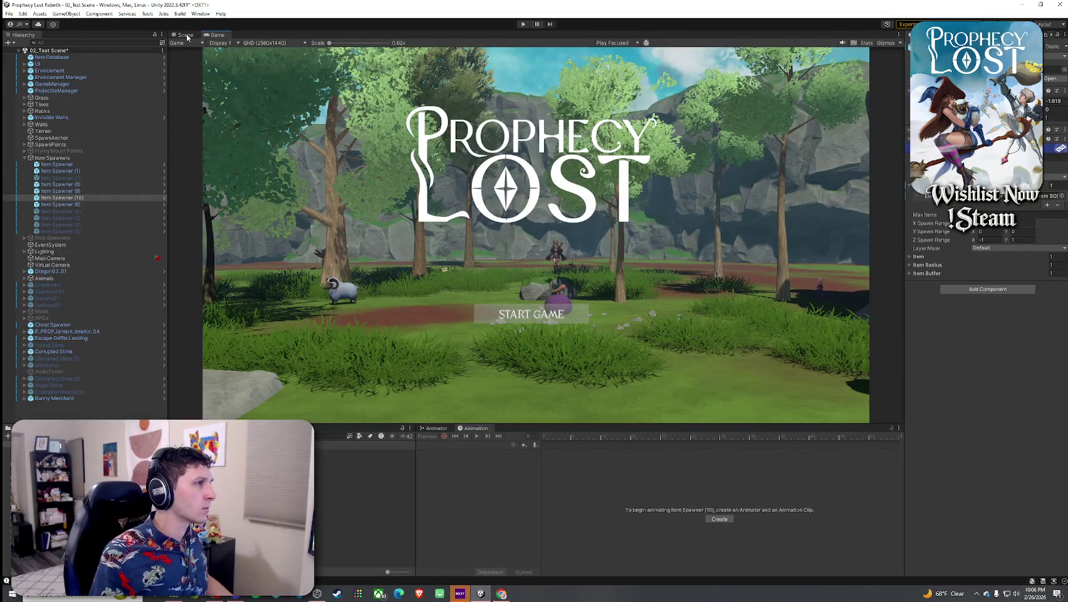
Save the 02_Test Scene and select the weapon item asset in the Project window
click(187, 35)
click(9, 13)
click(30, 54)
click(364, 486)
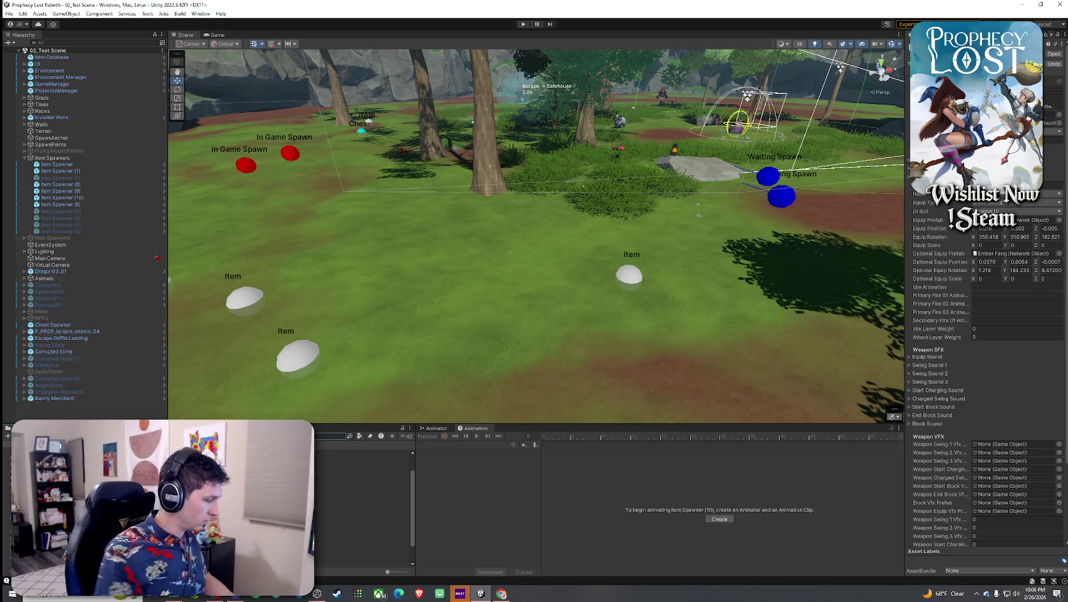
Launch RapidIcon from Tools and select Ember Fangs ITEM for icon rendering
text(weapon)
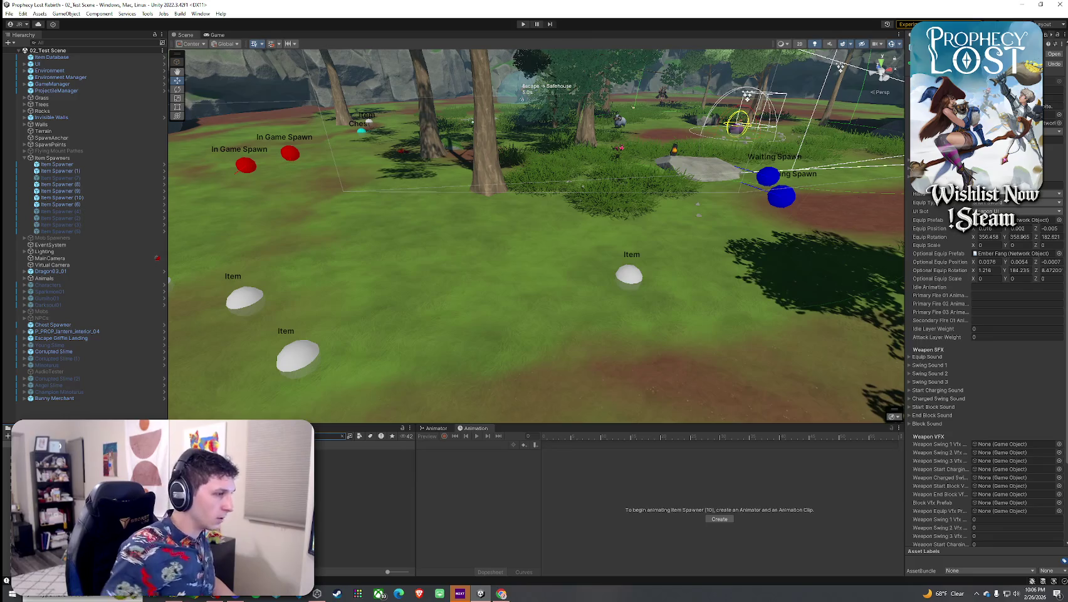
click(147, 14)
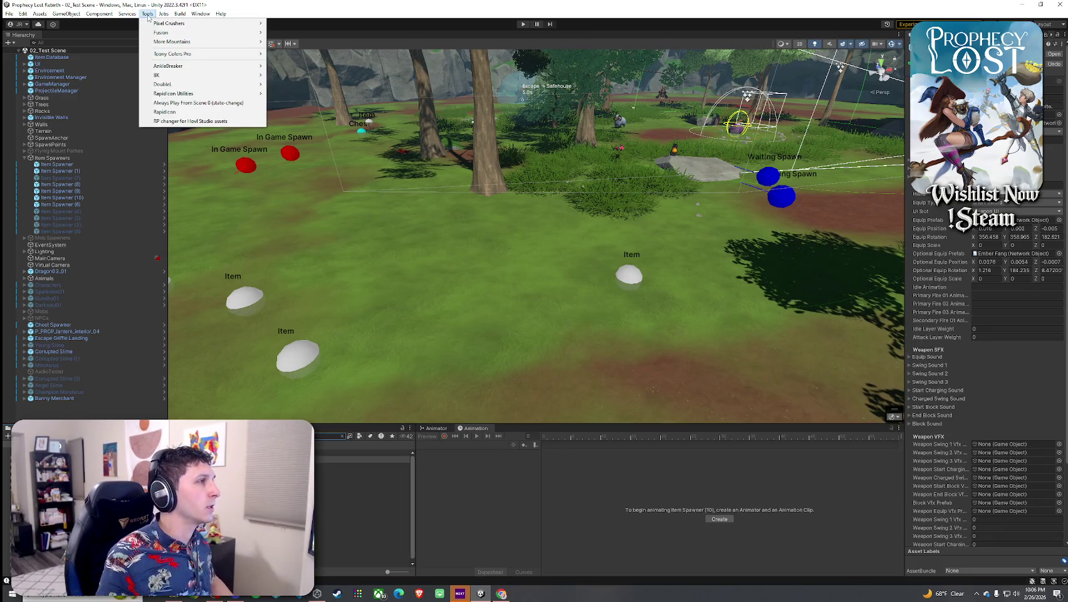
mouse_move(188, 94)
click(326, 103)
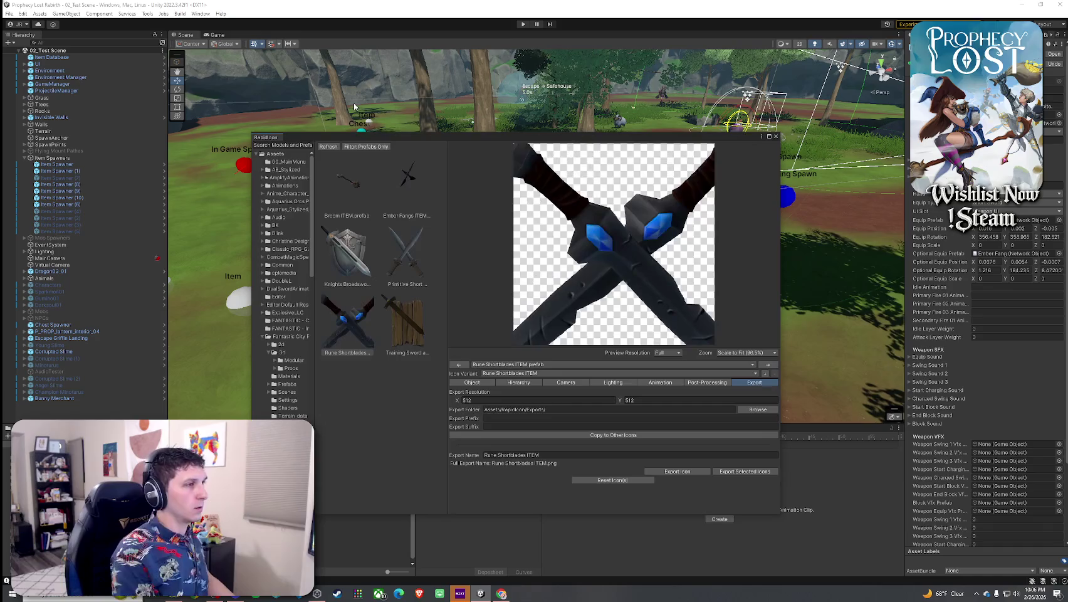
click(402, 191)
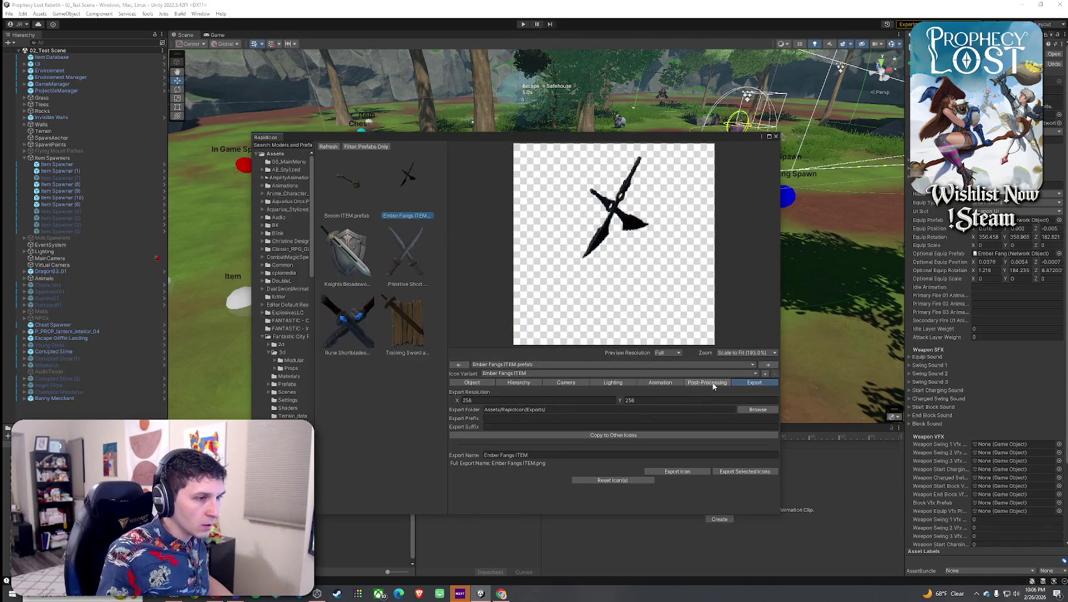
Set the icon export resolution to 512×512
click(608, 400)
text(512)
click(649, 399)
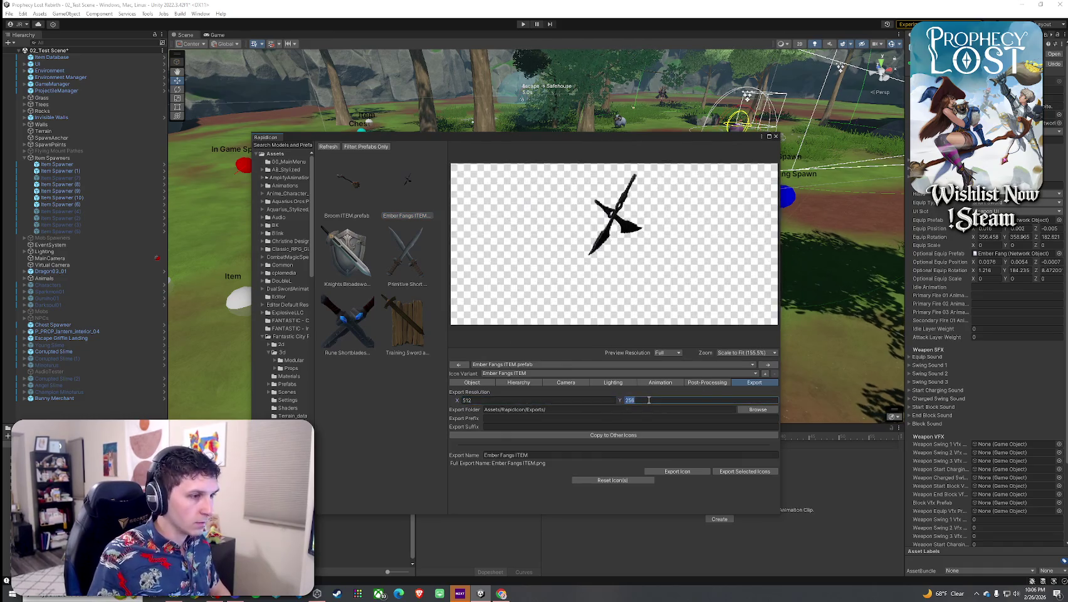
text(512)
Using Rune Shortblades as reference, set the object position to X 0, Y -1, Z 0
click(487, 385)
click(533, 400)
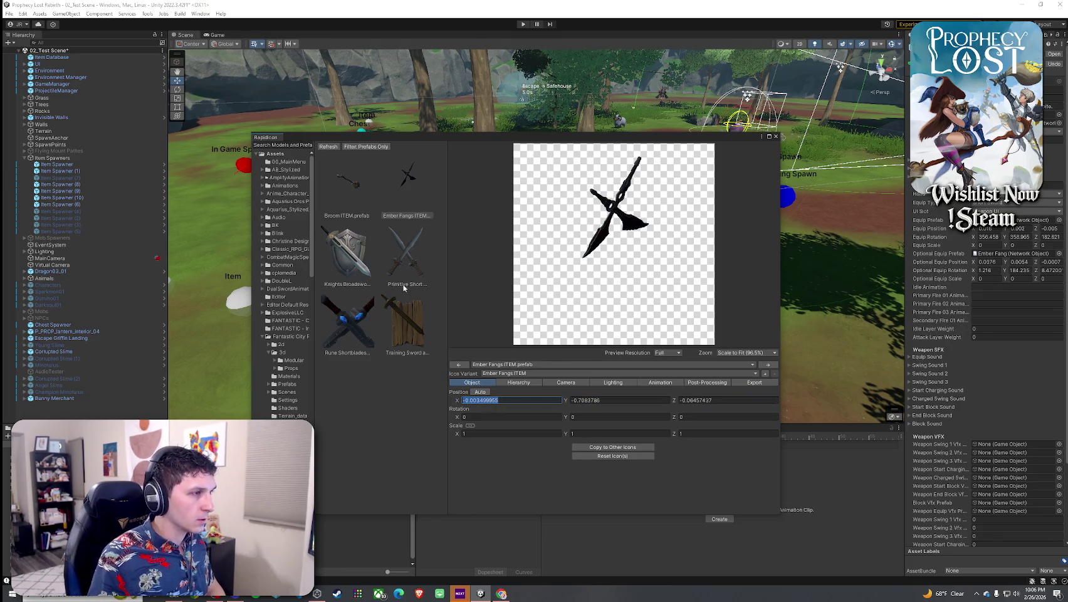
click(357, 318)
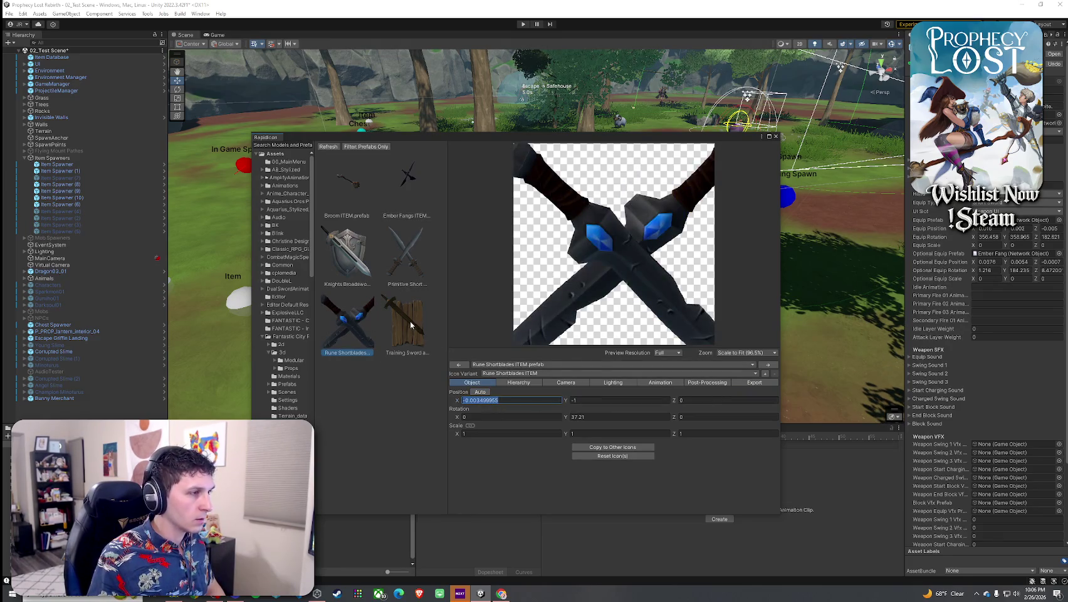
click(395, 195)
click(610, 400)
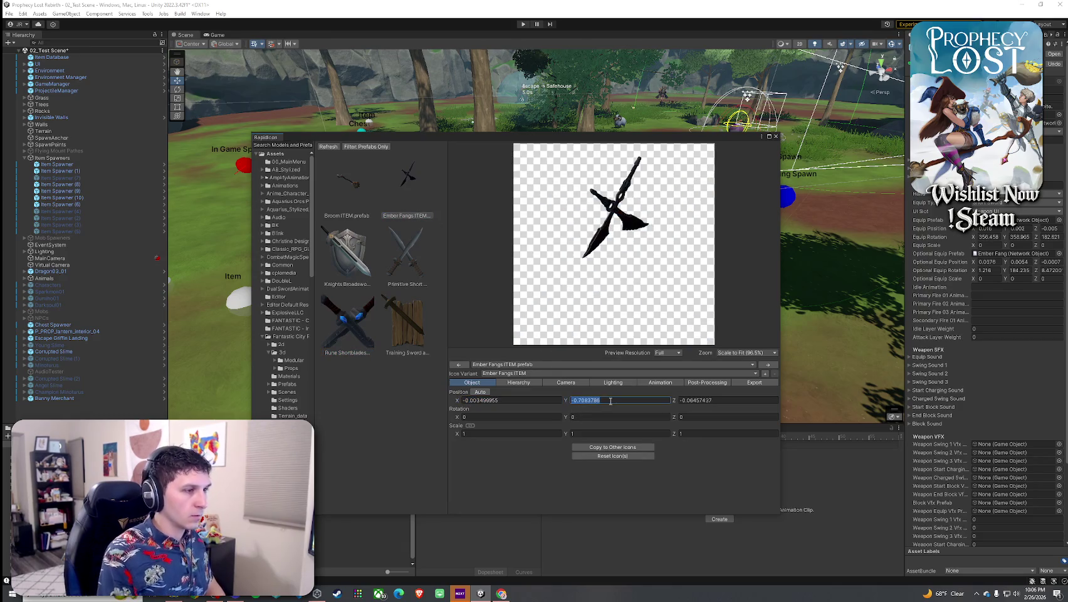
text(-1)
click(546, 400)
text(0)
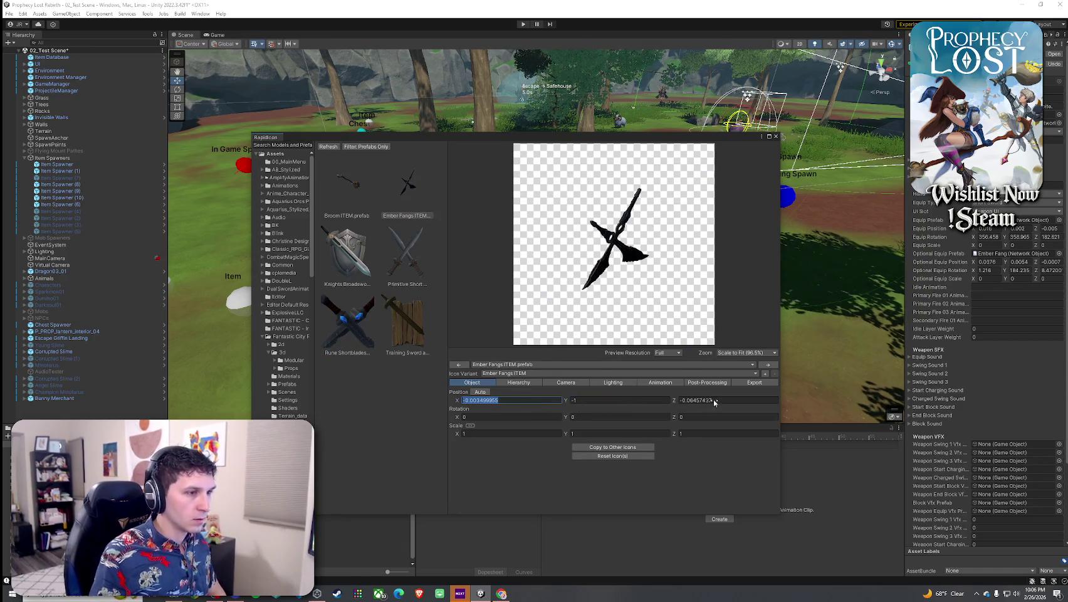
click(715, 400)
text(0)
Set the icon camera Scale Factor to 1.9
click(566, 383)
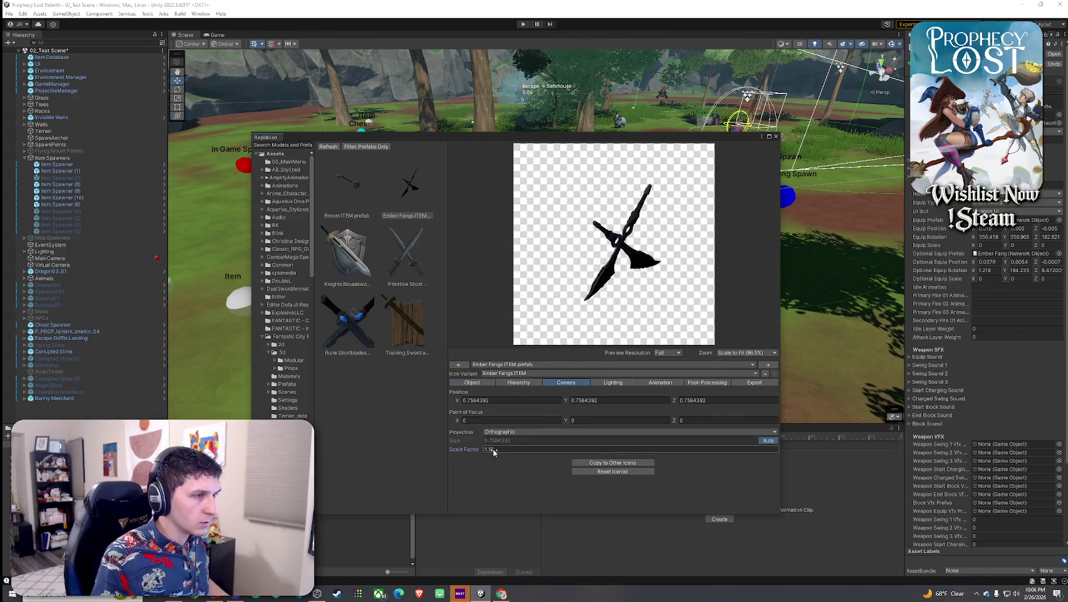
click(498, 449)
text(1.9)
Set Rotation Y to 32 and rotate the blades into a crossed pose
click(482, 383)
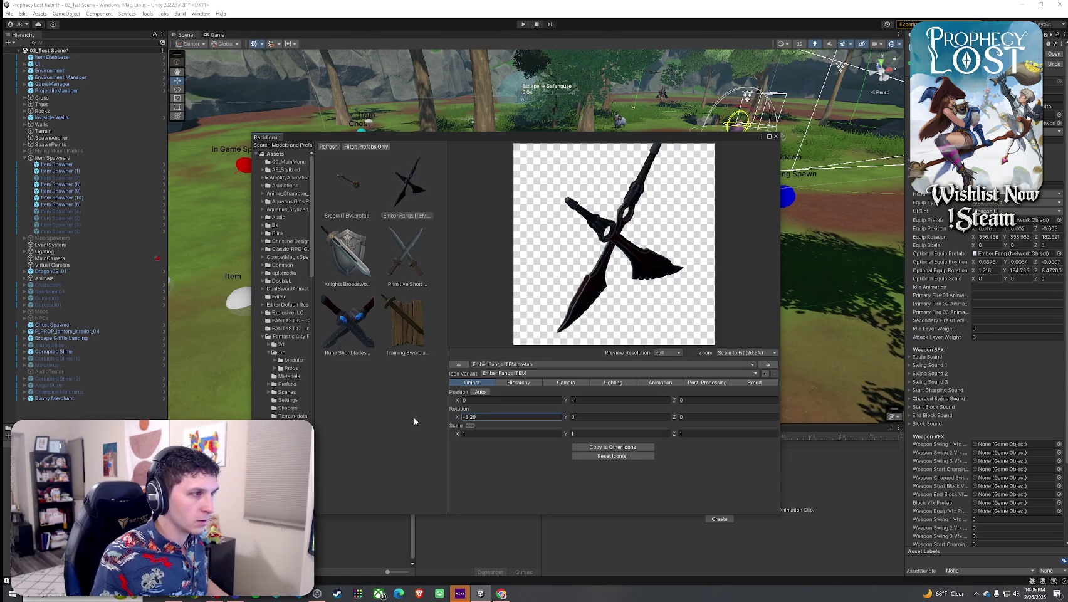
click(374, 342)
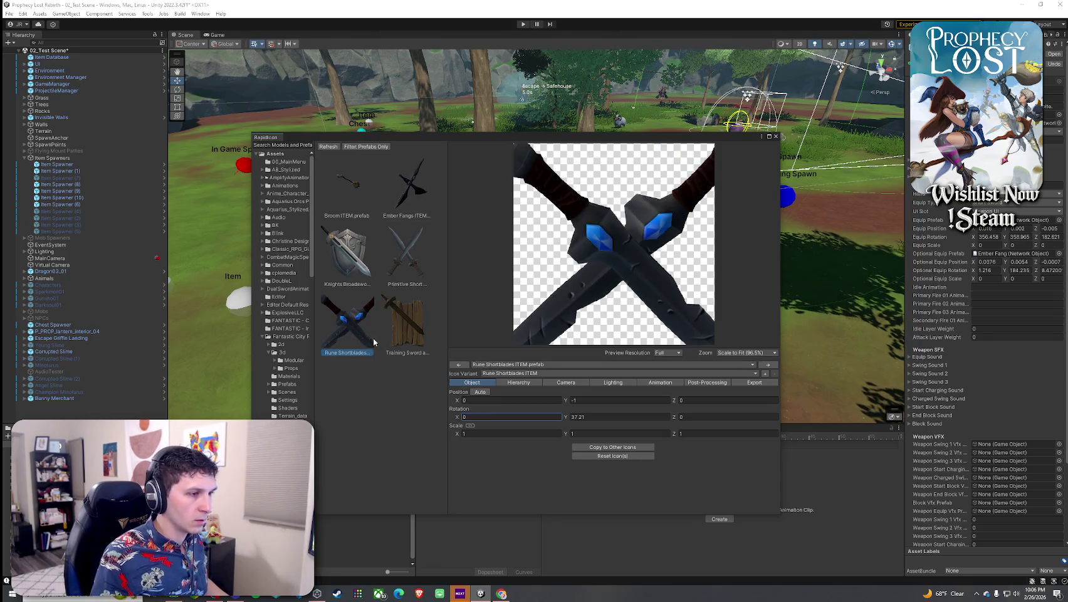
click(397, 212)
click(590, 416)
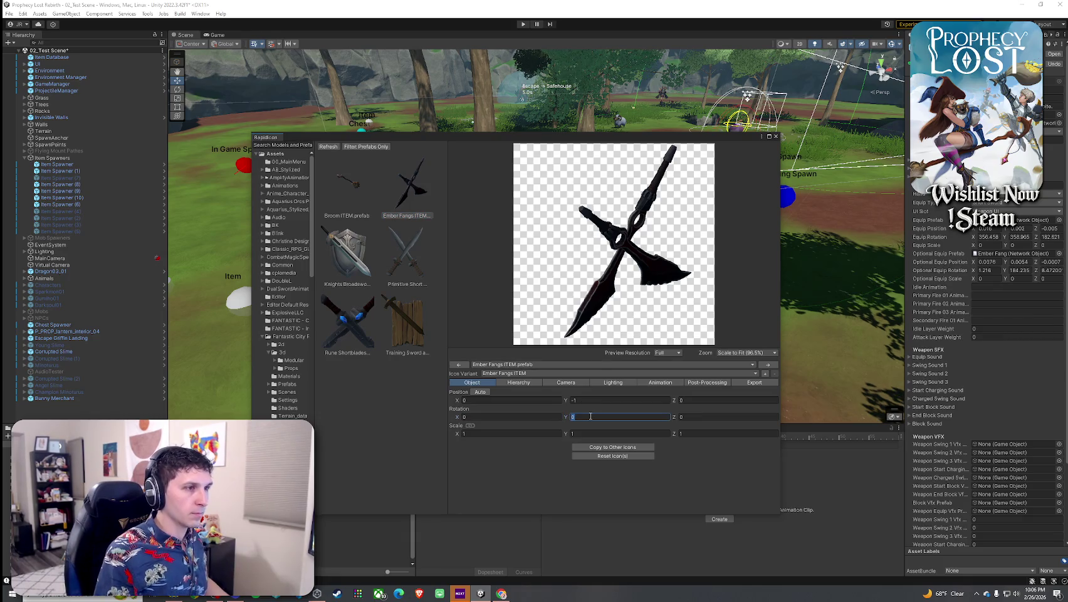
text(32)
mouse_move(555, 418)
mouse_down()
mouse_move(541, 418)
mouse_move(575, 430)
mouse_move(676, 425)
mouse_move(571, 428)
mouse_up()
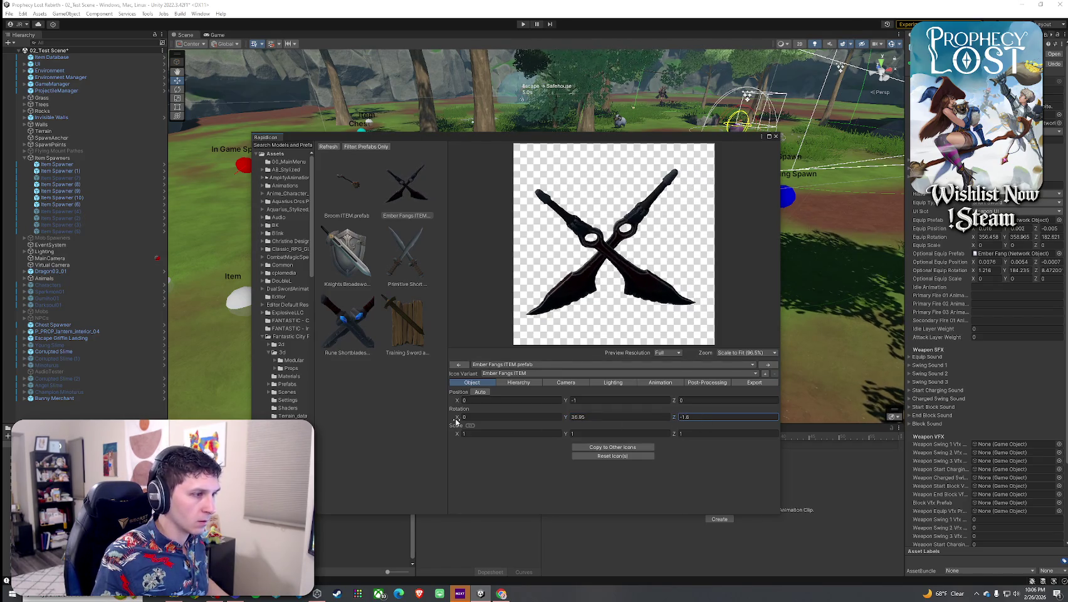
mouse_move(457, 419)
mouse_down()
mouse_move(476, 424)
mouse_move(182, 431)
mouse_up()
drag(565, 419, 673, 430)
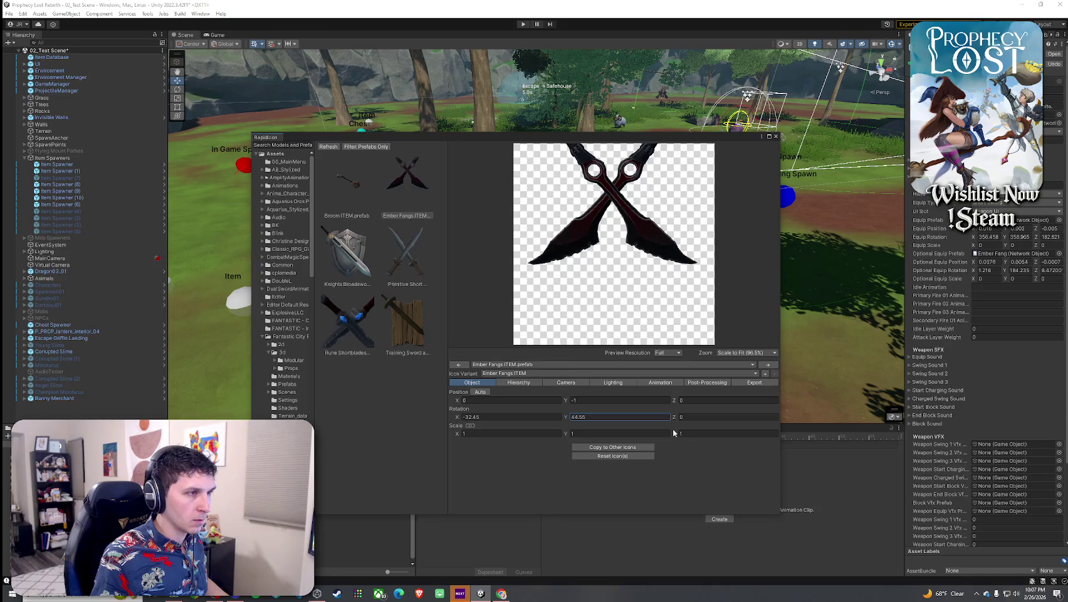
Fine-tune the object's Position Y around -1.2 to centre the crossed blades
click(569, 400)
text(-1.2)
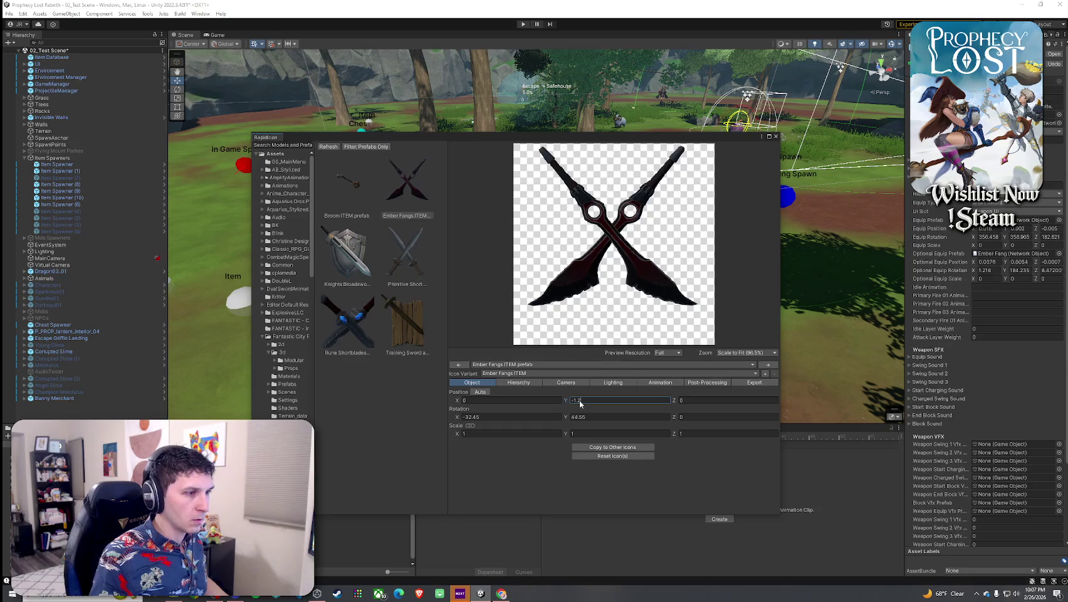
key(BackSpace)
text(3)
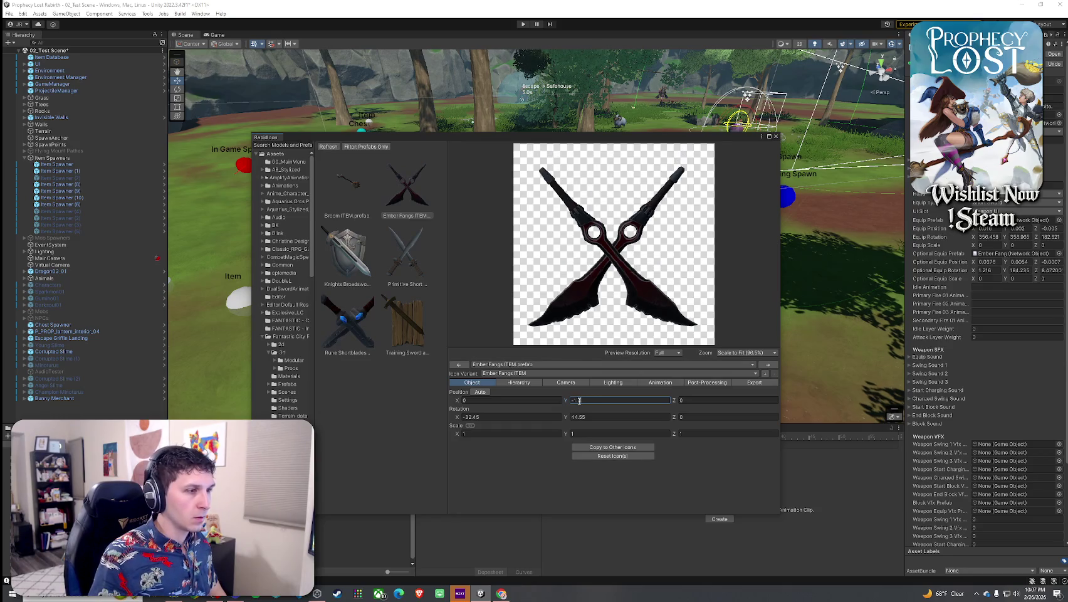
key(BackSpace)
text(25)
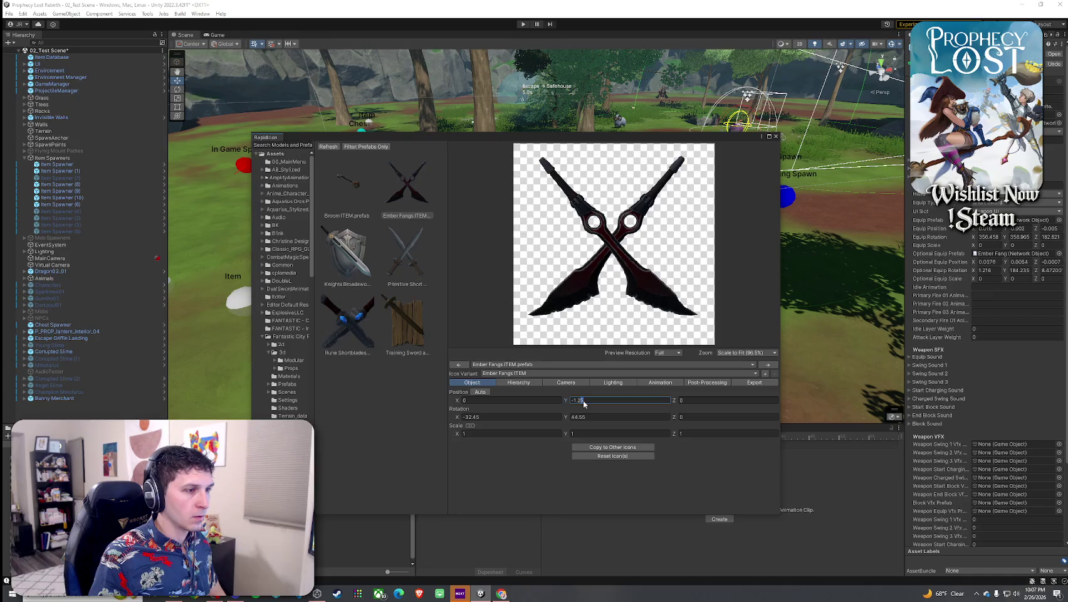
key(BackSpace)
text(8)
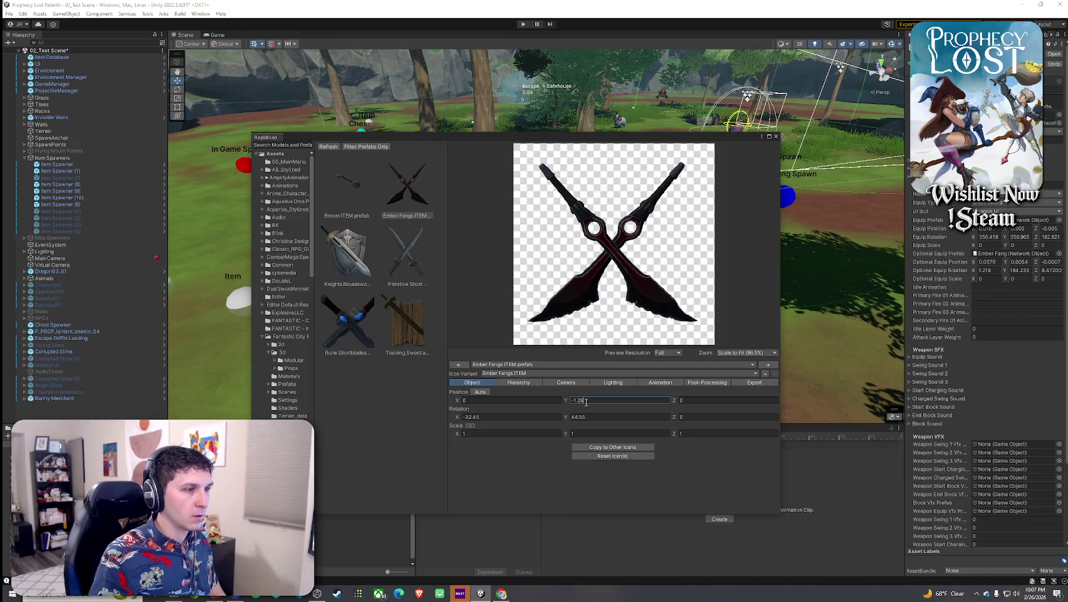
key(BackSpace)
text(6)
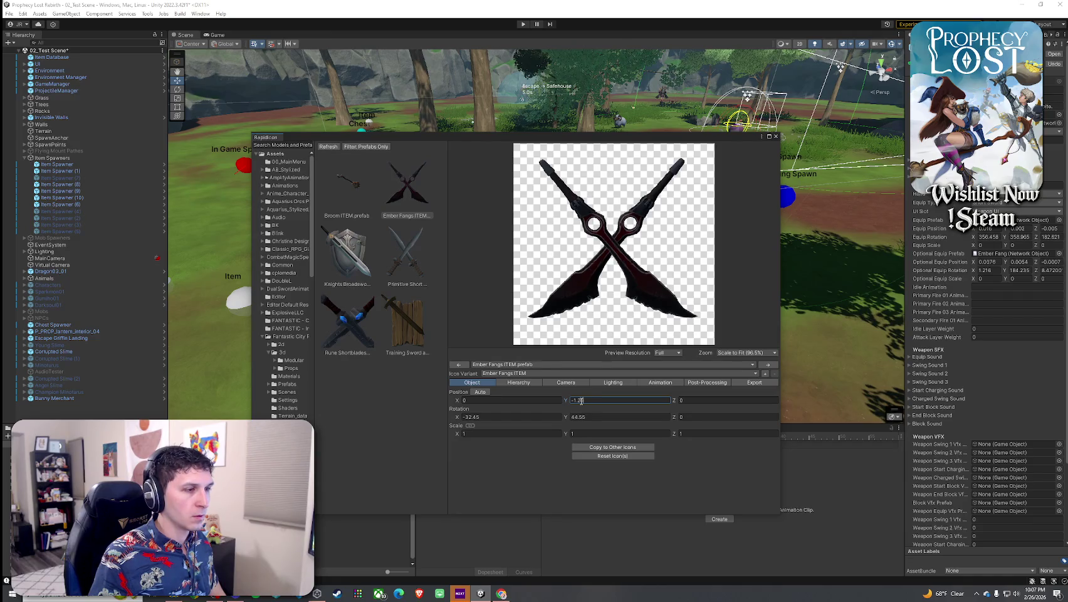
click(567, 382)
click(479, 451)
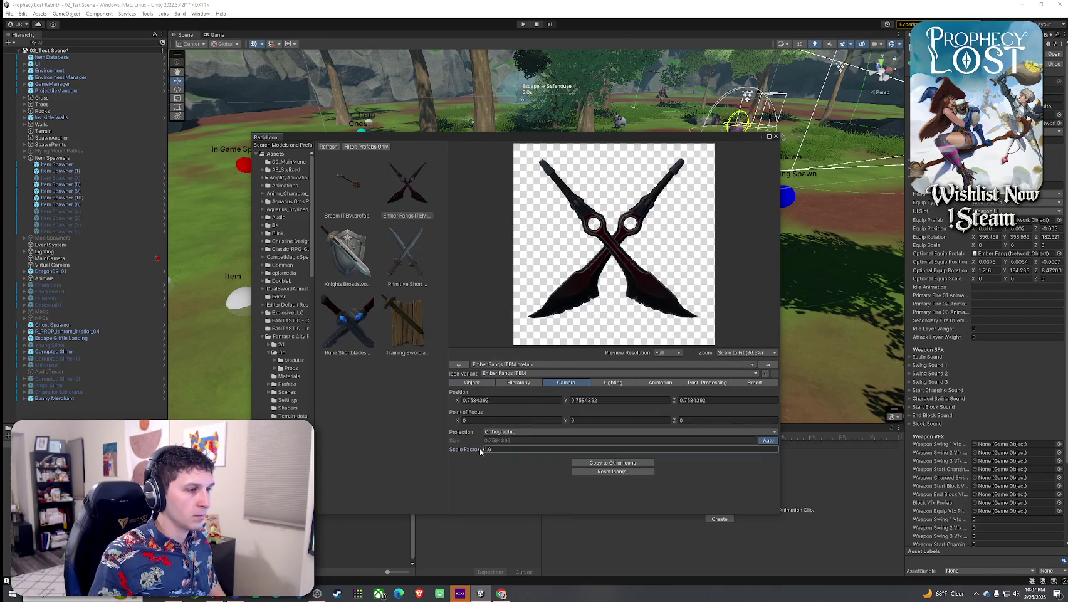
Adjust the camera Scale Factor to enlarge the blades within the icon frame
drag(485, 451, 489, 450)
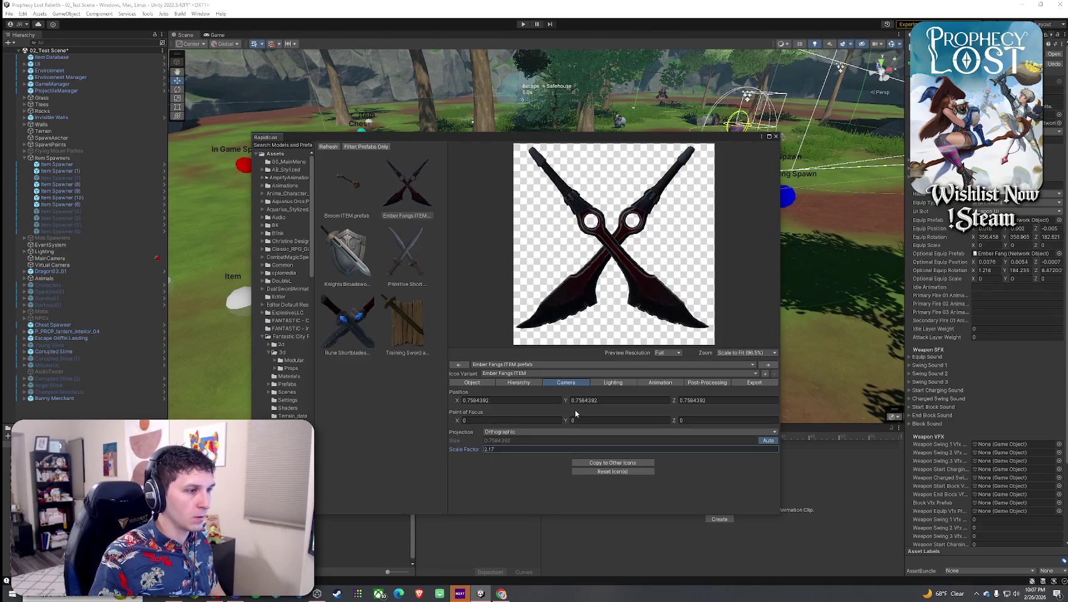
key(BackSpace)
key(BackSpace)
key(BackSpace)
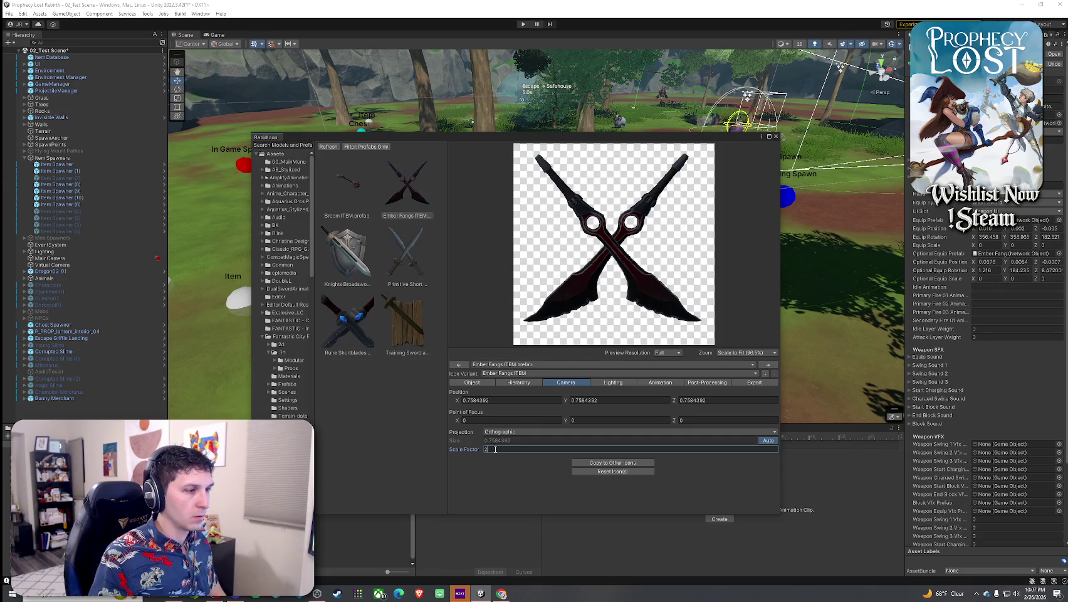
text(.1)
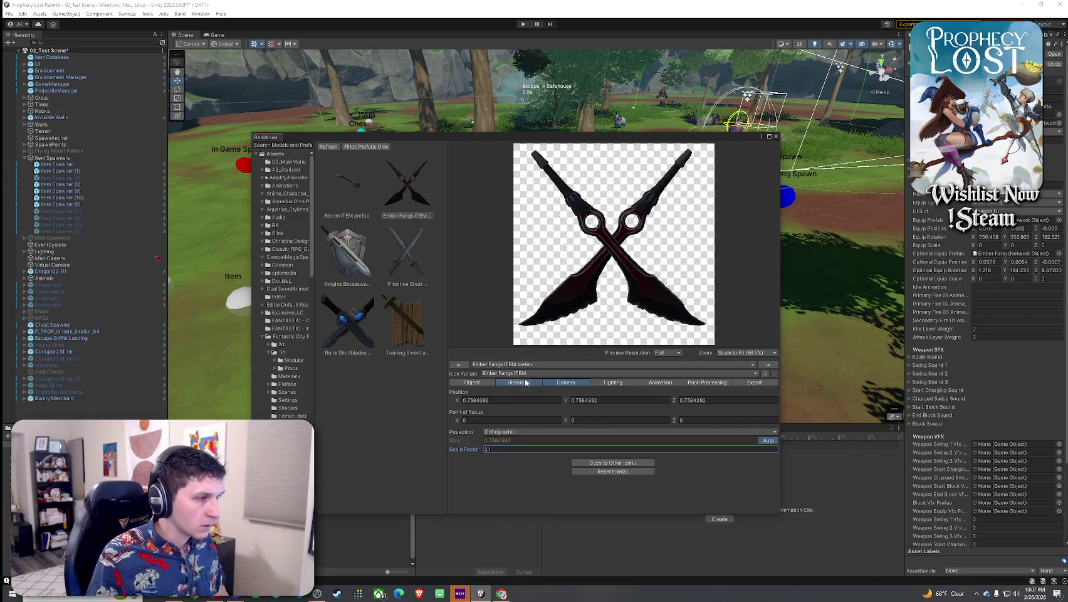
Keep Position X at 0 and nudge the object's Position Z to about 0.01
click(472, 383)
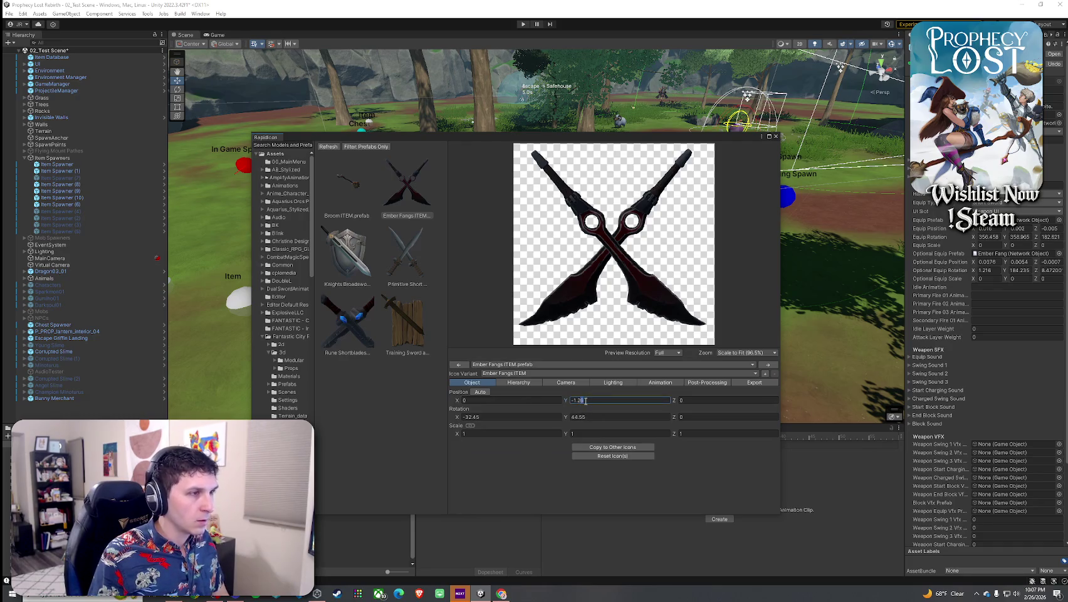
text(5)
text(7)
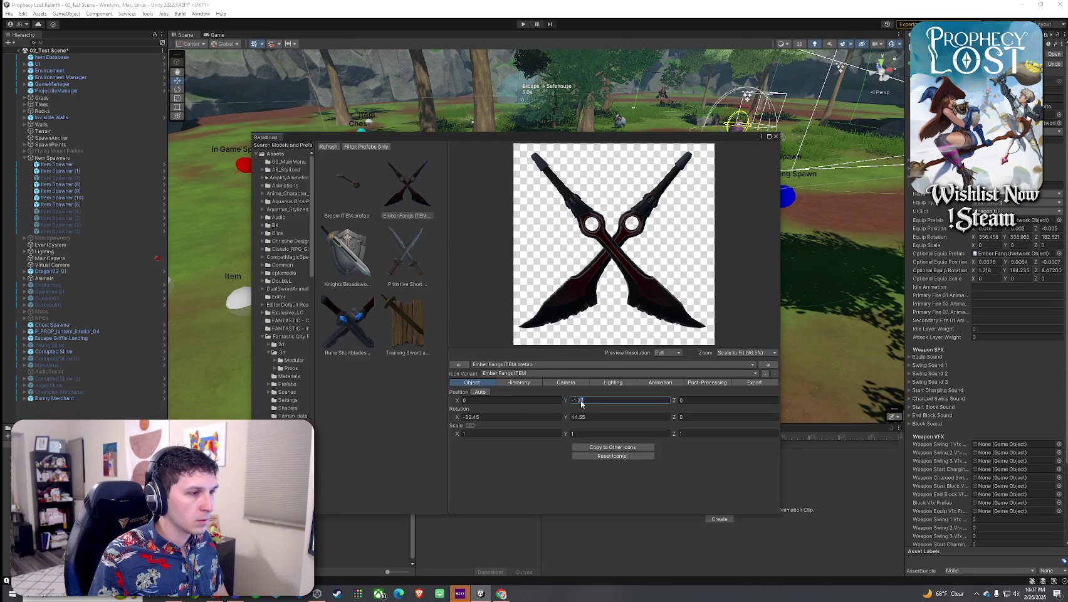
text(9)
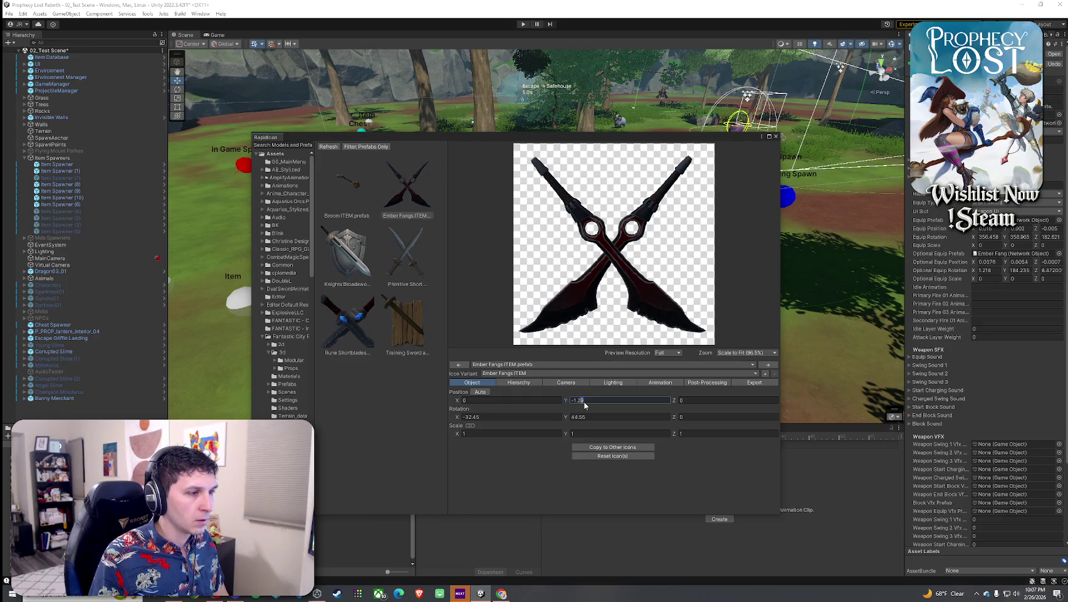
text(5)
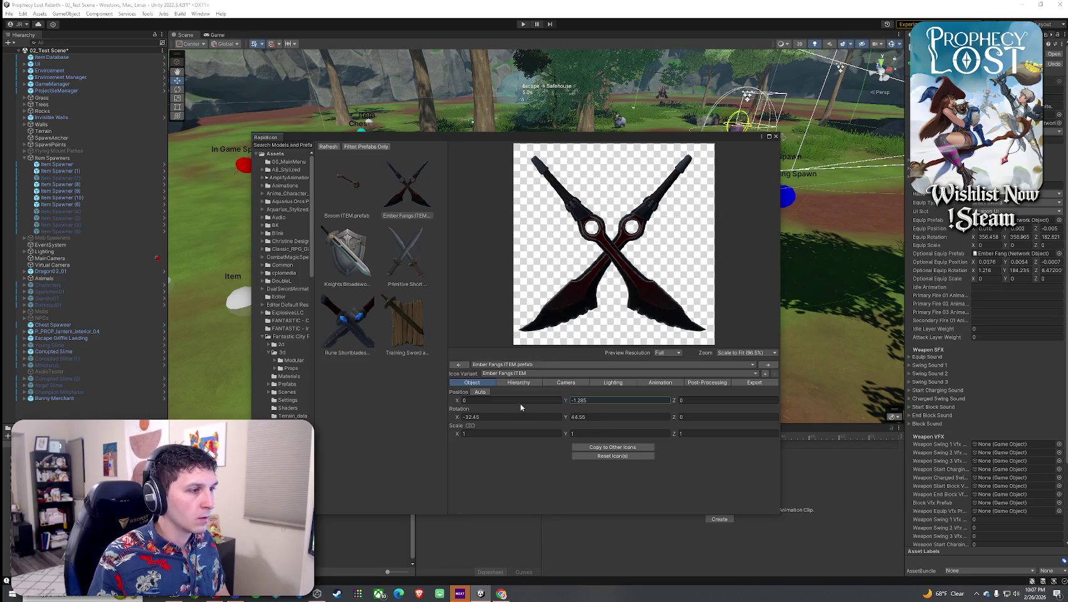
click(461, 401)
text(.25)
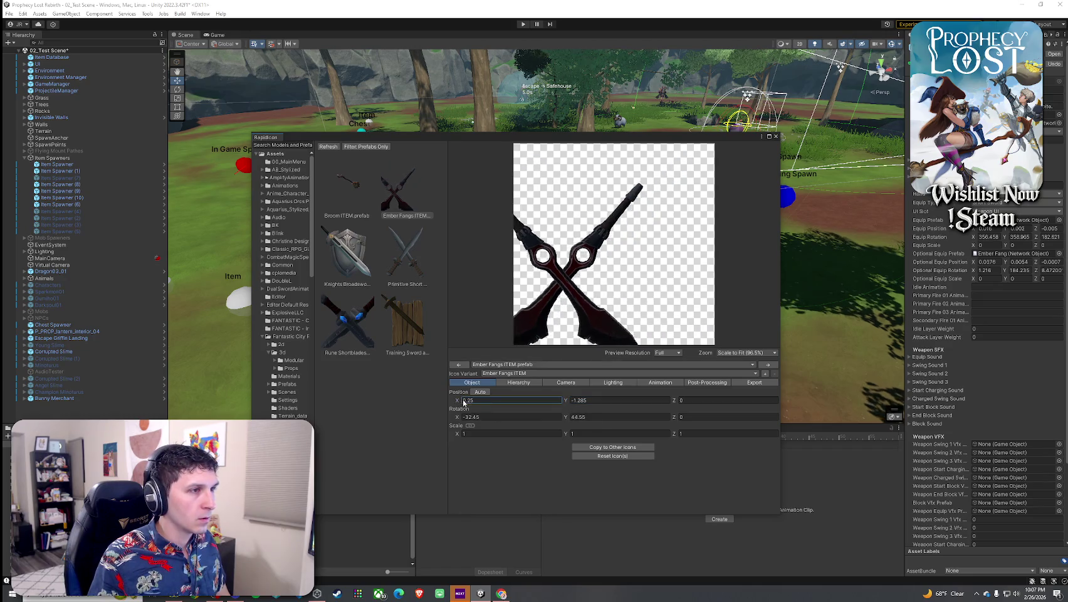
key(BackSpace)
key(BackSpace)
key(BackSpace)
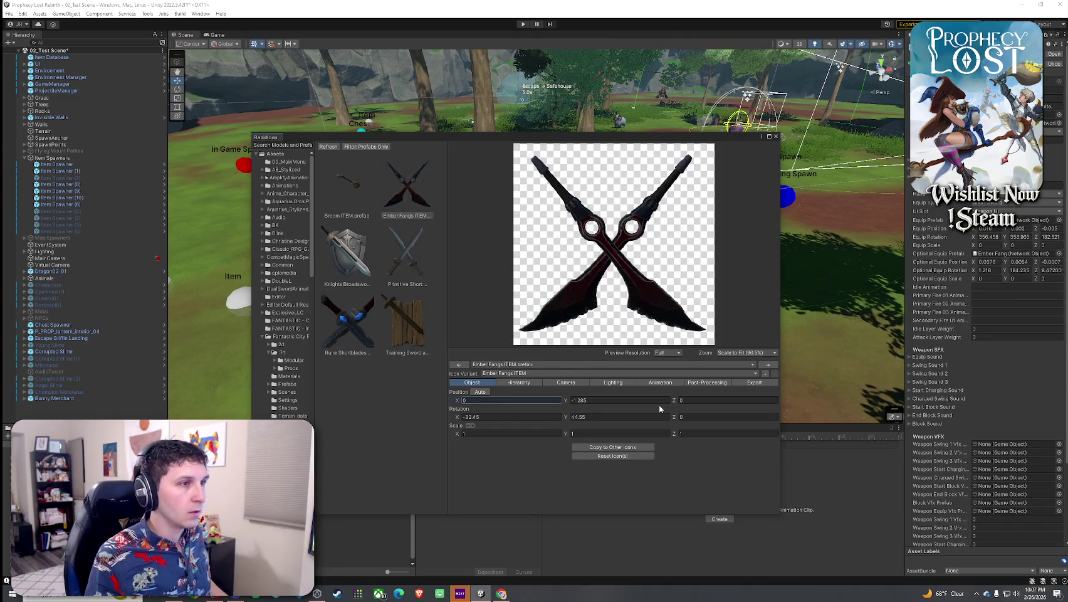
drag(674, 404, 674, 403)
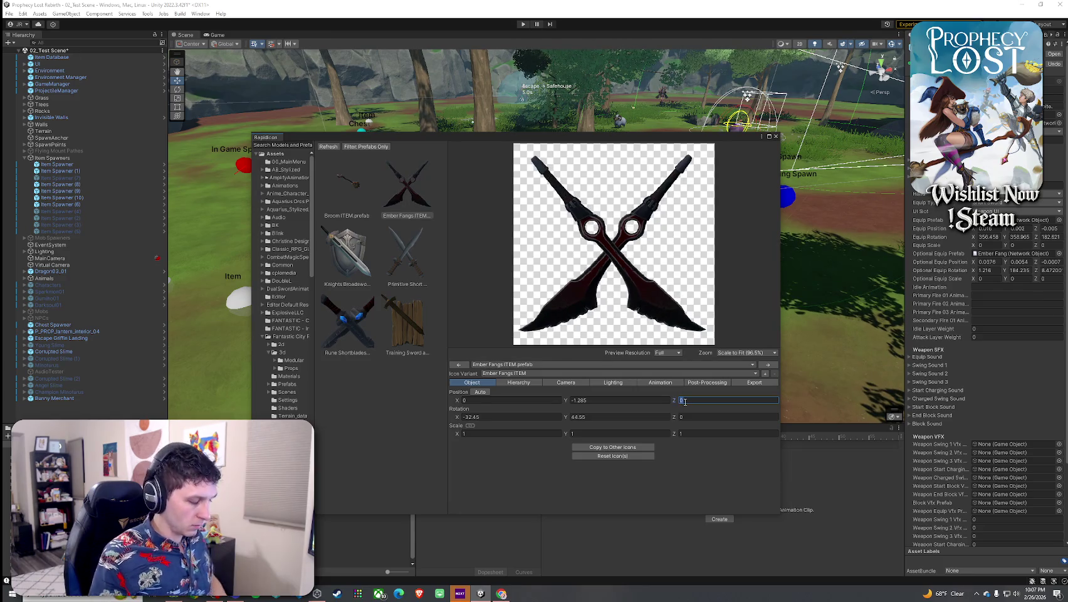
text(.0)
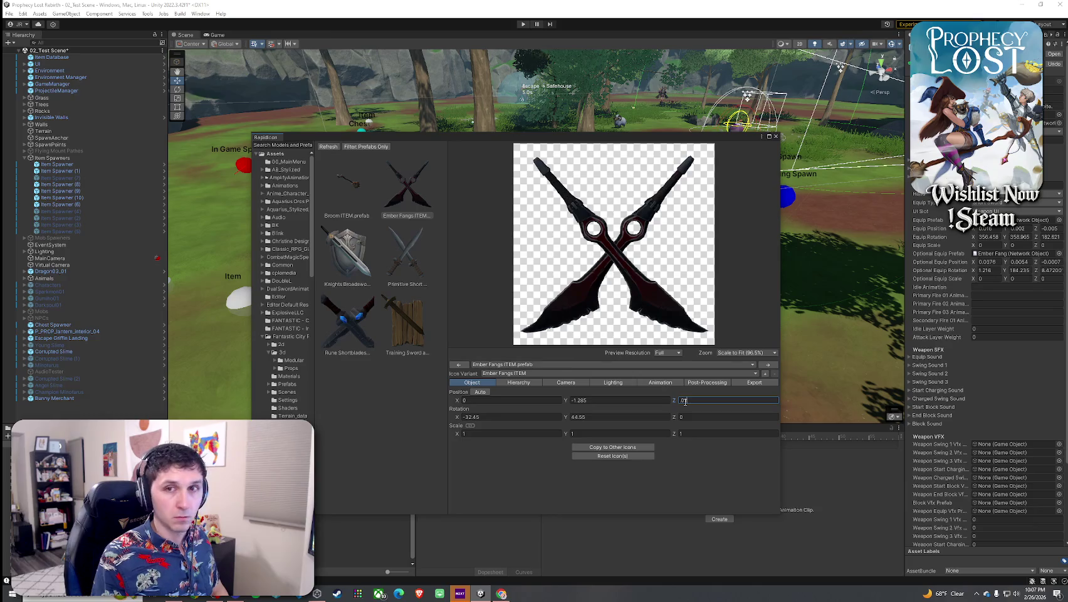
text(1)
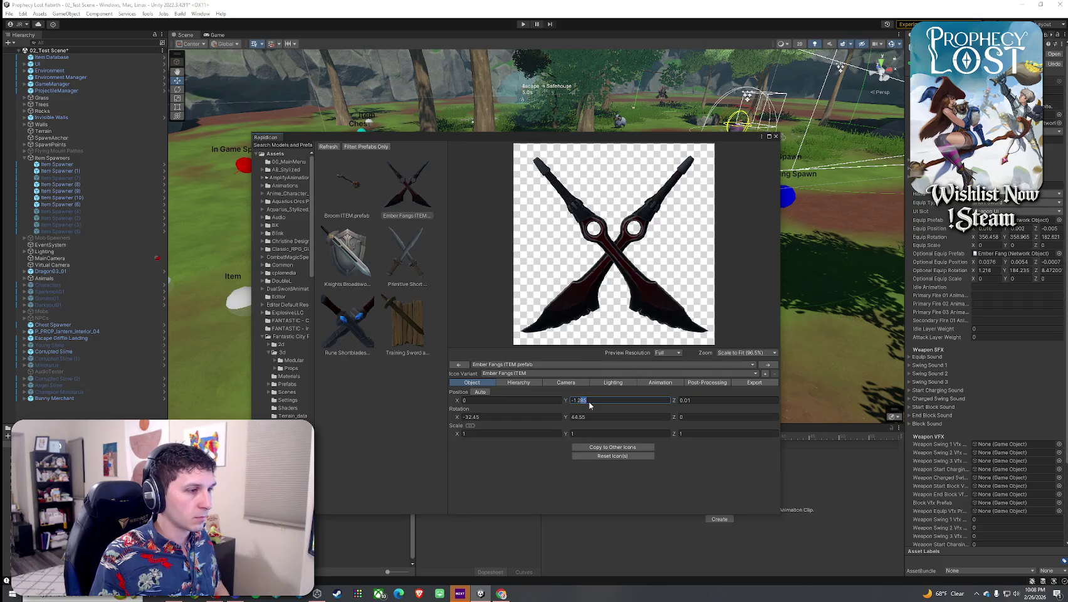
text(29)
text(28)
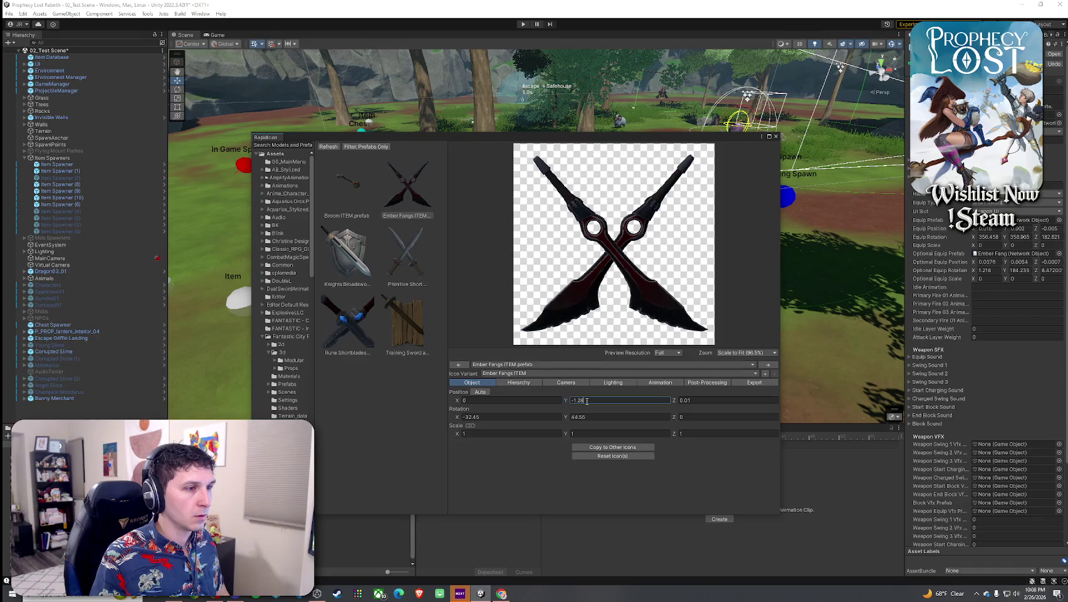
text(5)
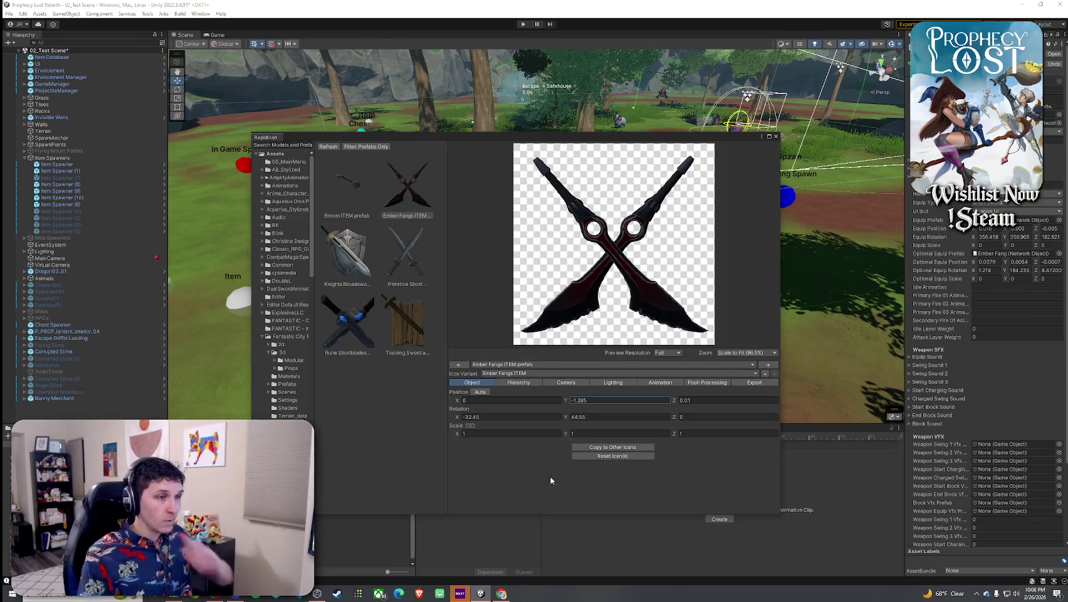
click(749, 382)
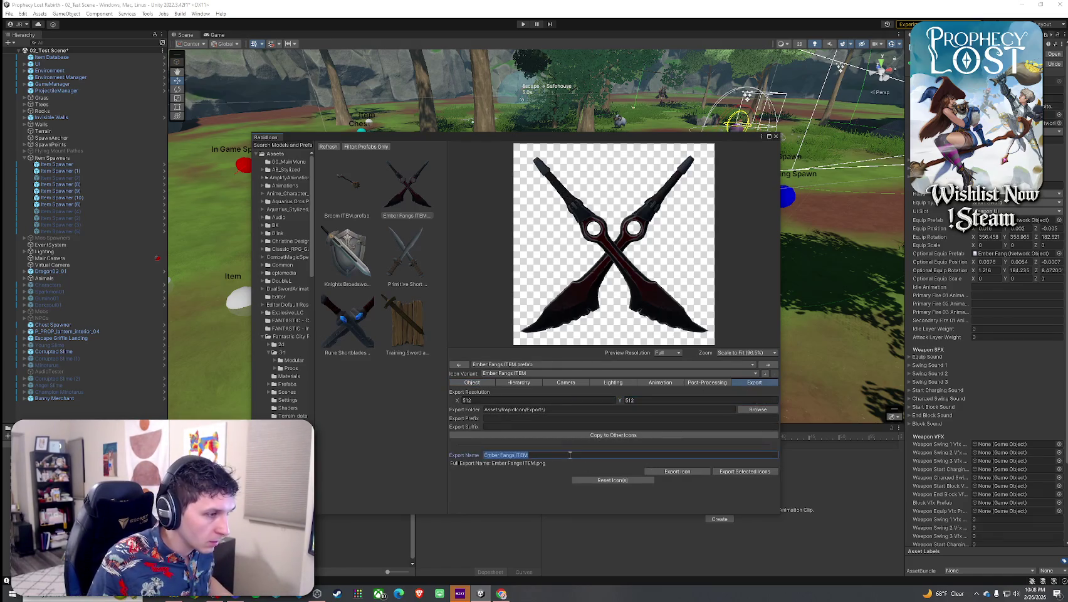
Export the icon as 'Ember Fangs Icon' and close RapidIcon
text(Icon)
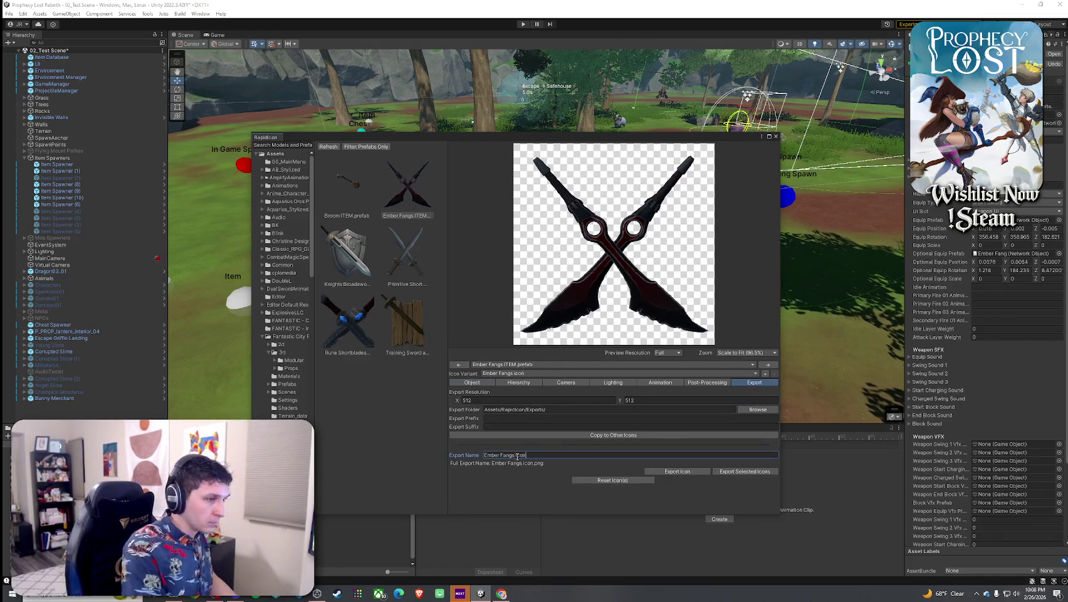
click(745, 470)
key(Return)
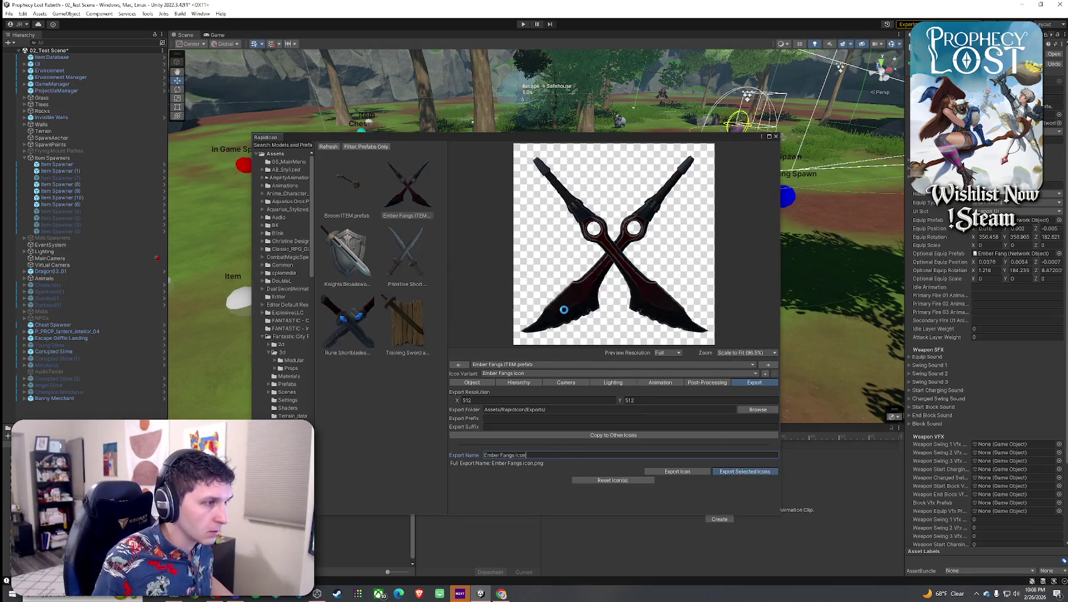
click(776, 136)
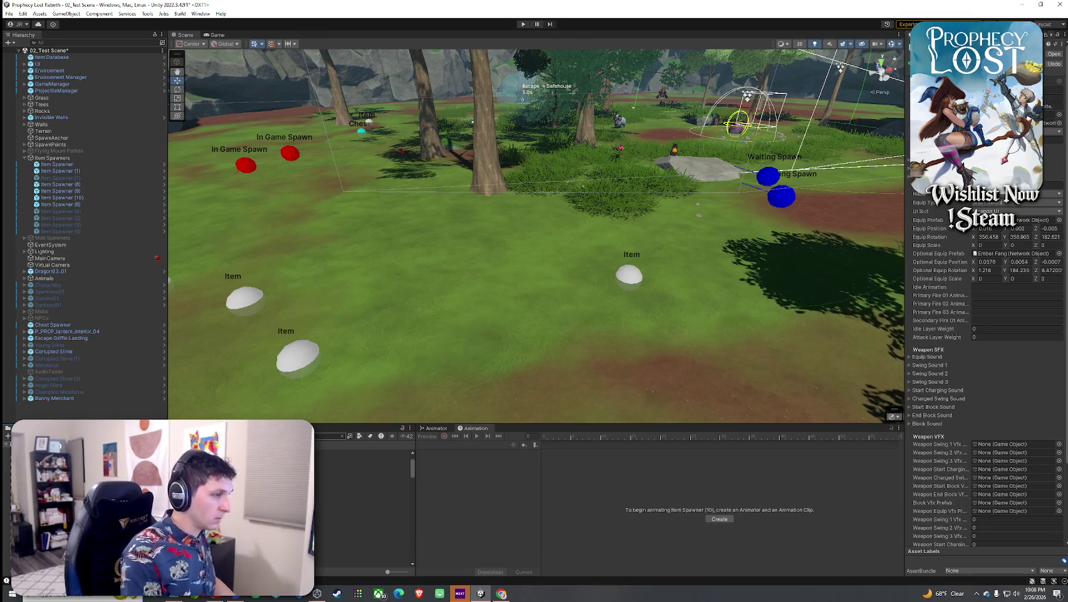
Make the exported Ember Fangs icon texture import as a sprite and open the weapon's item data
click(364, 467)
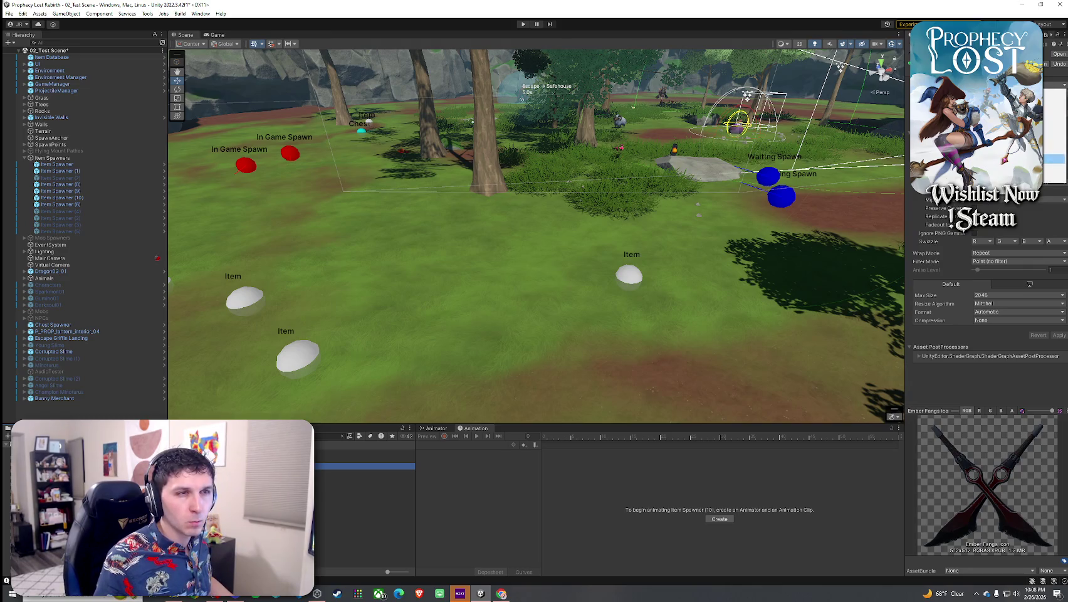
click(1057, 122)
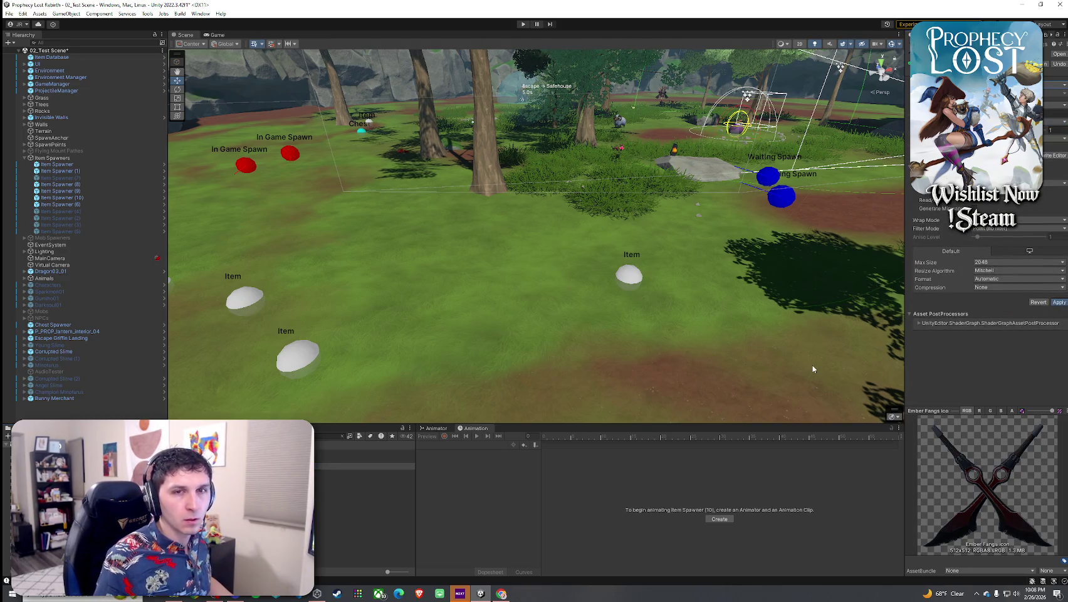
click(364, 466)
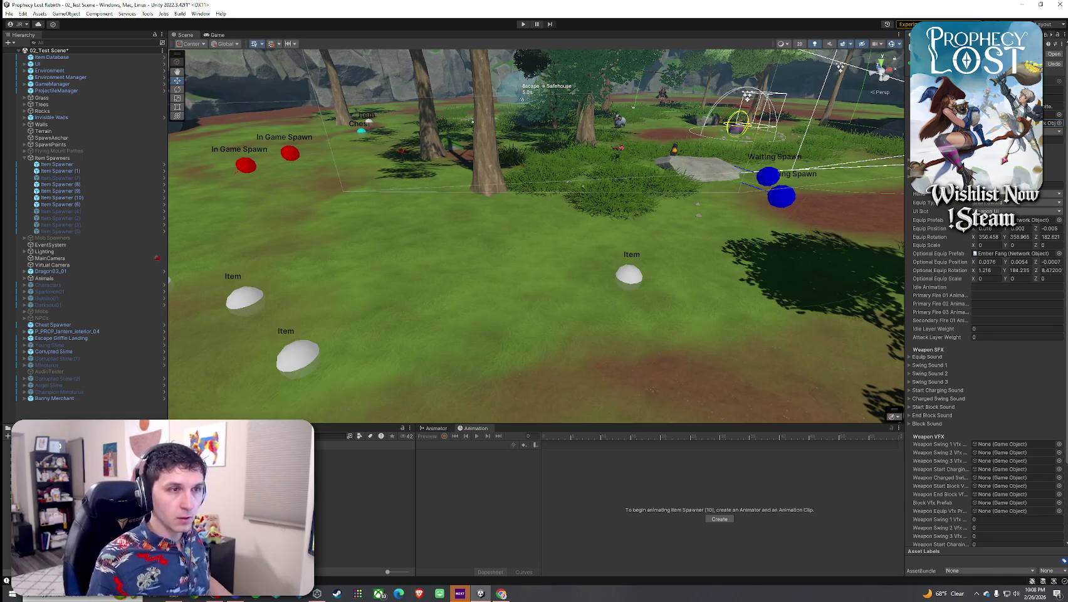
click(8, 13)
Save the scene, enter play mode, and run over to pick up the glowing Ember Fangs with F
click(25, 43)
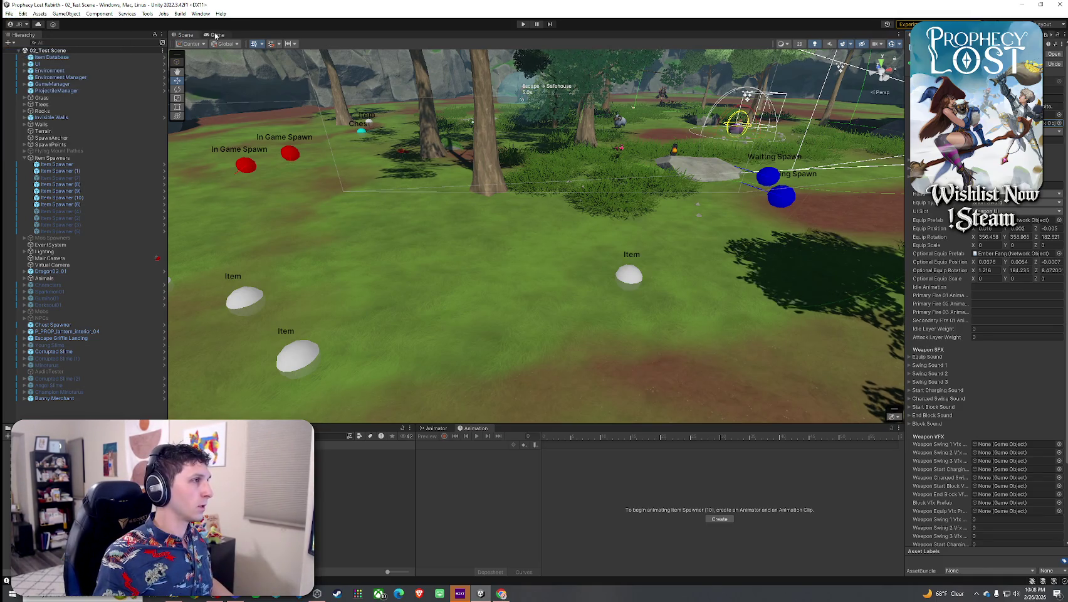
key(ctrl+p)
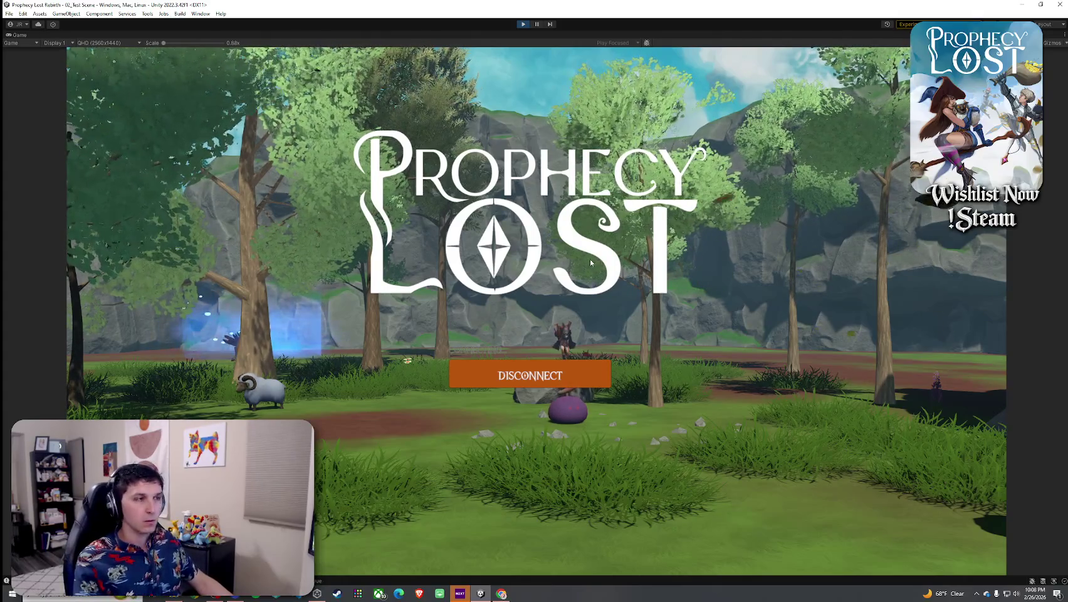
key(w)
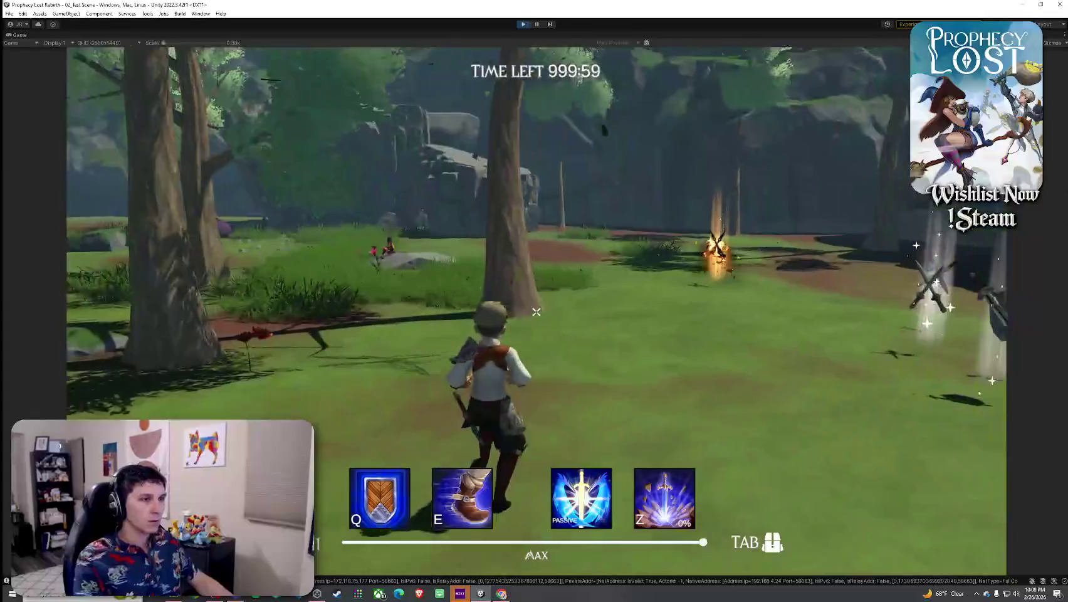
key(a)
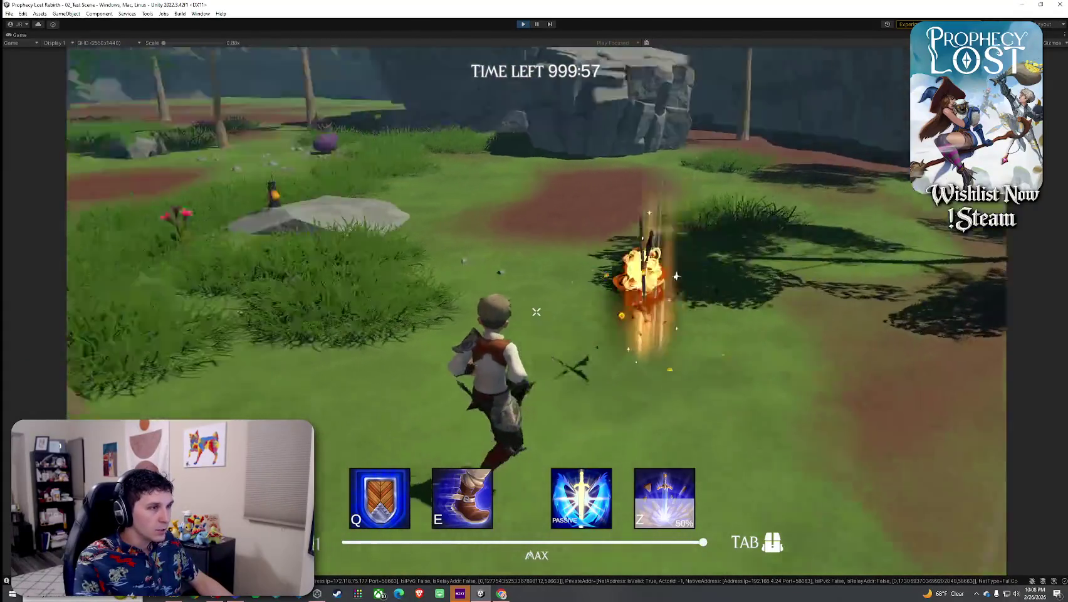
key(w)
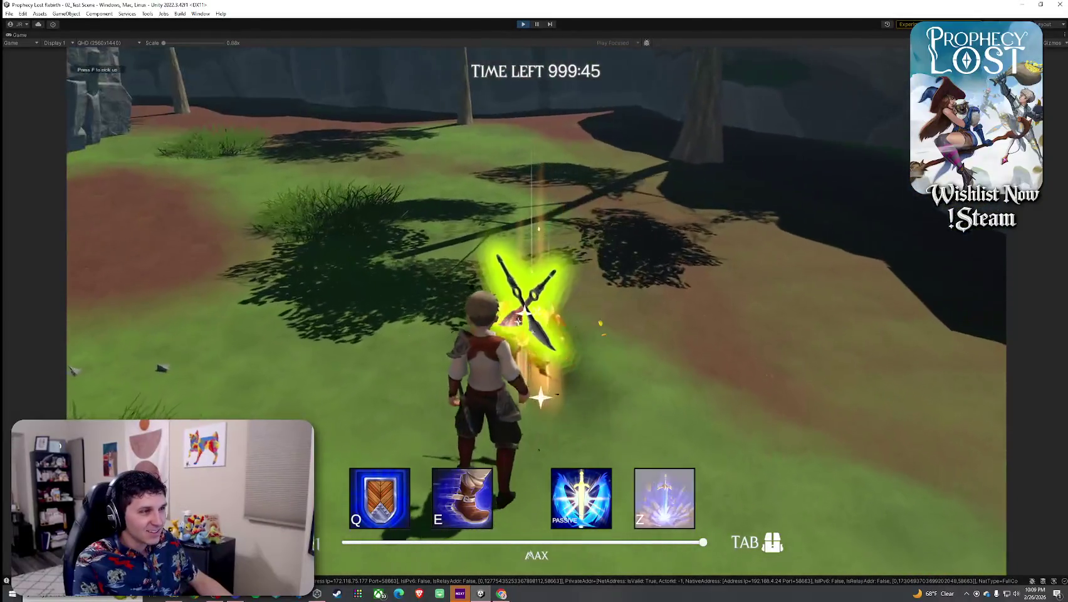
key(f)
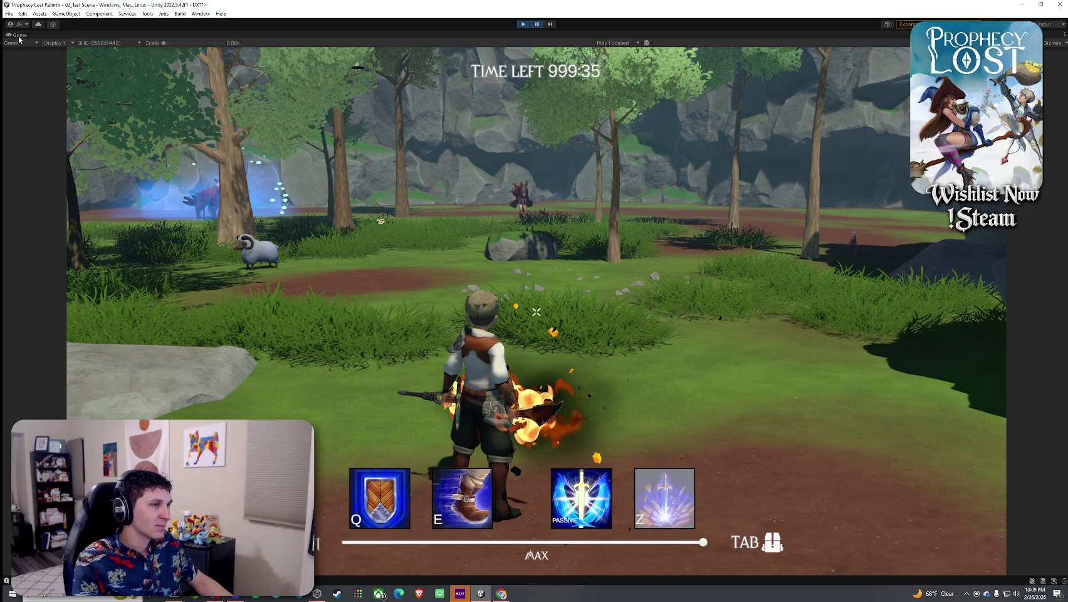
double_click(19, 35)
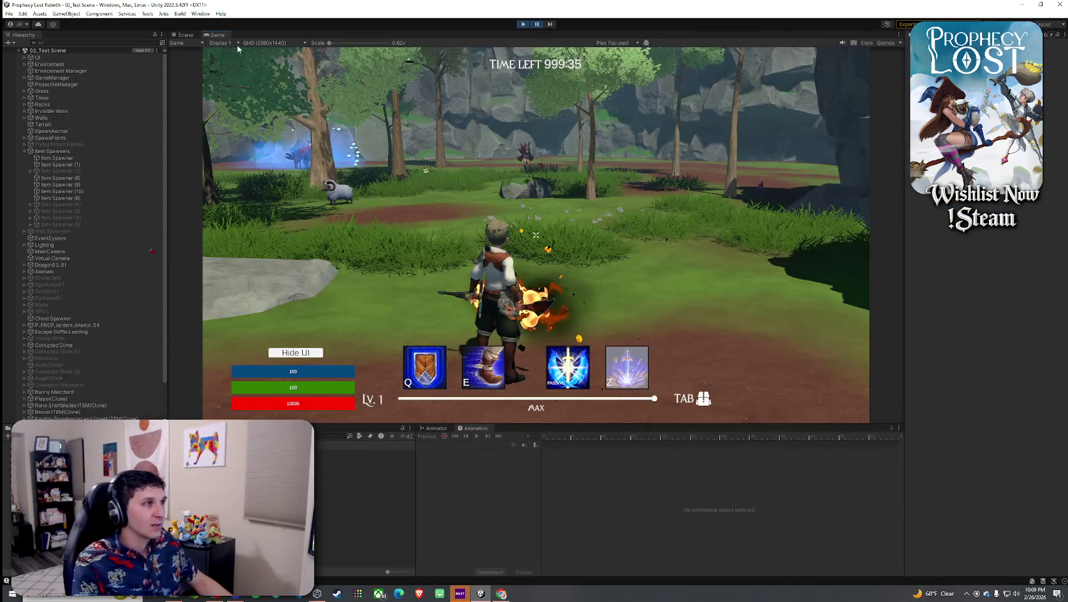
Dock the Scene view beside Game and select the equipped Ember Fang(Clone) via Hierarchy search
mouse_move(189, 36)
mouse_down()
mouse_move(191, 79)
mouse_move(326, 118)
mouse_up()
key(f)
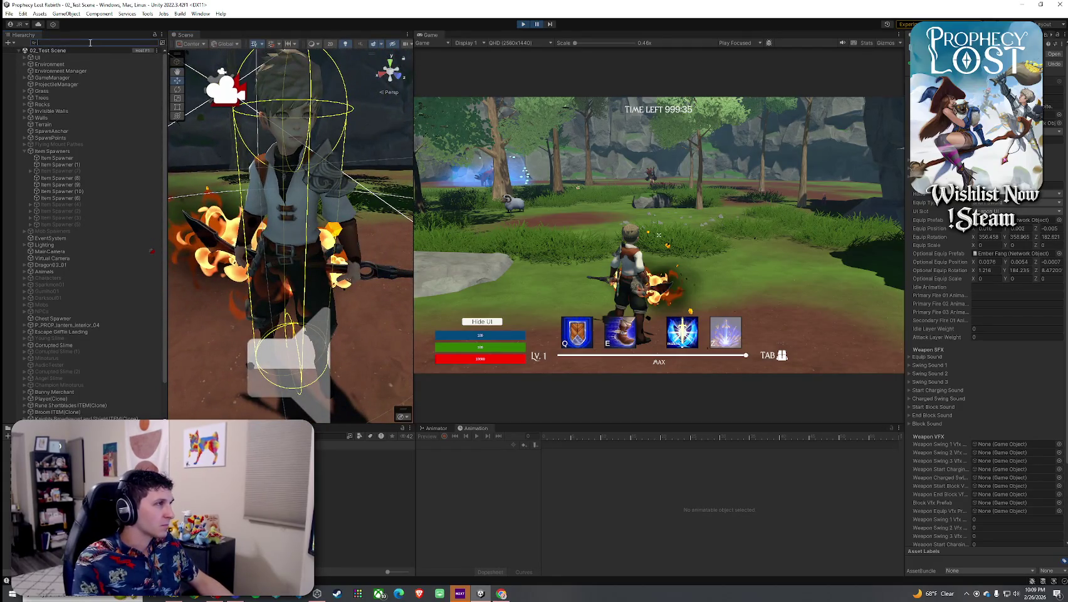
text(ember)
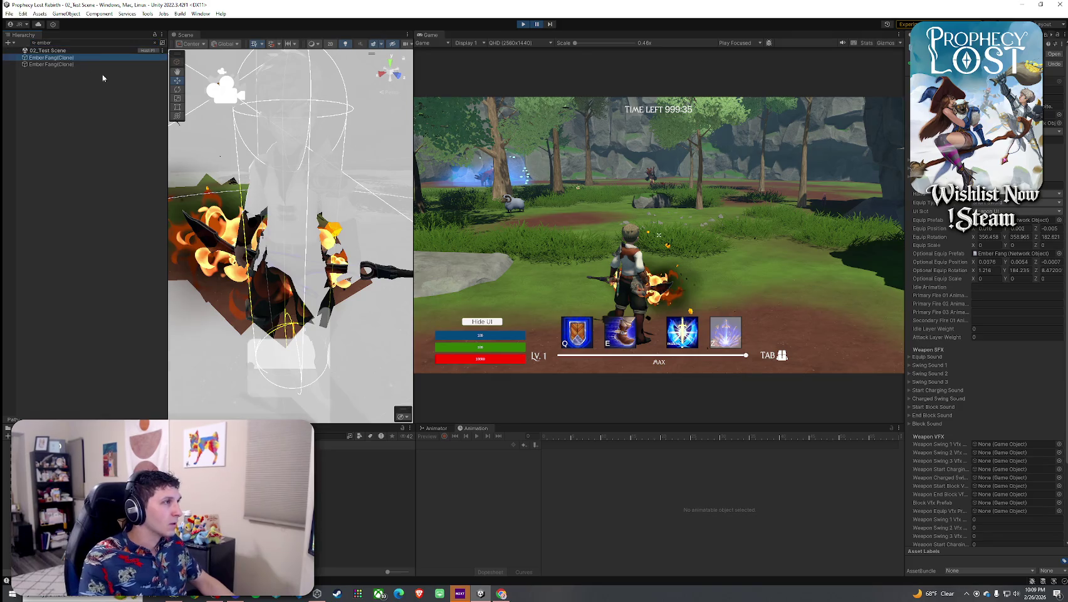
click(204, 145)
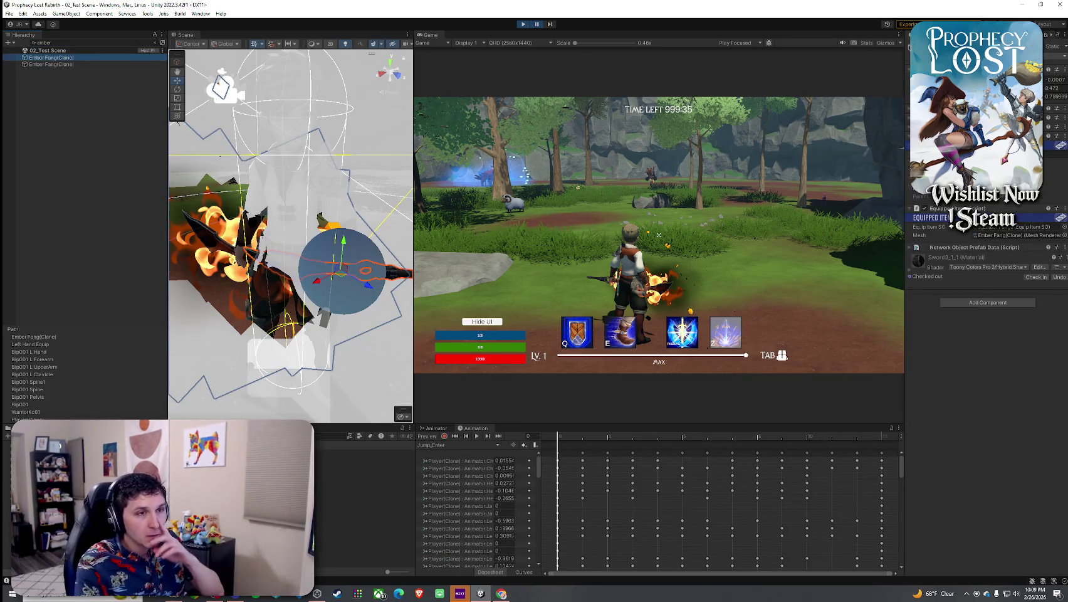
mouse_move(323, 254)
mouse_down()
mouse_move(418, 209)
mouse_move(690, 205)
mouse_up()
mouse_move(439, 238)
mouse_down()
mouse_move(460, 229)
mouse_move(416, 230)
mouse_up()
click(119, 57)
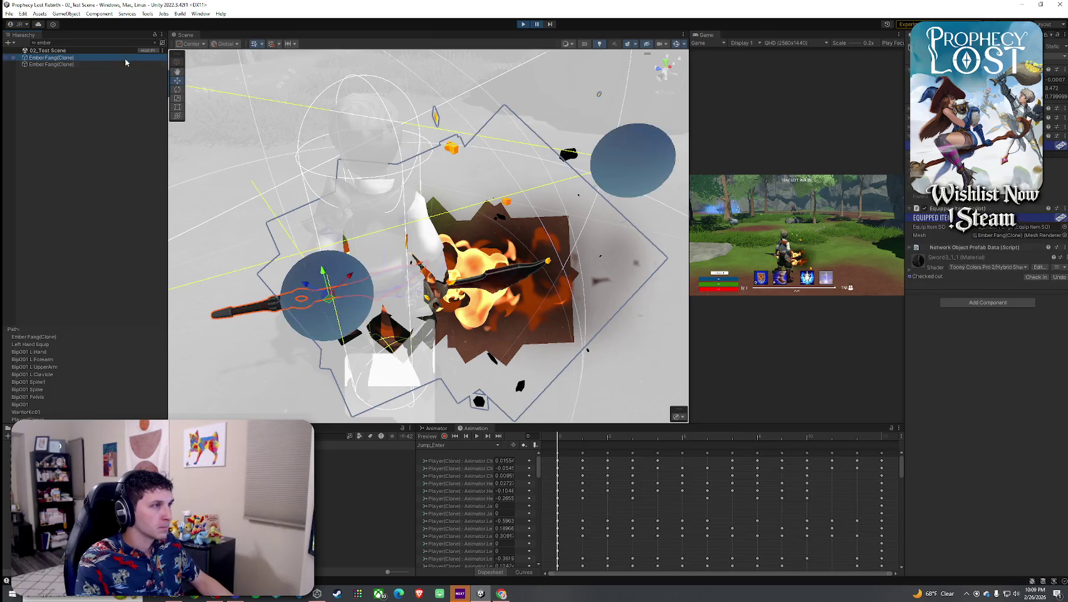
Rotate the left-hand Ember Fang from horizontal to vertical in its grip
key(BackSpace)
text(fo)
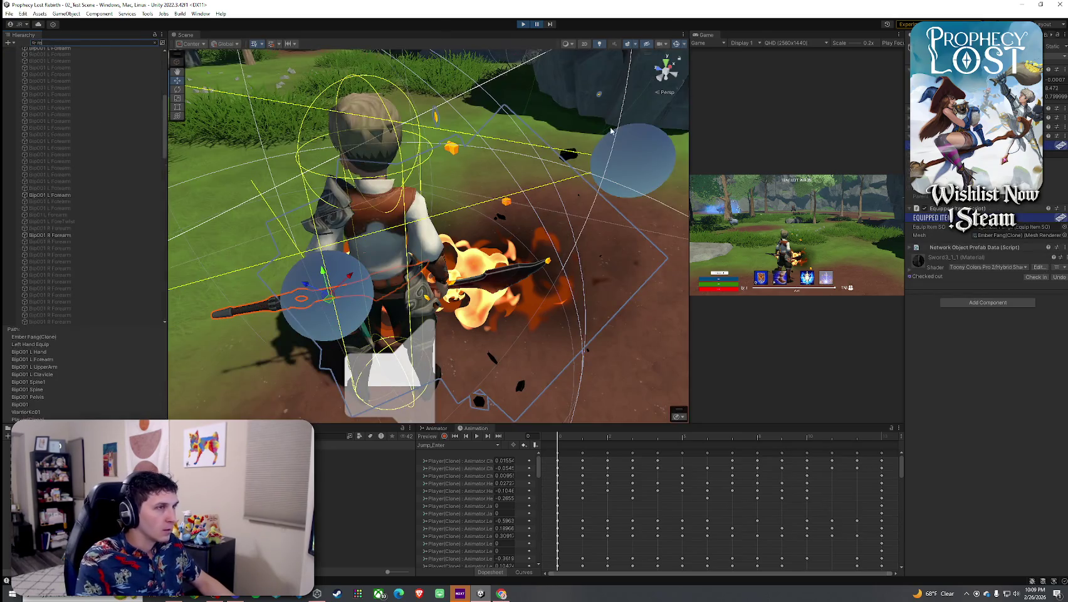
key(BackSpace)
key(BackSpace)
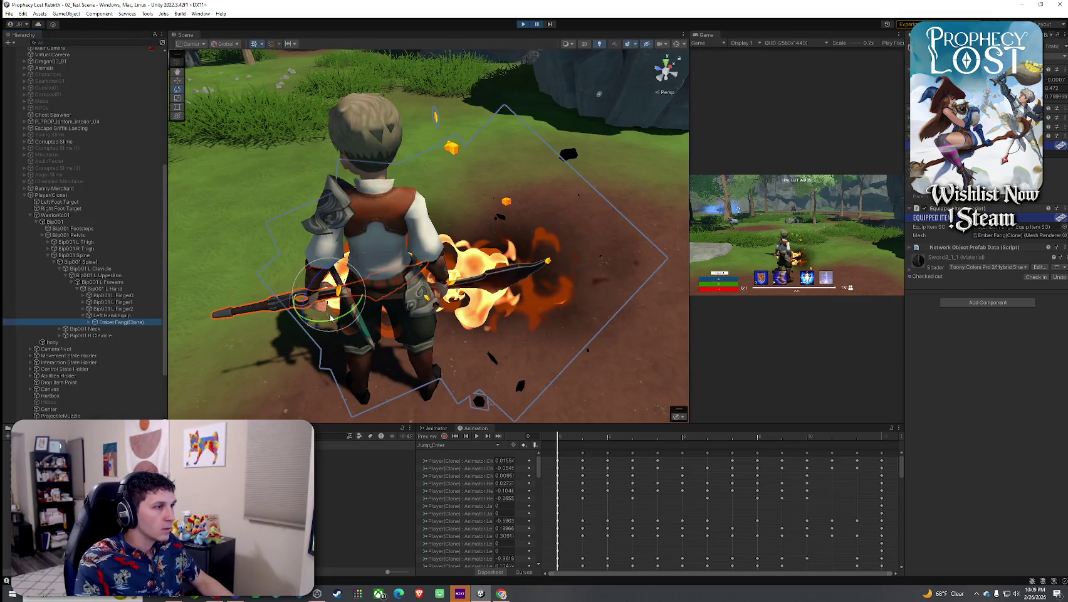
key(e)
mouse_move(363, 294)
mouse_down()
mouse_move(422, 327)
mouse_move(451, 311)
mouse_move(325, 302)
mouse_move(669, 276)
mouse_move(870, 190)
mouse_move(651, 218)
mouse_up()
key(w)
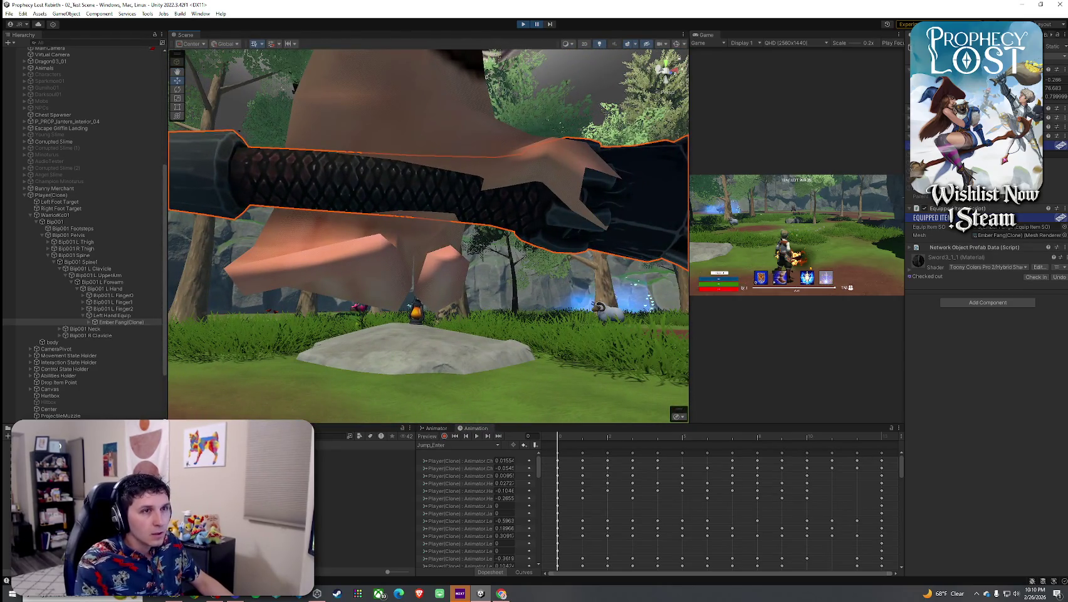
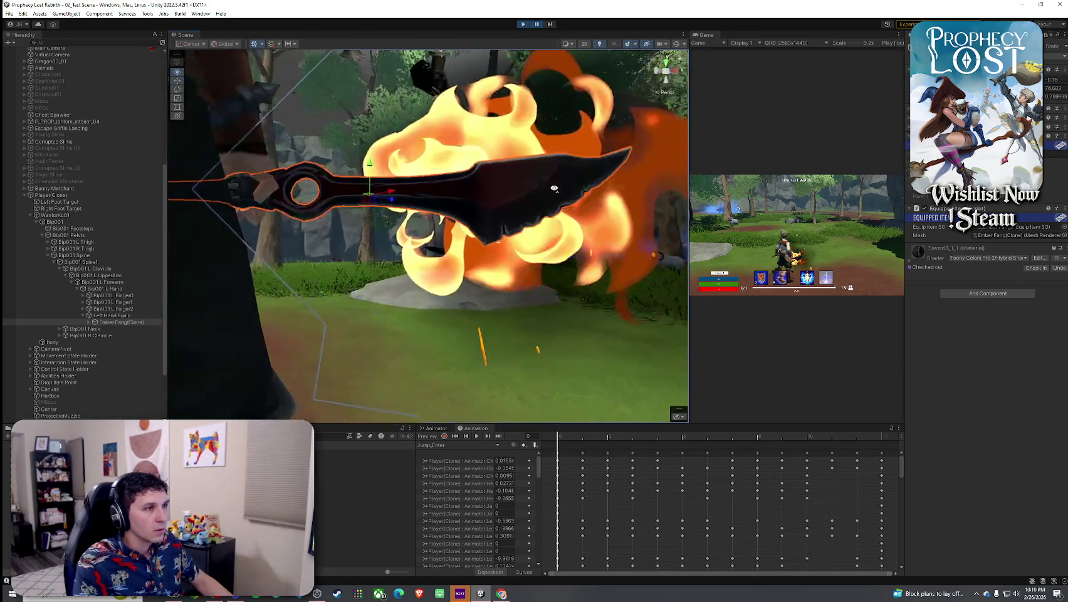
Shift the left-hand Ember Fang sword slightly right, then check it from the front and from behind
mouse_move(402, 301)
mouse_down()
mouse_move(358, 318)
mouse_move(494, 341)
mouse_move(513, 305)
mouse_move(509, 287)
mouse_up()
mouse_move(403, 204)
mouse_down()
mouse_move(476, 219)
mouse_move(491, 197)
mouse_up()
mouse_move(554, 181)
mouse_down()
mouse_move(452, 186)
mouse_move(444, 175)
mouse_move(382, 215)
mouse_move(471, 207)
mouse_move(596, 217)
mouse_move(707, 173)
mouse_move(728, 154)
mouse_move(711, 143)
mouse_up()
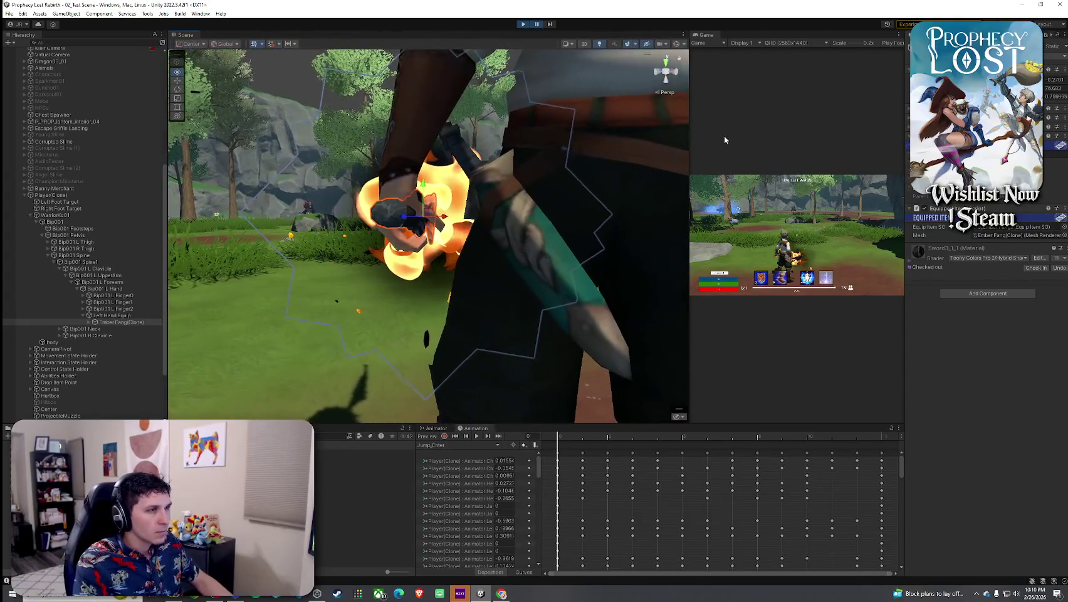
click(282, 241)
mouse_move(282, 240)
mouse_down()
mouse_move(484, 270)
mouse_move(280, 281)
mouse_up()
click(348, 309)
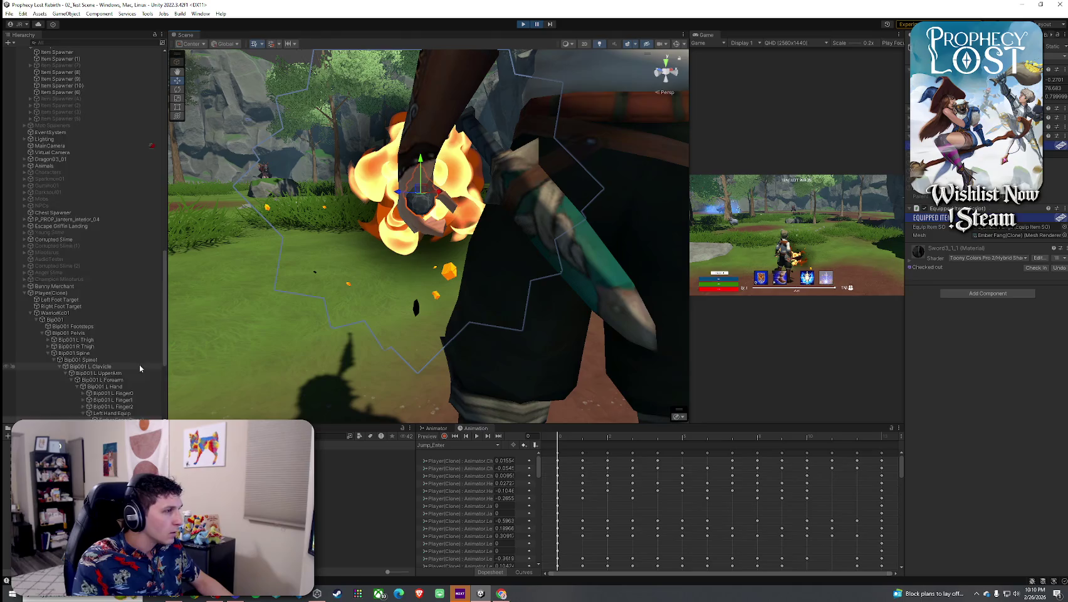
scroll(123, 335, down, 3)
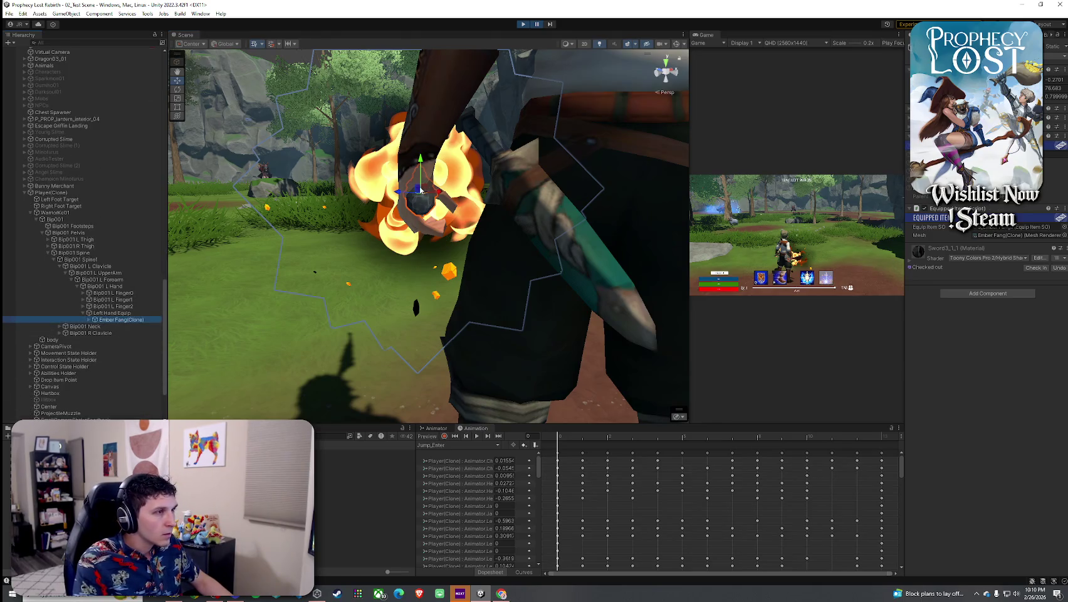
scroll(421, 190, down, 5)
mouse_move(422, 182)
mouse_down()
mouse_move(365, 172)
mouse_move(384, 258)
mouse_up()
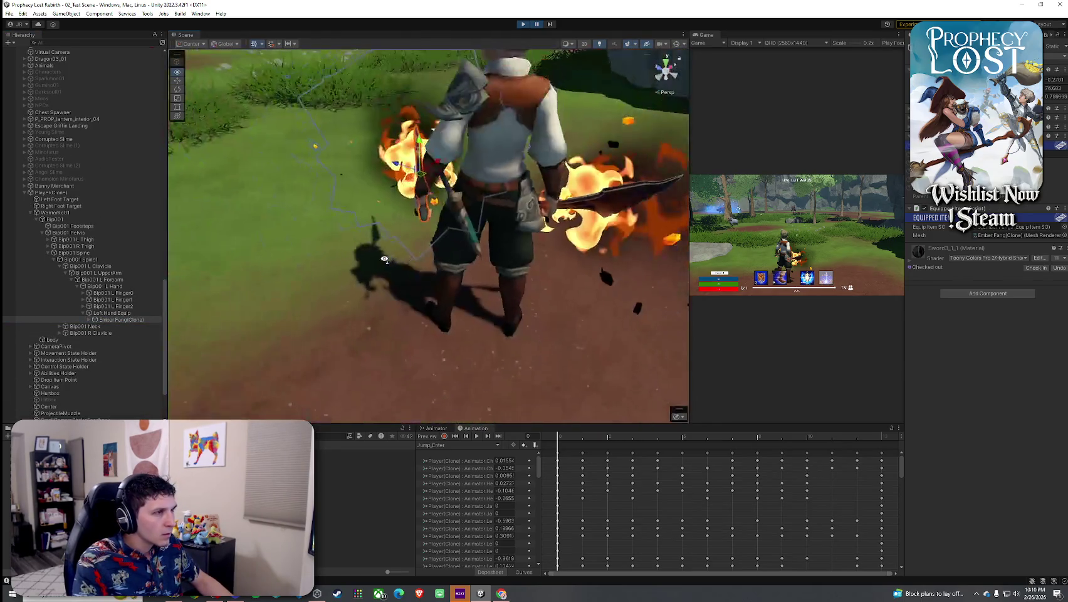
Frame the left-hand sword, nudge it toward the camera, and check its placement in the hand
key(f)
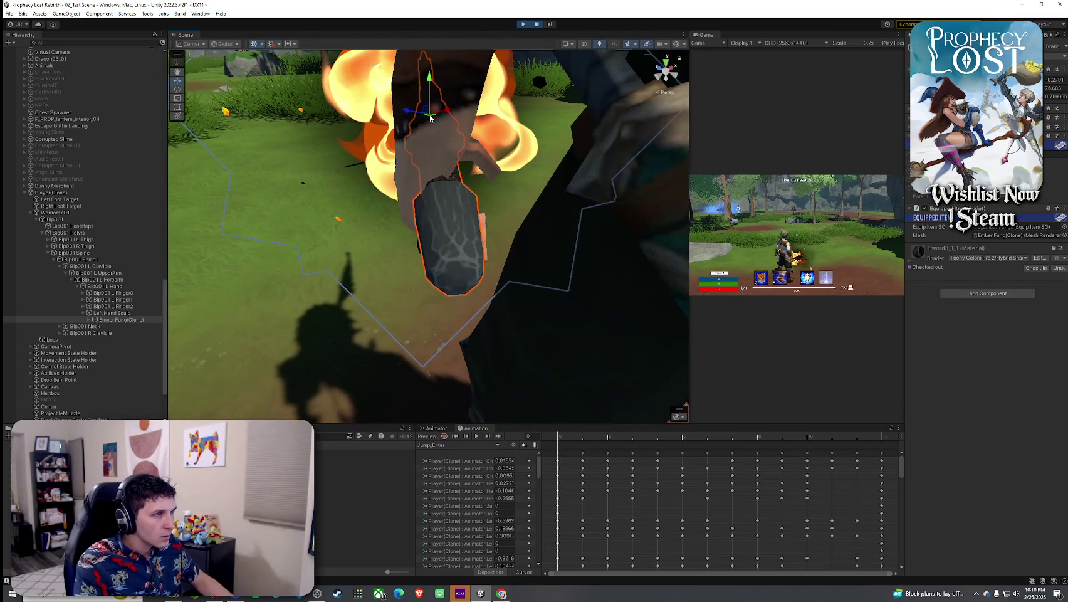
drag(439, 117, 443, 122)
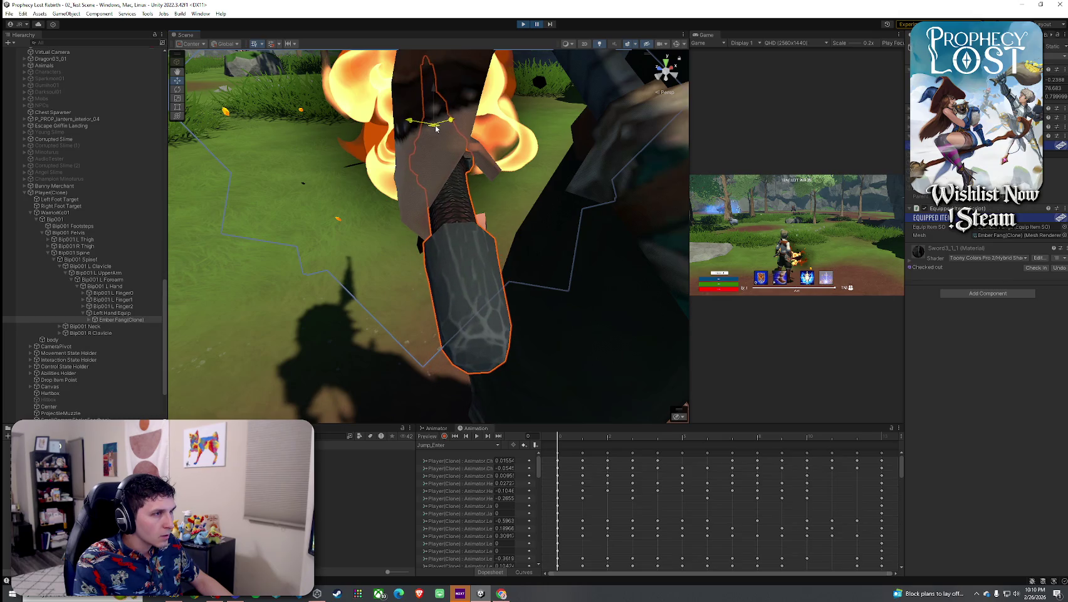
mouse_move(440, 130)
mouse_down()
mouse_move(277, 66)
mouse_move(146, 74)
mouse_move(21, 106)
mouse_move(968, 107)
mouse_move(822, 109)
mouse_move(856, 112)
mouse_move(295, 348)
mouse_move(1059, 263)
mouse_move(1048, 220)
mouse_move(121, 181)
mouse_move(150, 188)
mouse_up()
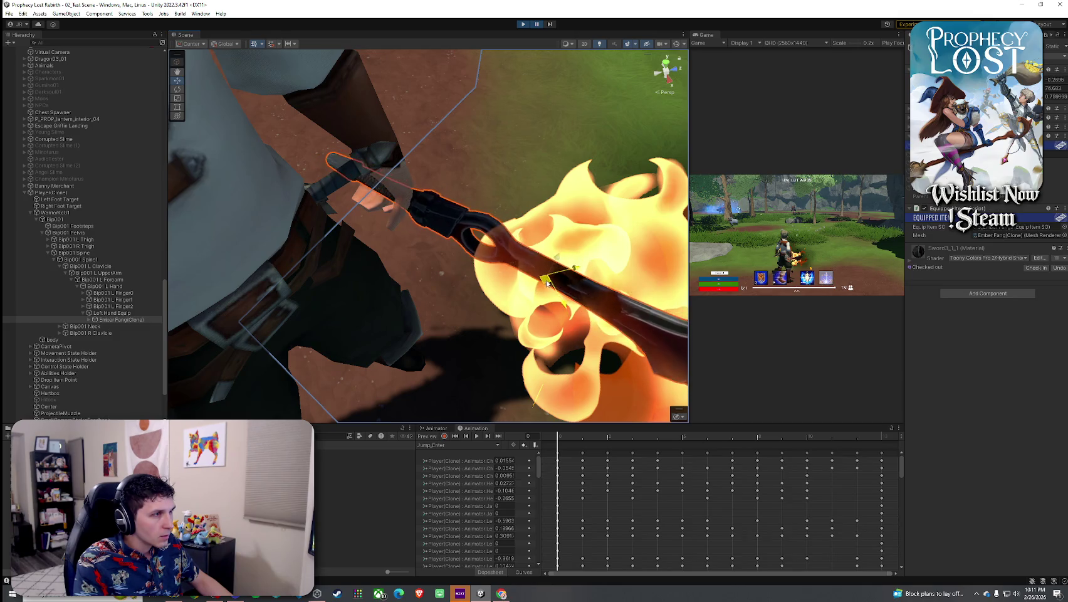
mouse_move(546, 286)
mouse_down()
mouse_move(508, 255)
mouse_move(374, 234)
mouse_move(464, 301)
mouse_up()
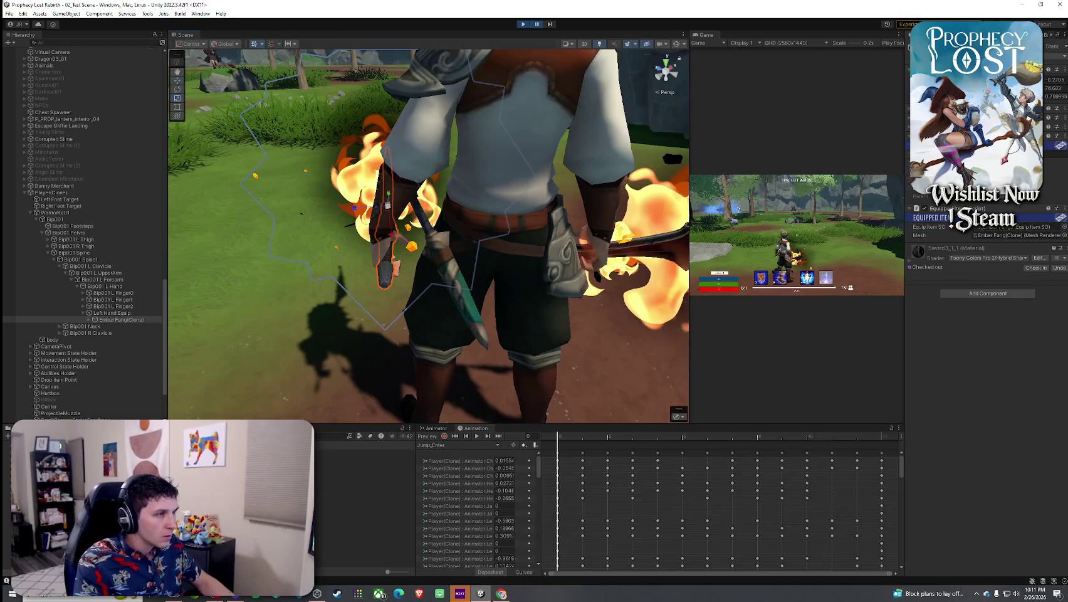
key(f)
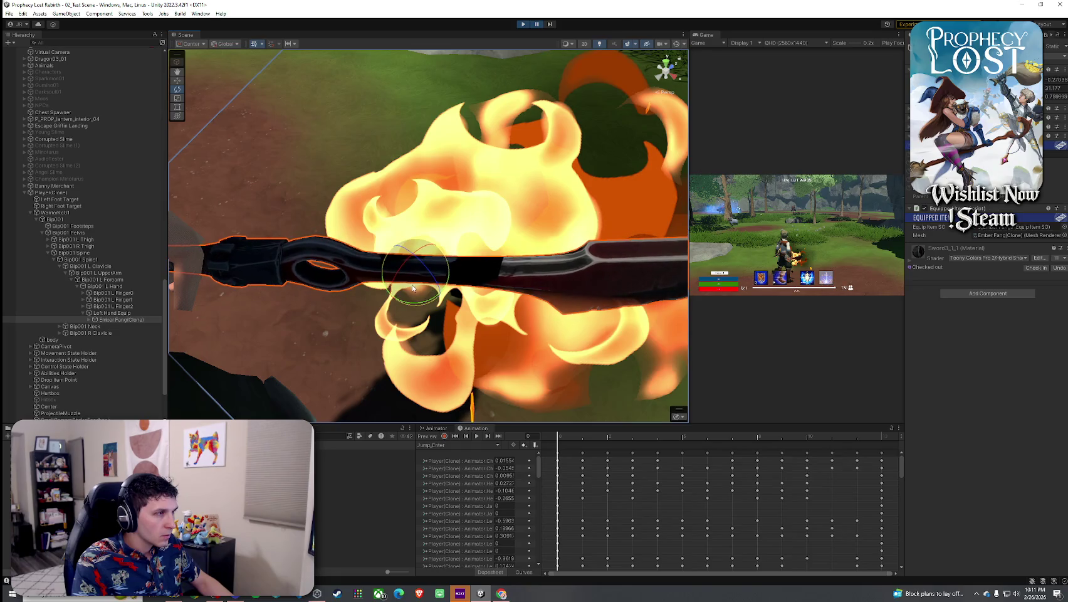
mouse_move(412, 288)
mouse_down()
mouse_move(553, 281)
mouse_move(625, 256)
mouse_move(464, 206)
mouse_up()
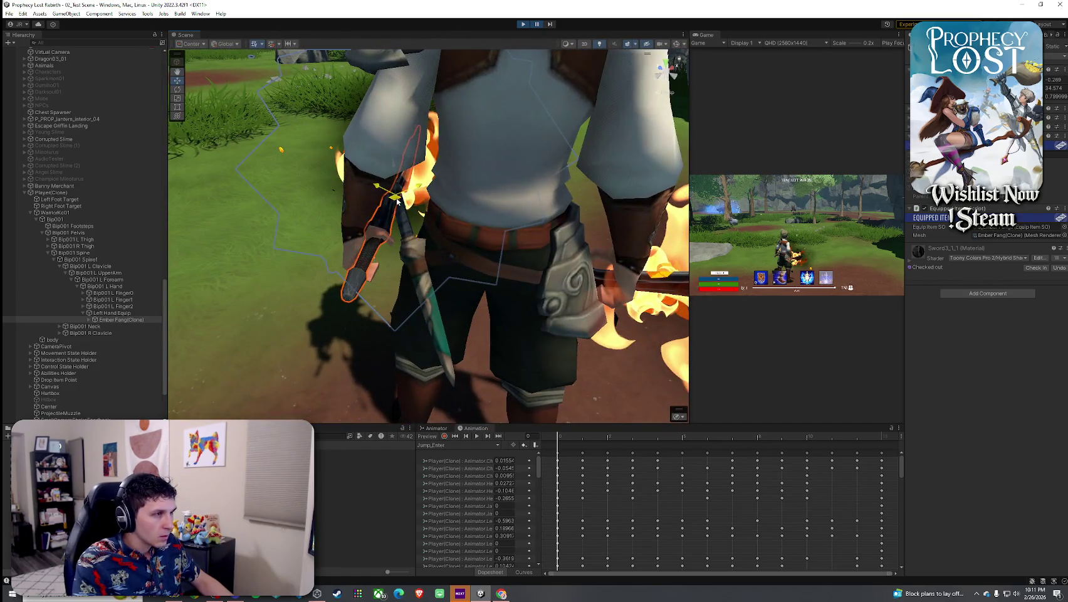
drag(395, 201, 96, 192)
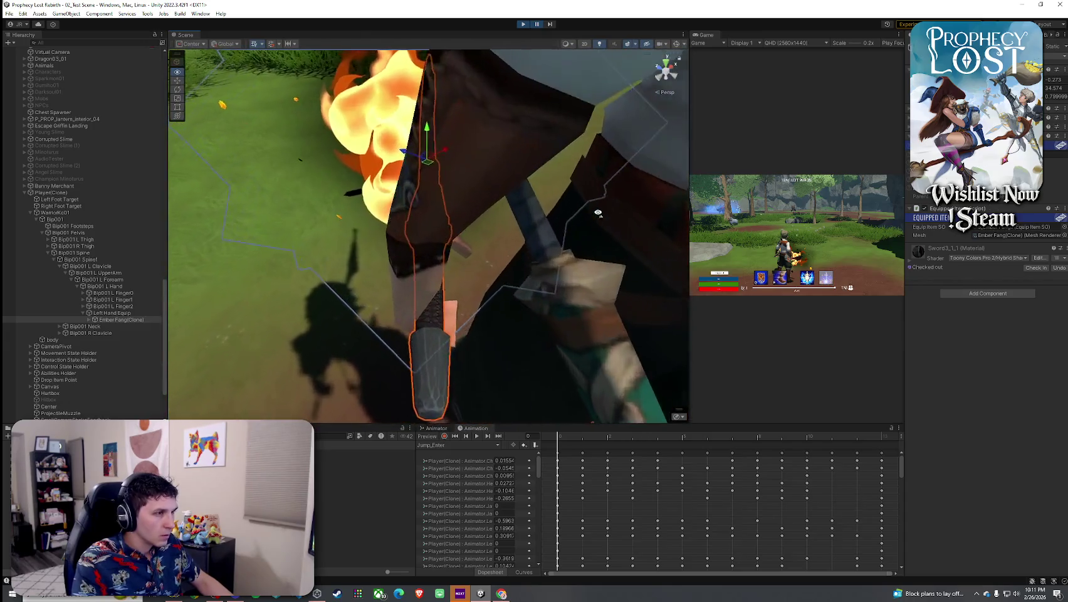
drag(599, 212, 565, 238)
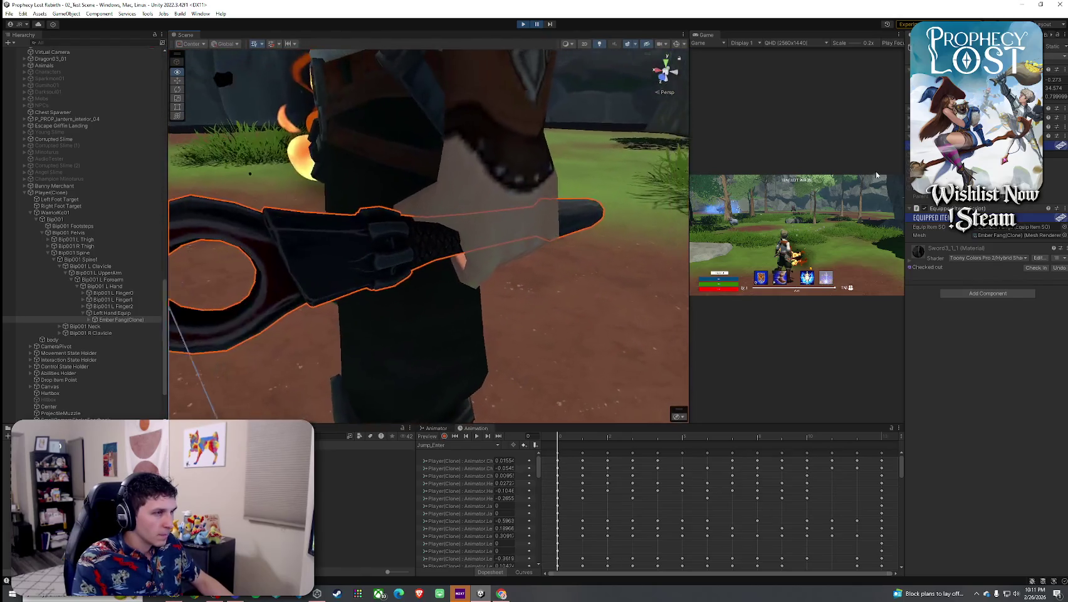
mouse_move(602, 207)
mouse_down()
mouse_move(633, 224)
mouse_move(553, 249)
mouse_move(572, 258)
mouse_move(568, 320)
mouse_move(599, 178)
mouse_move(572, 179)
mouse_move(687, 69)
mouse_up()
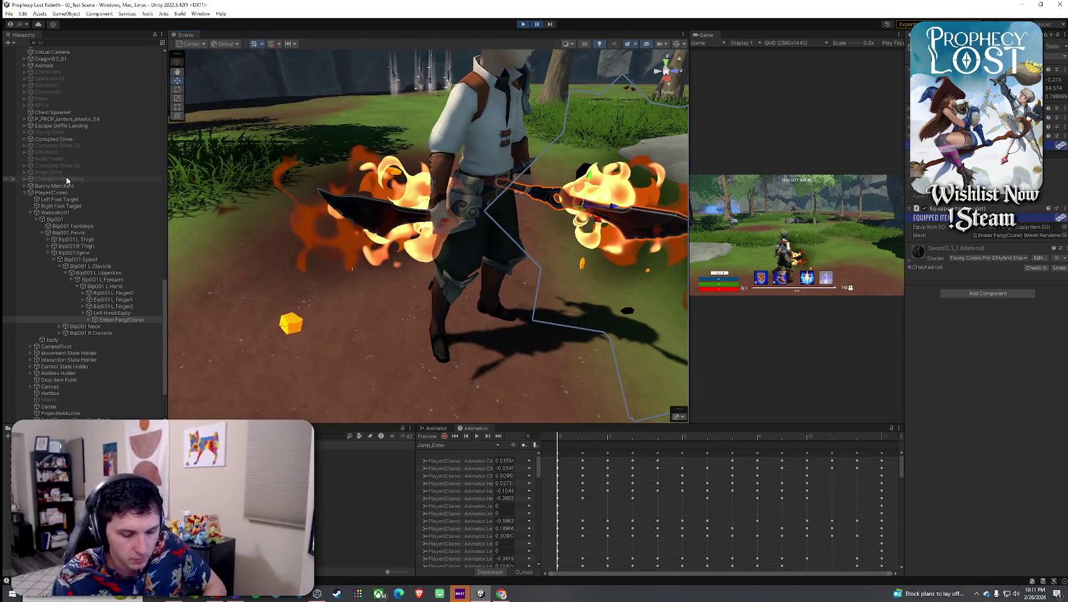
Launch Snipping Tool and capture the region showing the character with both flaming swords
key(super)
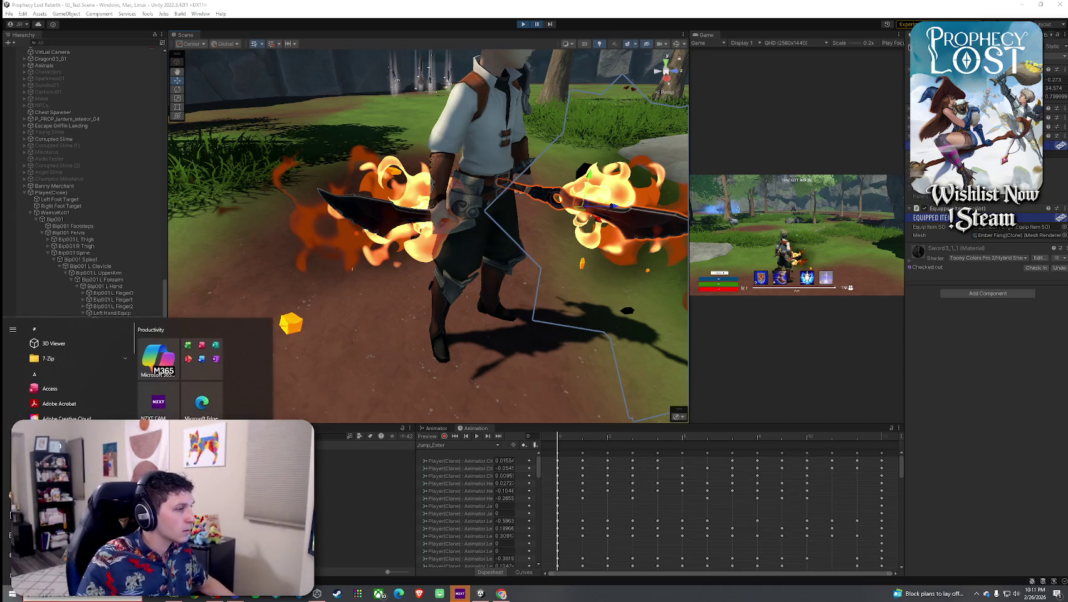
text(snip)
key(Return)
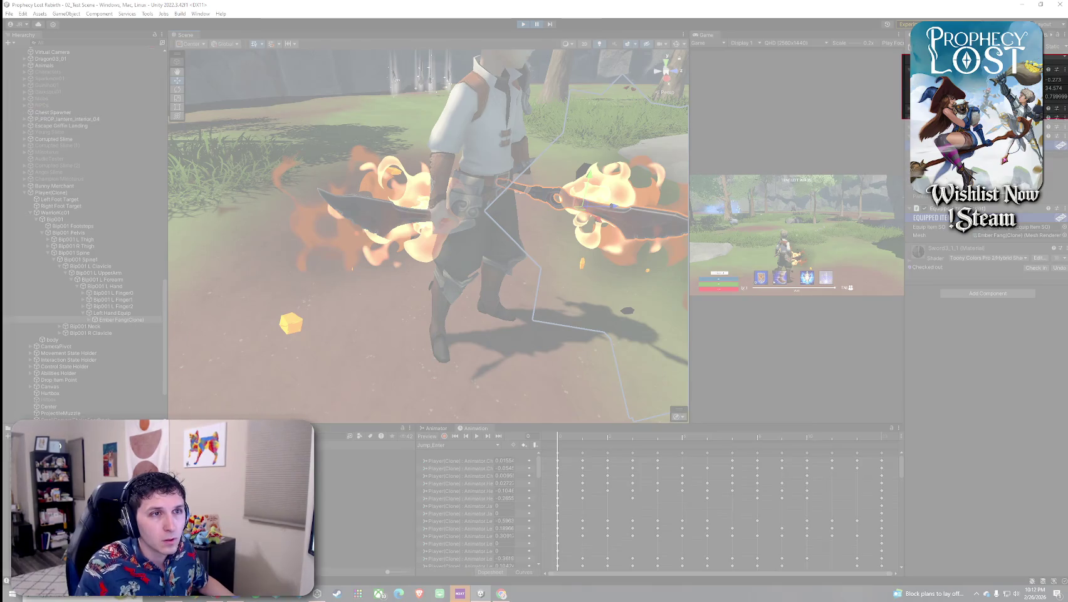
drag(169, 50, 688, 420)
Save the capture to the Desktop as the PNG 'ember fang' and close Snipping Tool
click(819, 17)
click(840, 39)
text(ember fang left han)
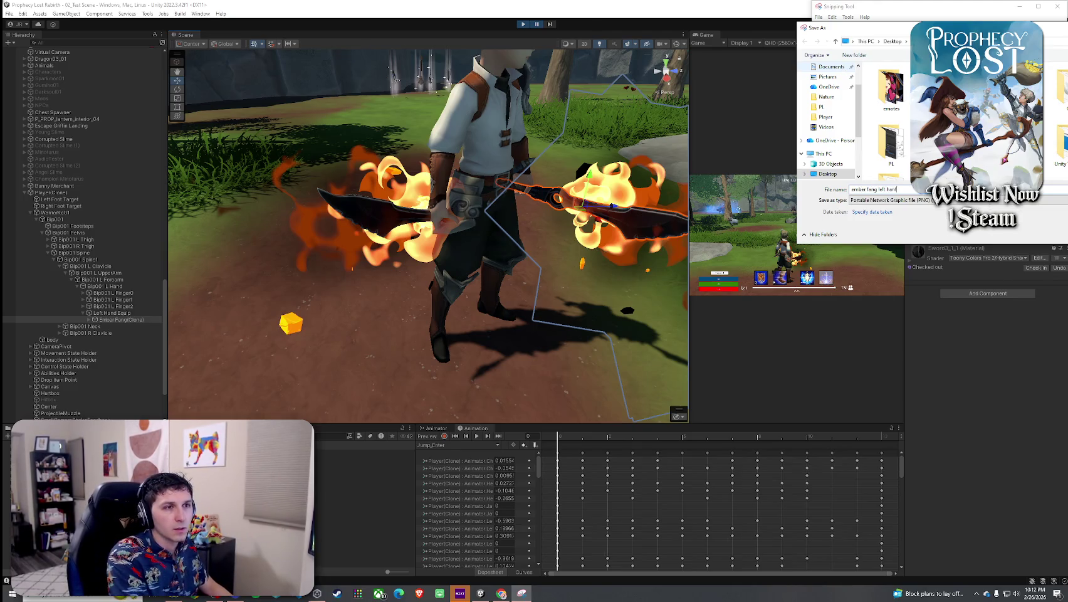
key(Return)
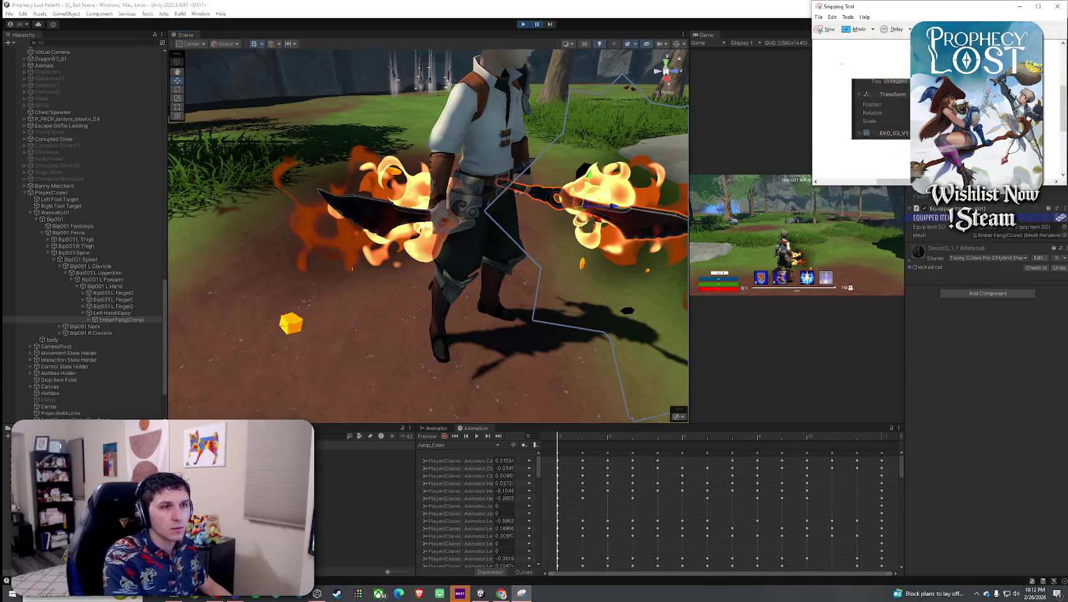
click(1057, 7)
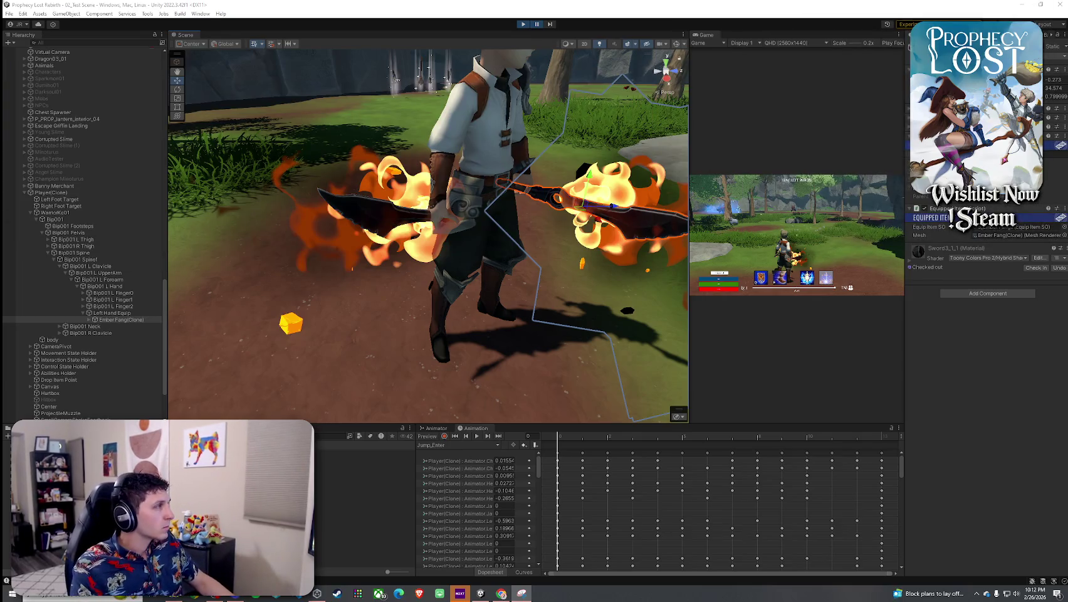
drag(553, 212, 663, 235)
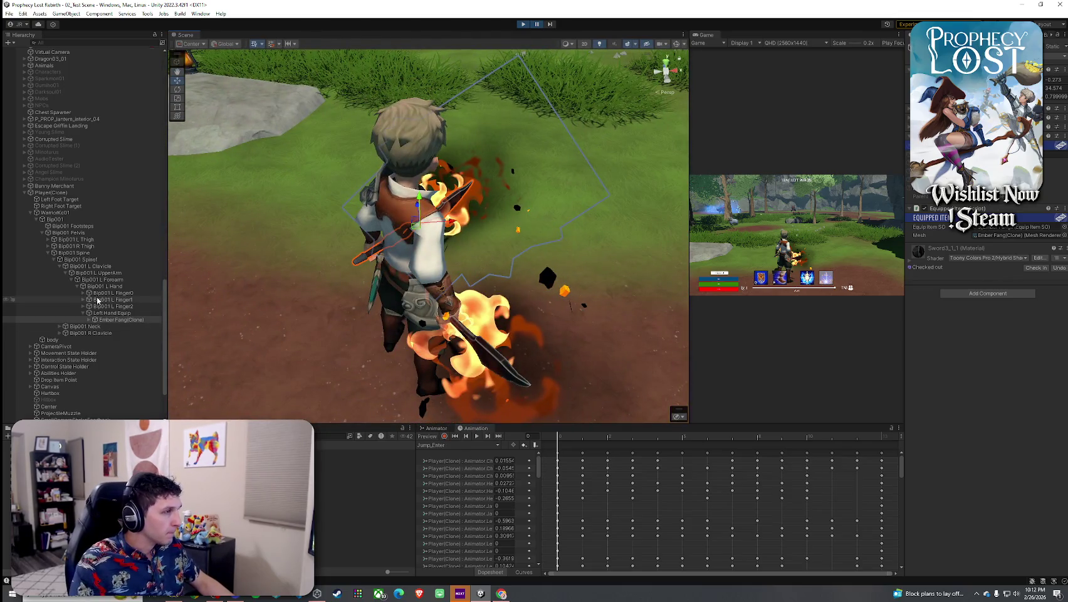
Select the right-hand Ember Fang(Clone) and frame it close-up on the character's arm
click(500, 355)
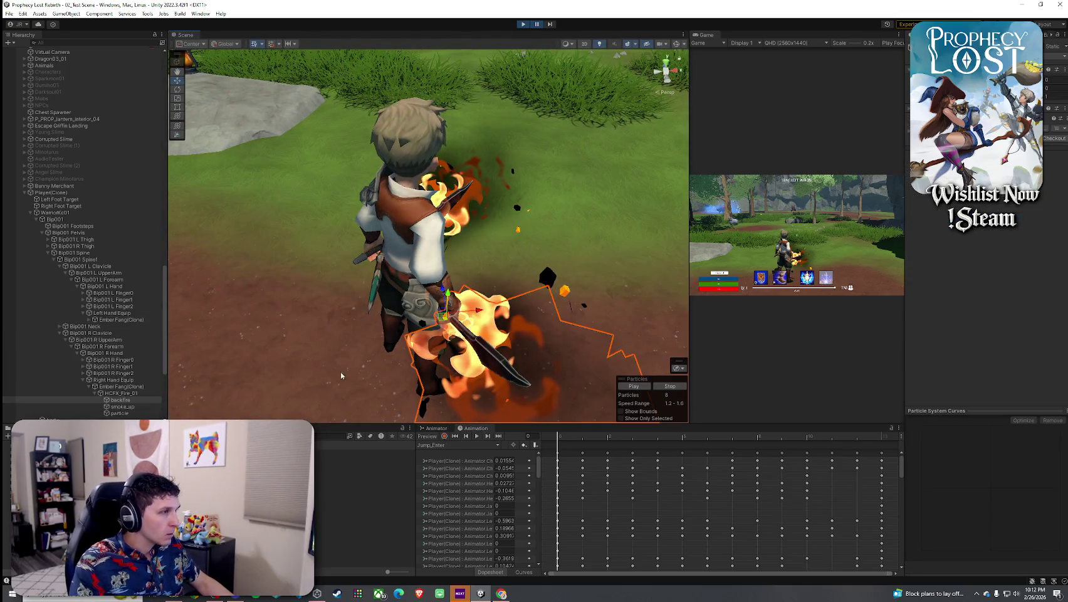
scroll(141, 331, down, 2)
click(112, 337)
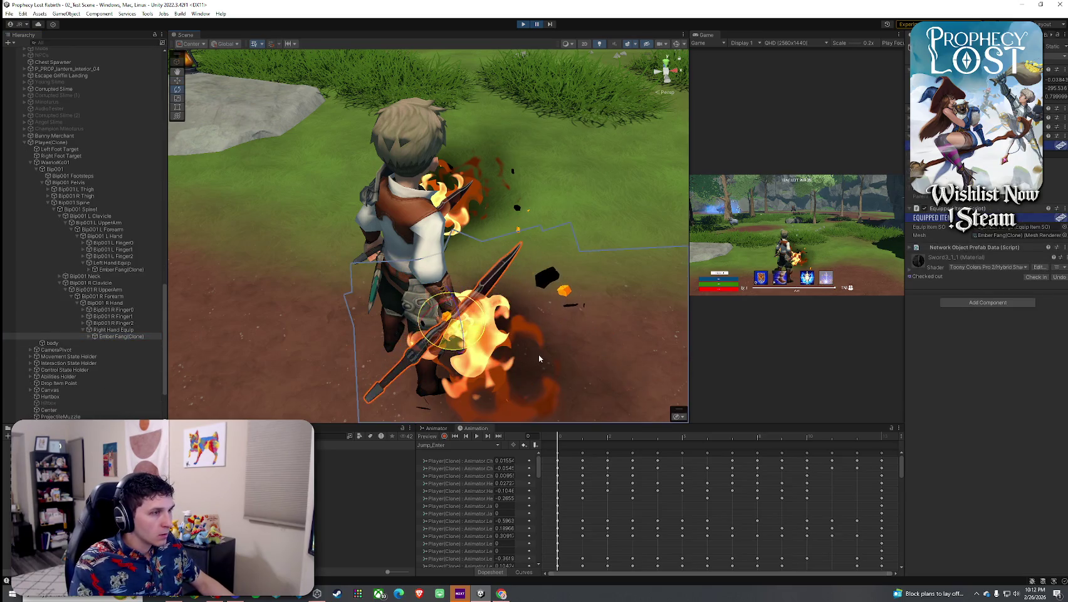
drag(538, 353, 489, 364)
key(f)
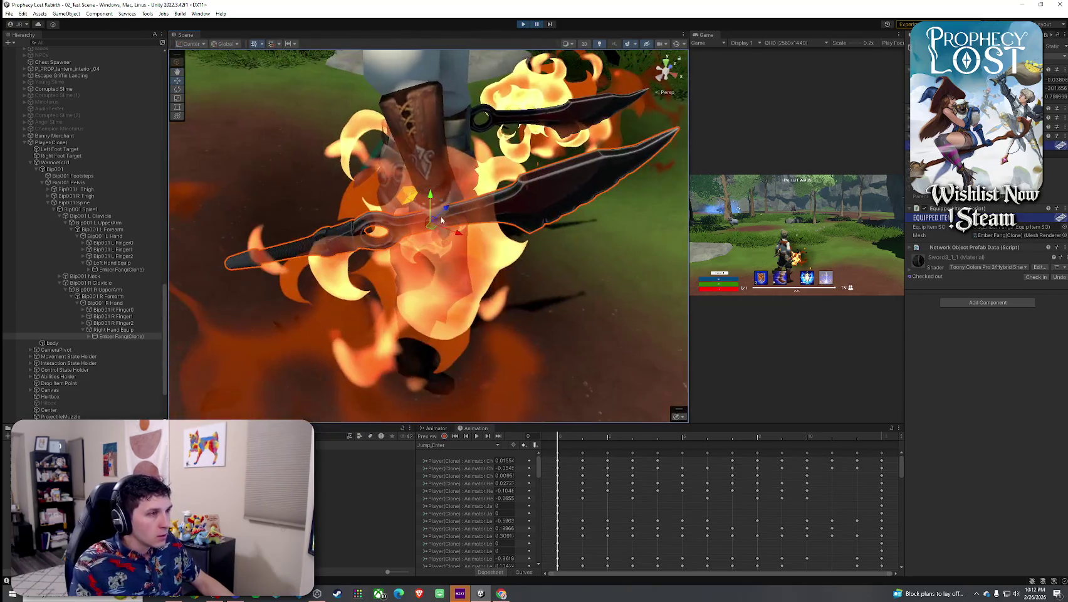
mouse_move(442, 230)
mouse_down()
mouse_move(697, 190)
mouse_move(712, 206)
mouse_up()
mouse_move(547, 193)
mouse_down()
mouse_move(94, 194)
mouse_move(109, 211)
mouse_up()
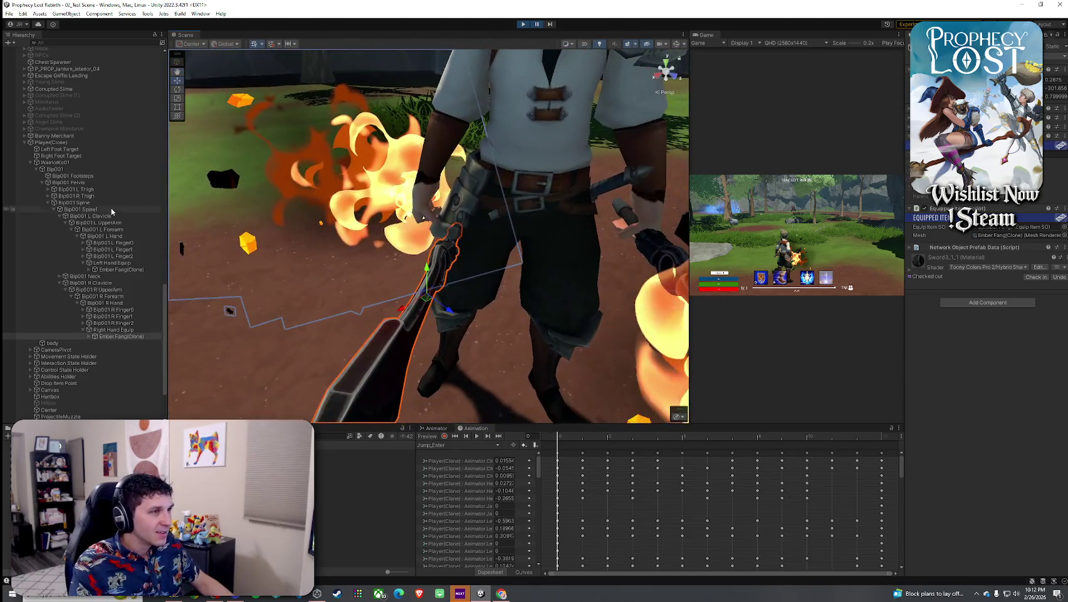
Rotate the right-hand sword and shift it slightly to the right
drag(447, 278, 407, 265)
key(e)
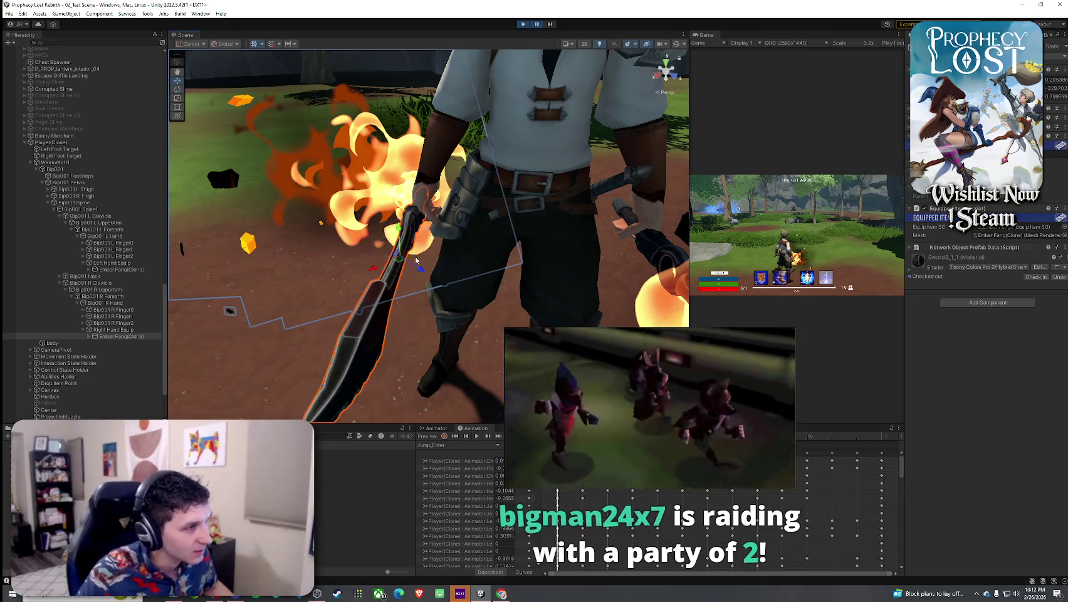
key(w)
mouse_move(399, 262)
mouse_down()
mouse_move(555, 258)
mouse_move(509, 255)
mouse_up()
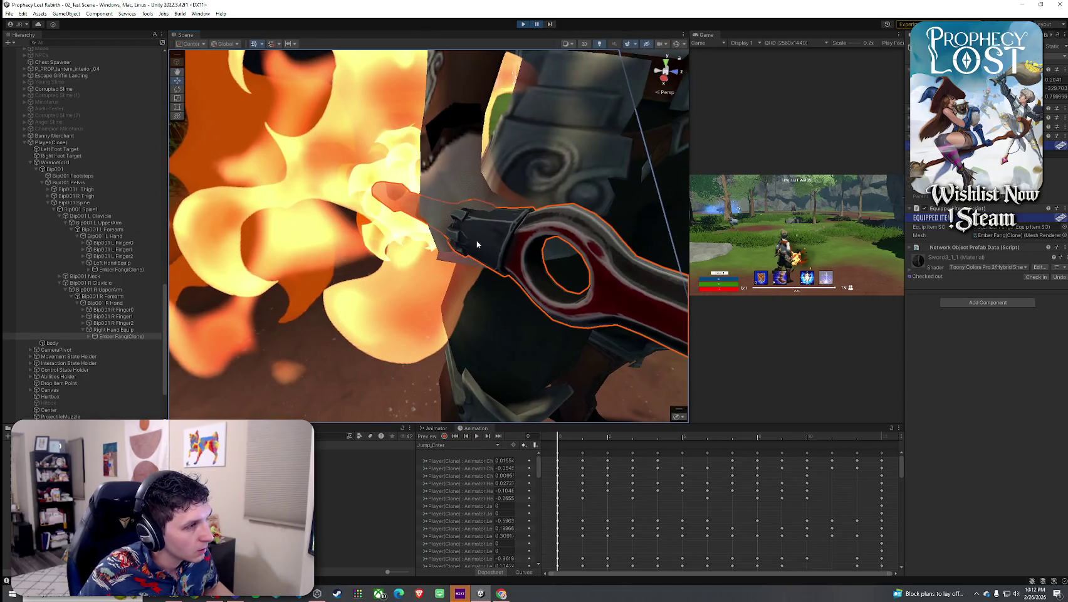
scroll(478, 244, down, 5)
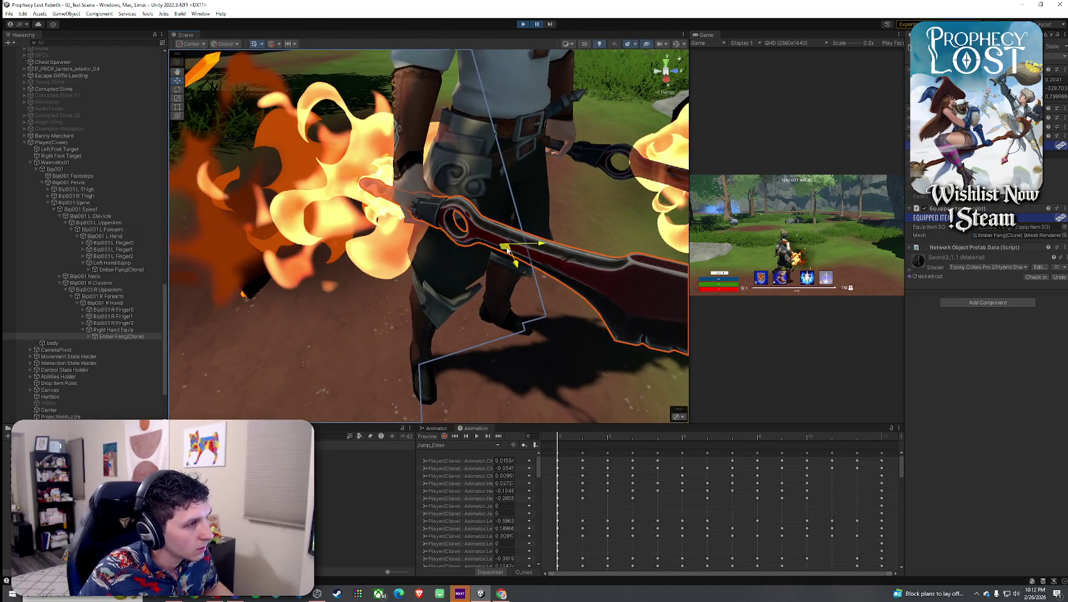
drag(507, 249, 430, 236)
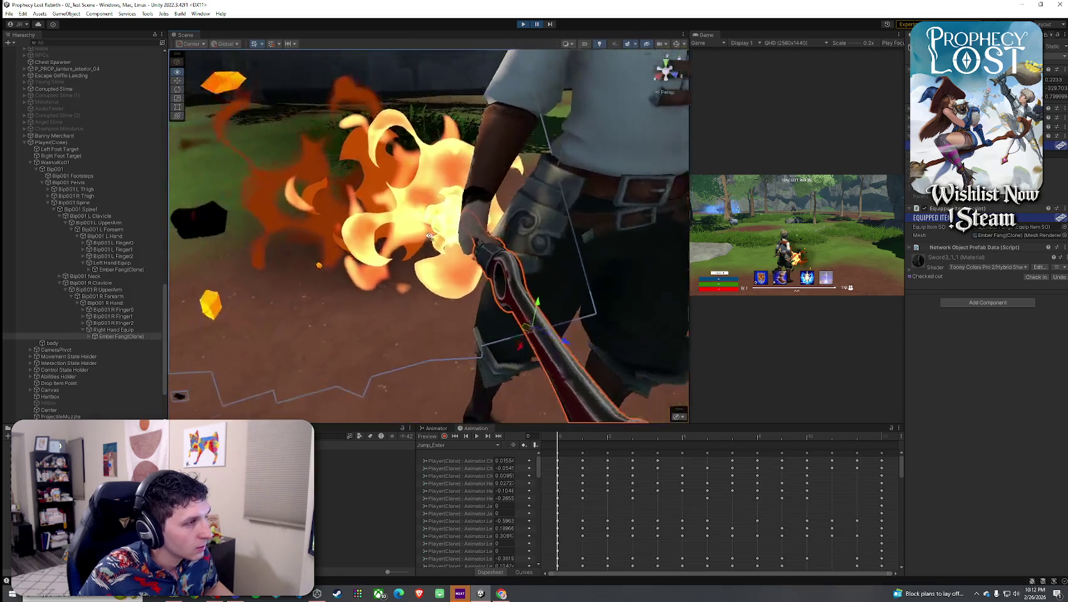
scroll(477, 257, up, 3)
Turn the right-hand sword upright and inspect its hilt in the grip
key(e)
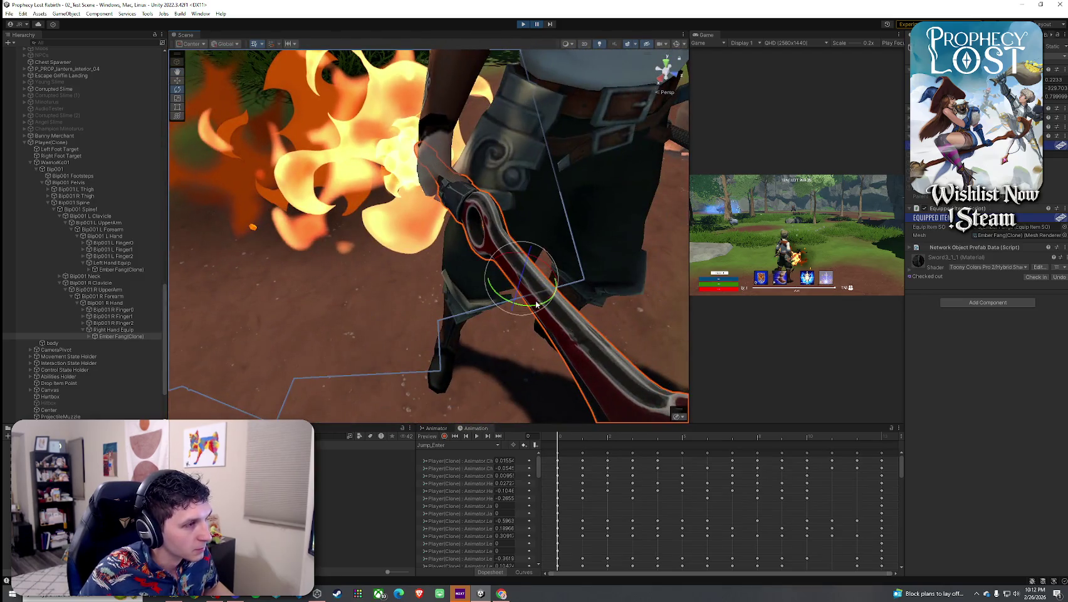
mouse_move(536, 304)
mouse_down()
mouse_move(526, 287)
mouse_move(442, 302)
mouse_up()
key(w)
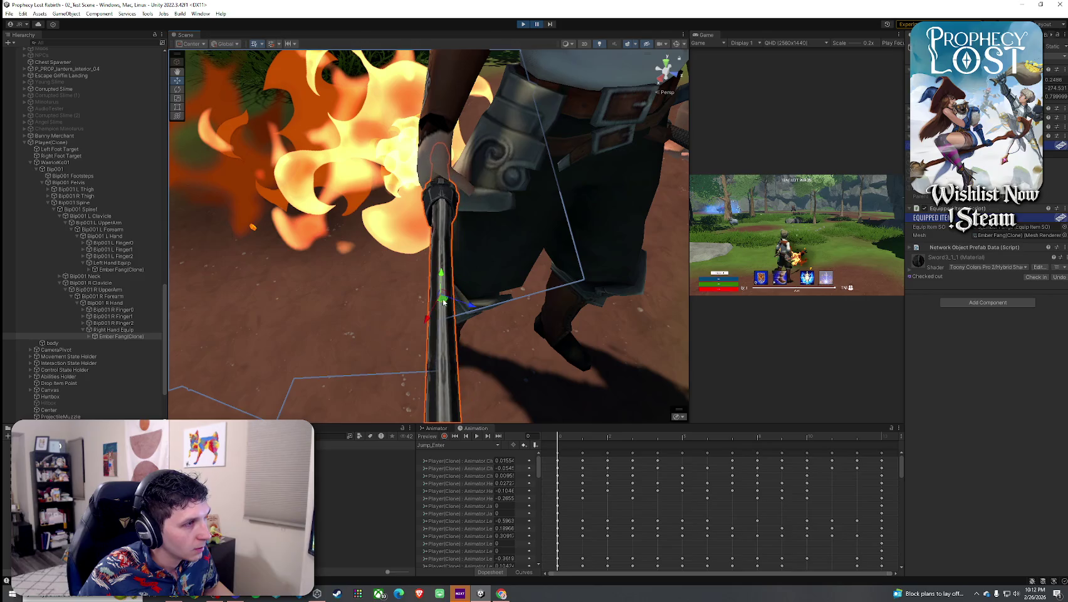
mouse_move(464, 239)
mouse_down()
mouse_move(468, 280)
mouse_move(460, 239)
mouse_move(916, 137)
mouse_move(897, 63)
mouse_move(894, 155)
mouse_move(673, 164)
mouse_up()
scroll(468, 281, down, 3)
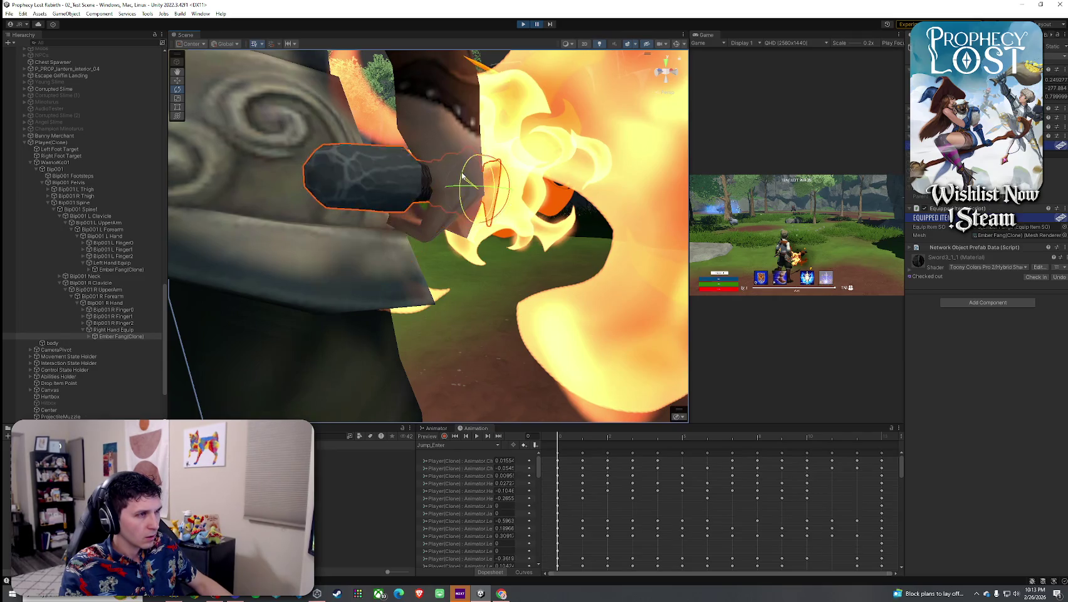
mouse_move(519, 173)
mouse_down()
mouse_move(353, 184)
mouse_move(389, 188)
mouse_up()
Rotate the right-hand sword to nearly vertical, checking it from above and the front
mouse_move(130, 191)
mouse_down()
mouse_move(165, 185)
mouse_move(162, 251)
mouse_move(131, 281)
mouse_move(389, 241)
mouse_move(308, 128)
mouse_move(133, 101)
mouse_up()
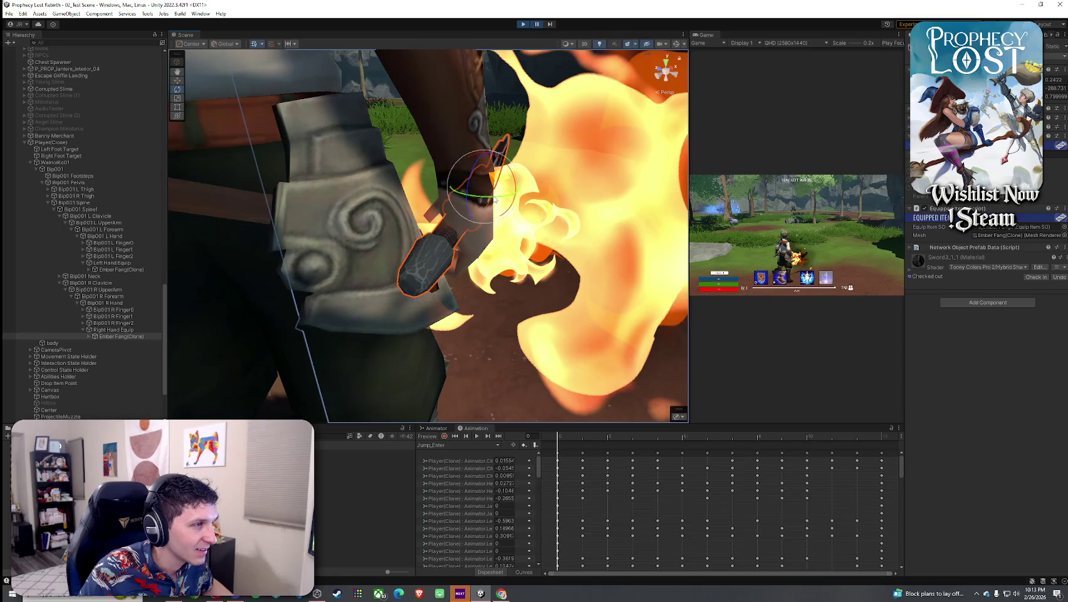
mouse_move(492, 194)
mouse_down()
mouse_move(784, 197)
mouse_move(462, 224)
mouse_up()
drag(344, 229, 503, 236)
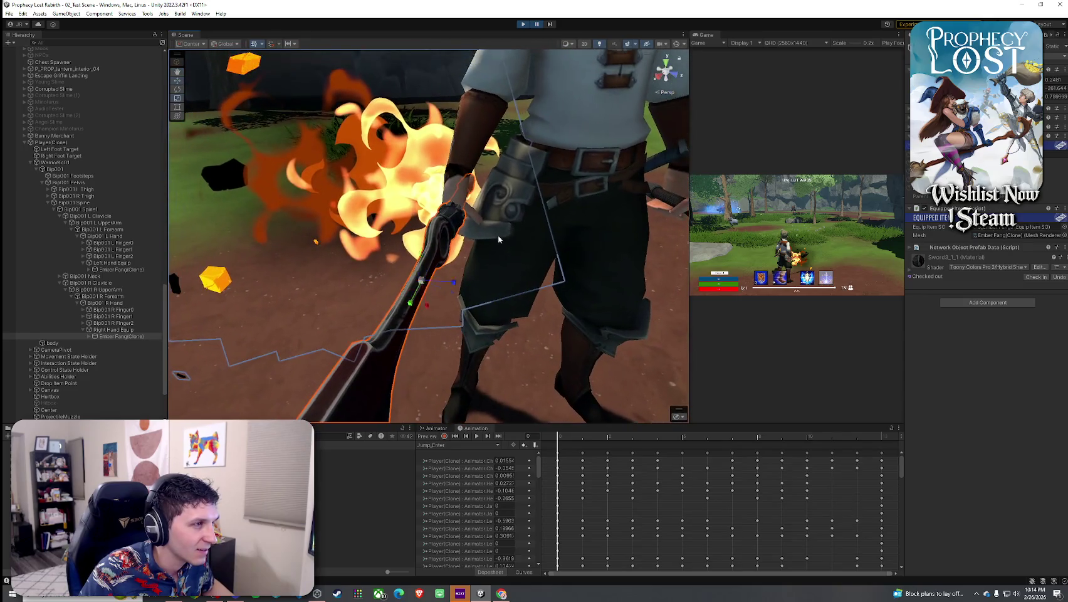
drag(439, 301, 442, 303)
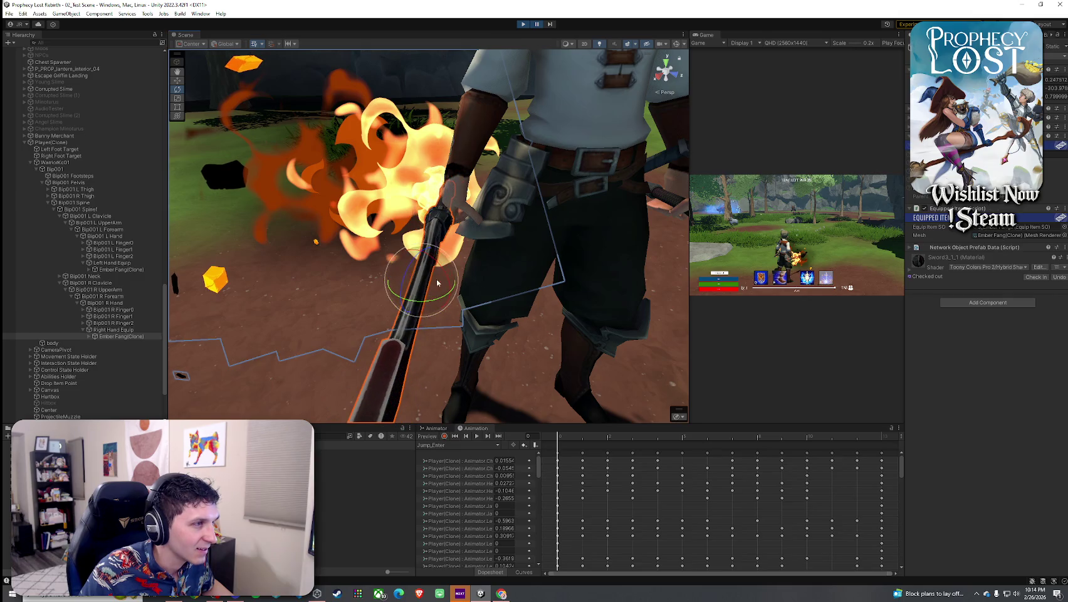
drag(431, 267, 604, 263)
drag(533, 238, 428, 265)
Move and rotate the right-hand sword so its handle sits inside the closed hand
key(w)
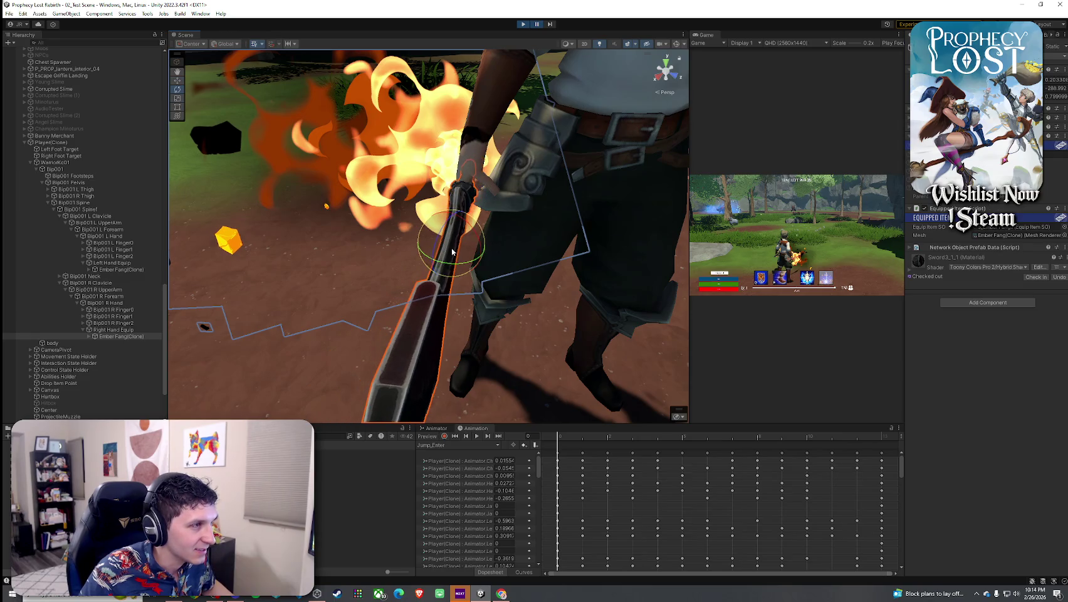
drag(467, 248, 569, 273)
scroll(518, 260, up, 5)
mouse_move(650, 276)
mouse_down()
mouse_move(649, 253)
mouse_move(559, 252)
mouse_up()
scroll(560, 252, down, 5)
mouse_move(499, 250)
mouse_down()
mouse_move(483, 239)
mouse_move(496, 231)
mouse_move(589, 262)
mouse_move(647, 305)
mouse_up()
scroll(481, 239, up, 5)
Select the HCFX_Fire_01 effects on the left- and right-hand swords to inspect them
click(366, 250)
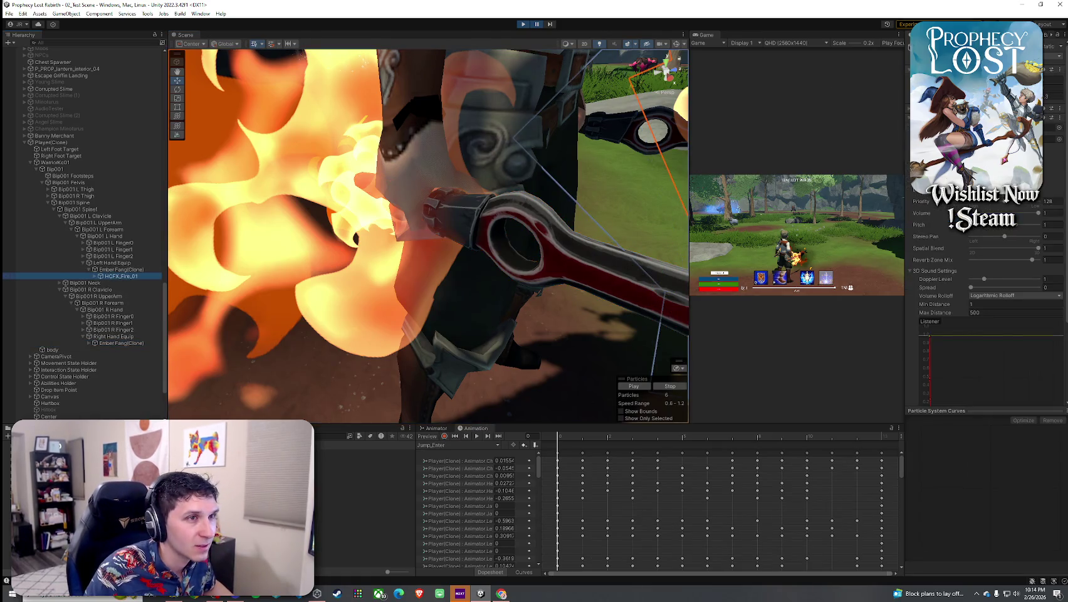
click(90, 343)
click(119, 349)
click(101, 349)
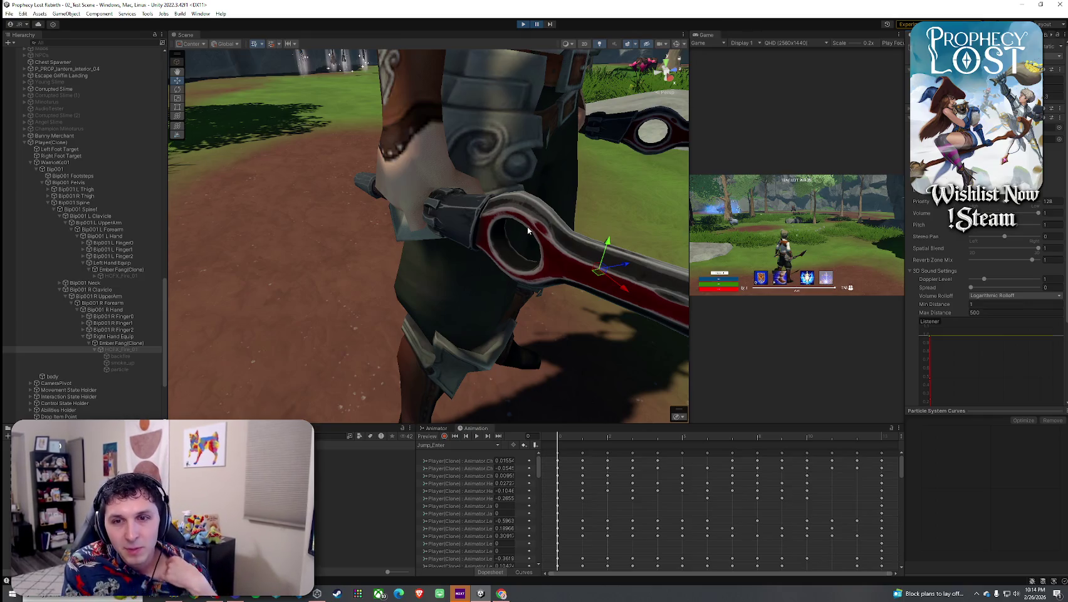
Select the right-hand Ember Fang(Clone) and slide it along its length in the grip
drag(548, 235, 532, 249)
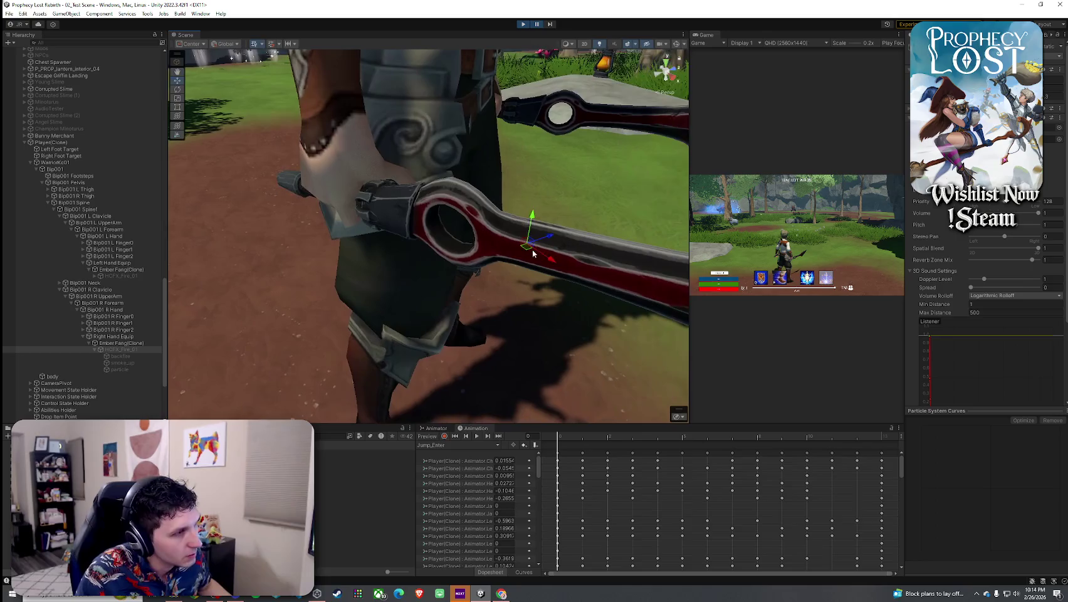
click(130, 344)
mouse_move(570, 267)
mouse_down()
mouse_move(583, 264)
mouse_move(579, 247)
mouse_move(477, 249)
mouse_move(544, 221)
mouse_move(536, 212)
mouse_move(678, 211)
mouse_up()
Frame the character and inspect the right-hand sword's hilt from behind, the side and the front
key(f)
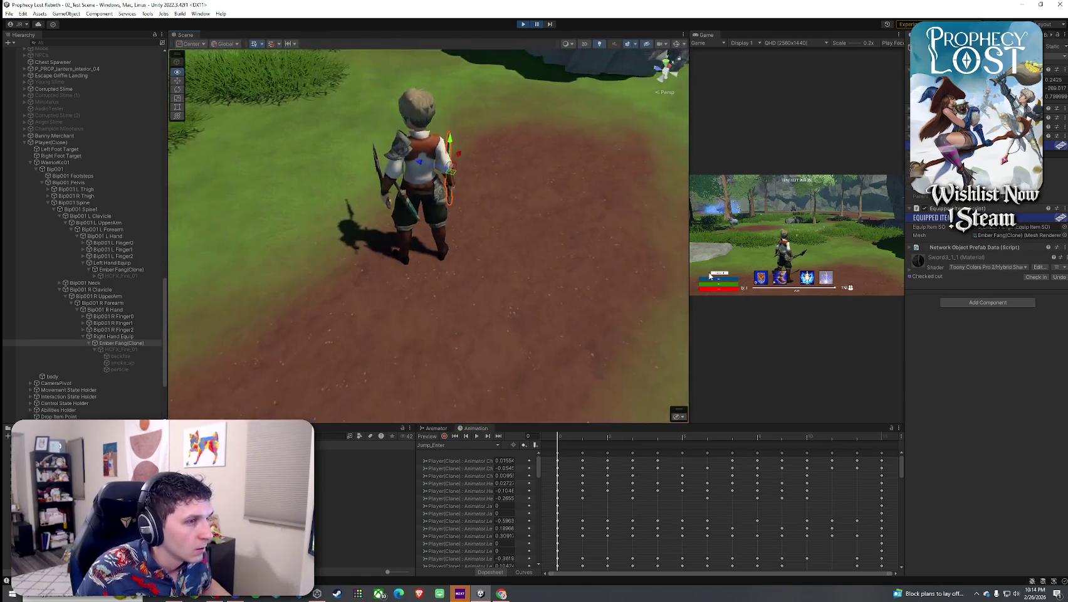
scroll(682, 242, up, 5)
scroll(683, 242, down, 3)
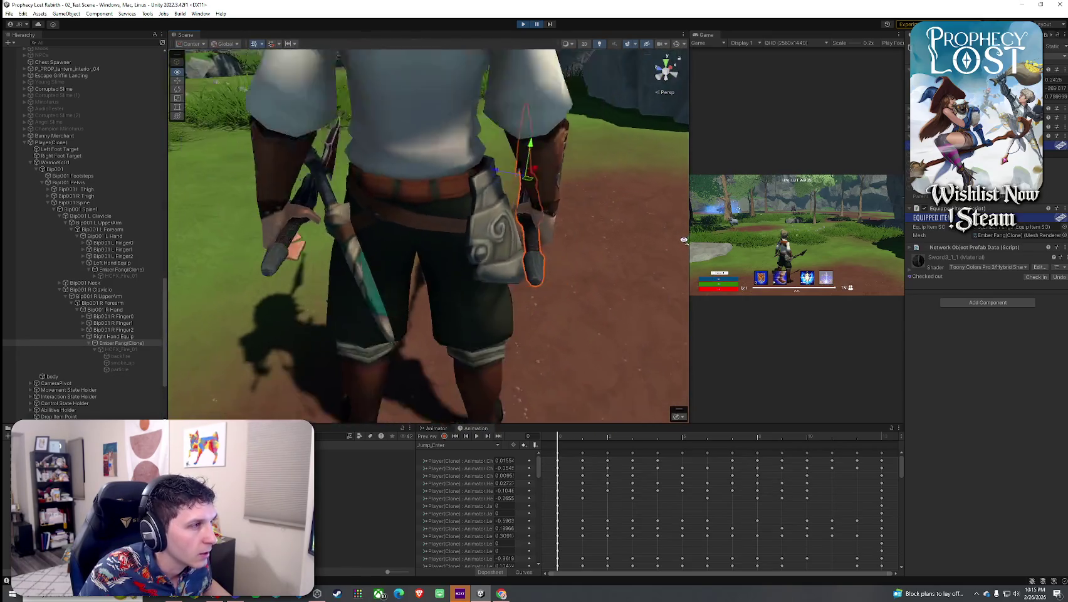
drag(682, 242, 685, 244)
scroll(684, 242, up, 4)
scroll(684, 242, down, 4)
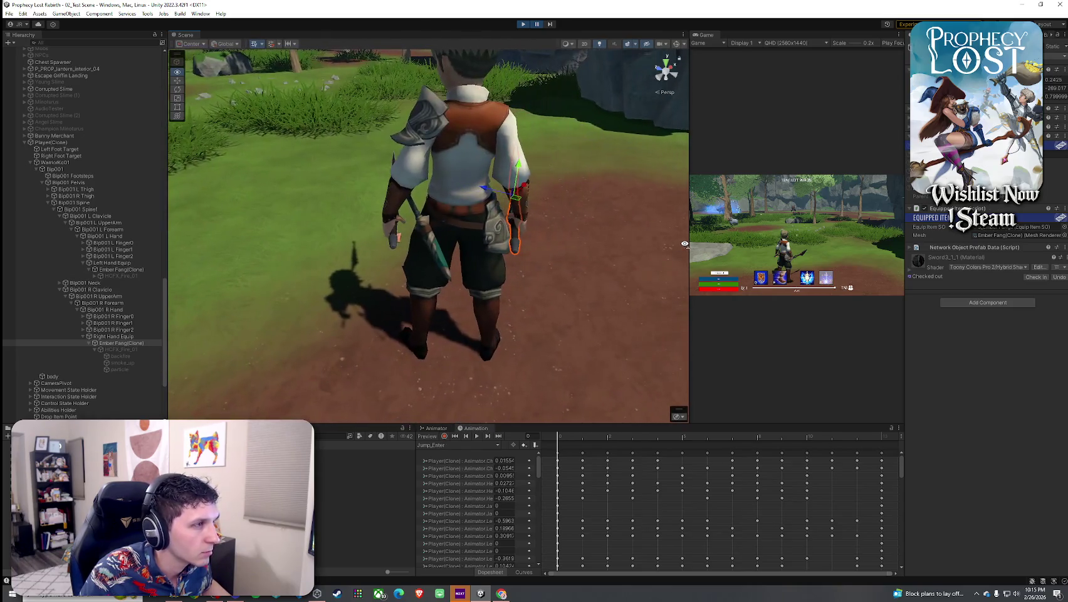
scroll(684, 244, up, 3)
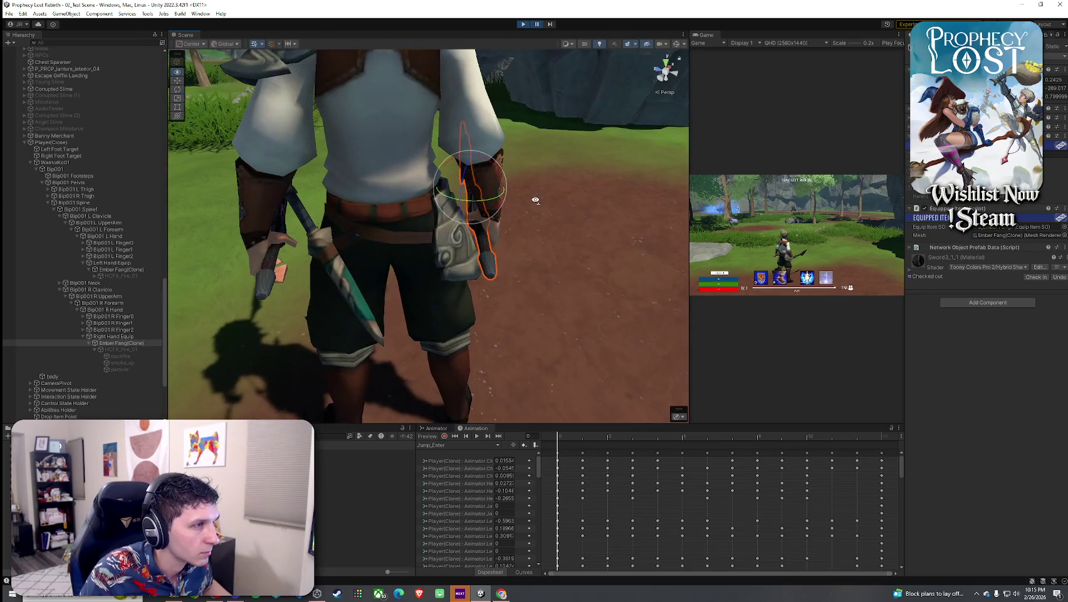
drag(536, 200, 524, 197)
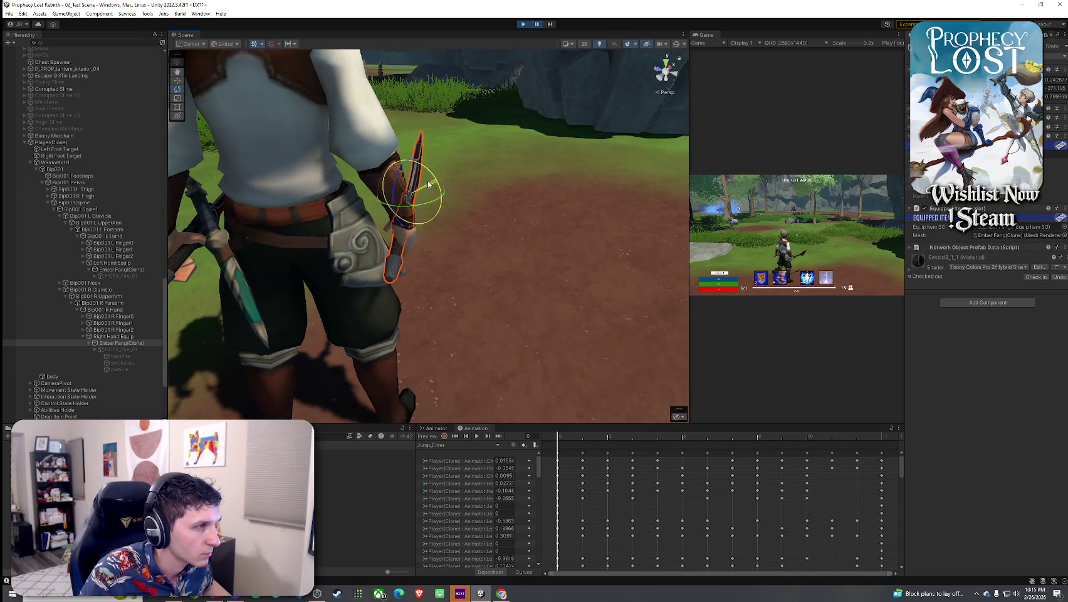
mouse_move(432, 195)
mouse_down()
mouse_move(690, 170)
mouse_move(645, 160)
mouse_move(476, 196)
mouse_move(312, 186)
mouse_up()
drag(333, 224, 327, 260)
scroll(328, 260, up, 5)
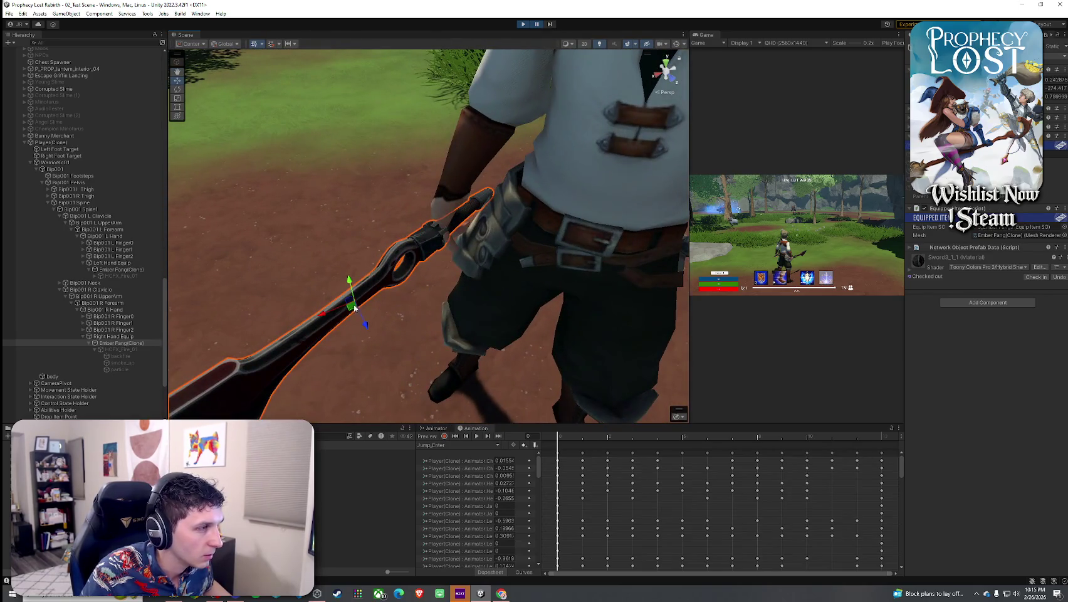
drag(351, 309, 544, 281)
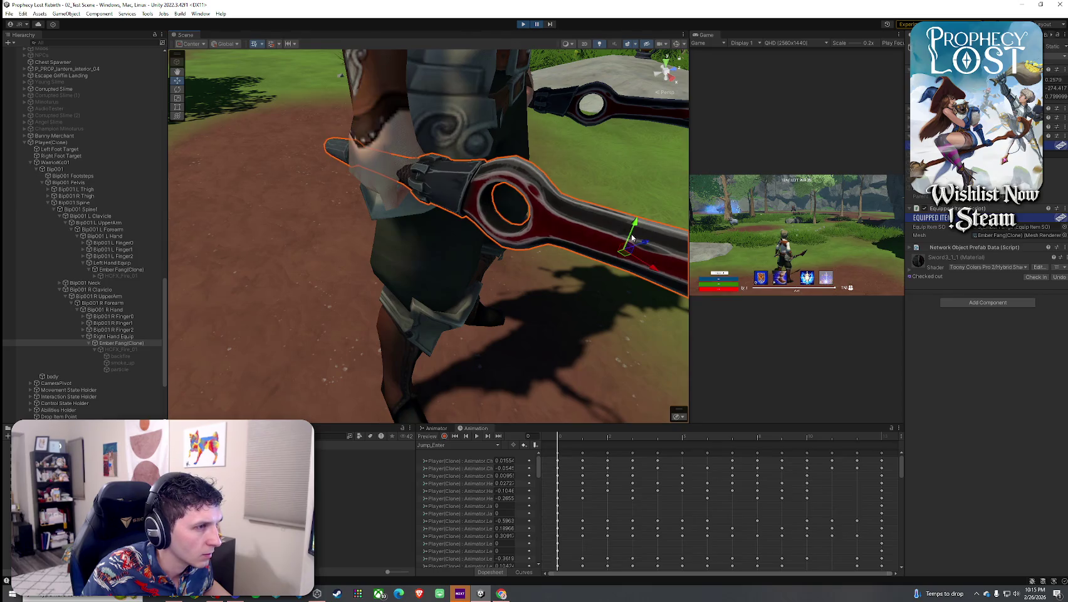
Reselect the right-hand Ember Fang and lower it slightly along the Y axis
key(e)
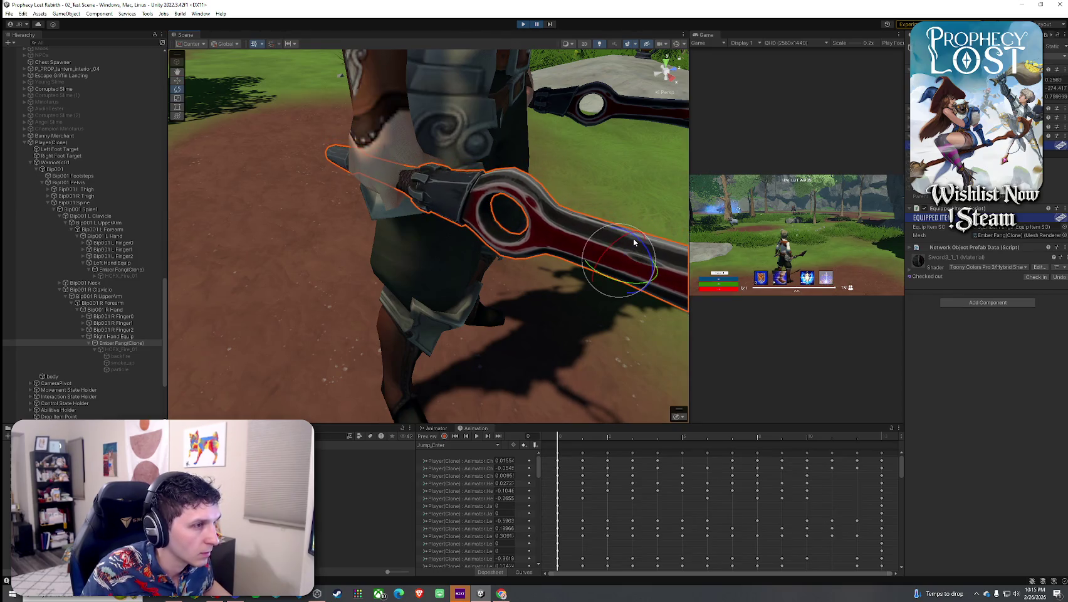
key(w)
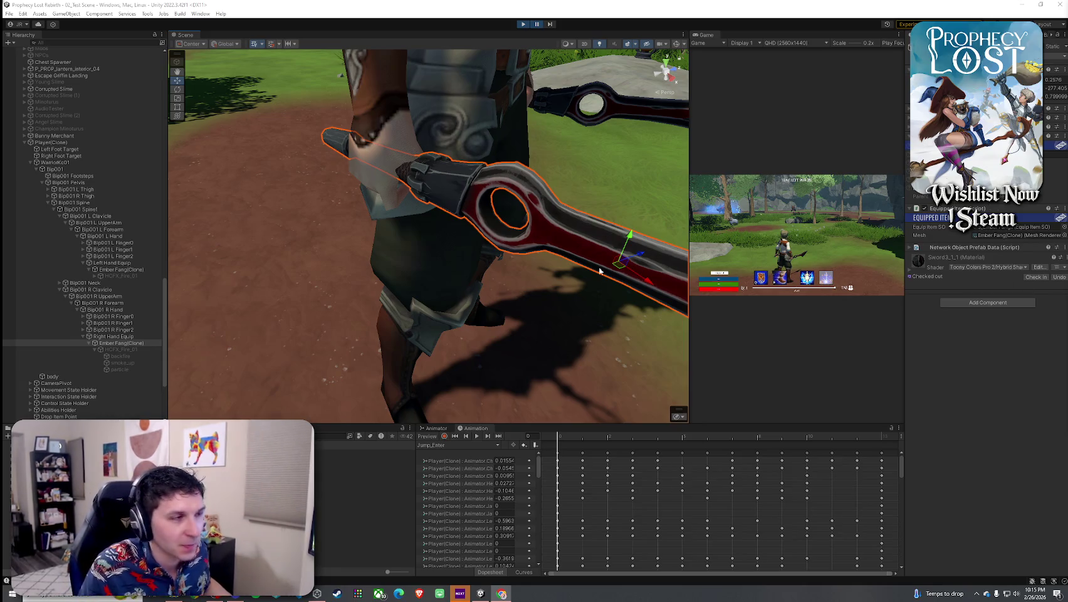
mouse_move(533, 271)
mouse_down()
mouse_move(553, 259)
mouse_move(538, 259)
mouse_up()
click(533, 260)
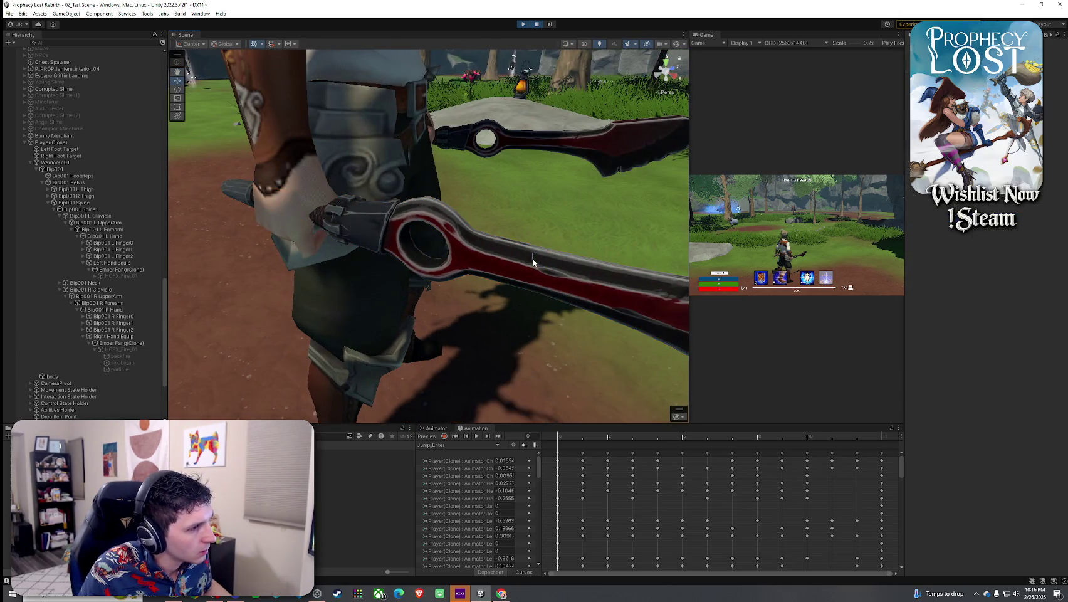
click(494, 259)
mouse_move(540, 254)
mouse_down()
mouse_move(523, 274)
mouse_move(480, 270)
mouse_move(726, 255)
mouse_move(626, 283)
mouse_move(748, 252)
mouse_move(733, 259)
mouse_up()
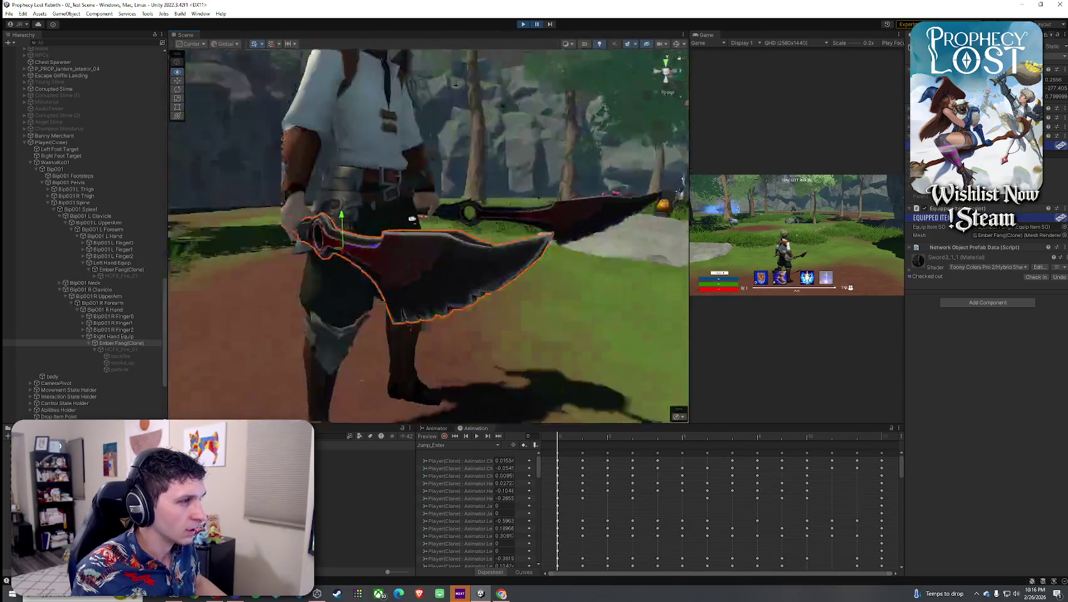
mouse_move(411, 218)
mouse_down()
mouse_move(238, 205)
mouse_move(156, 214)
mouse_up()
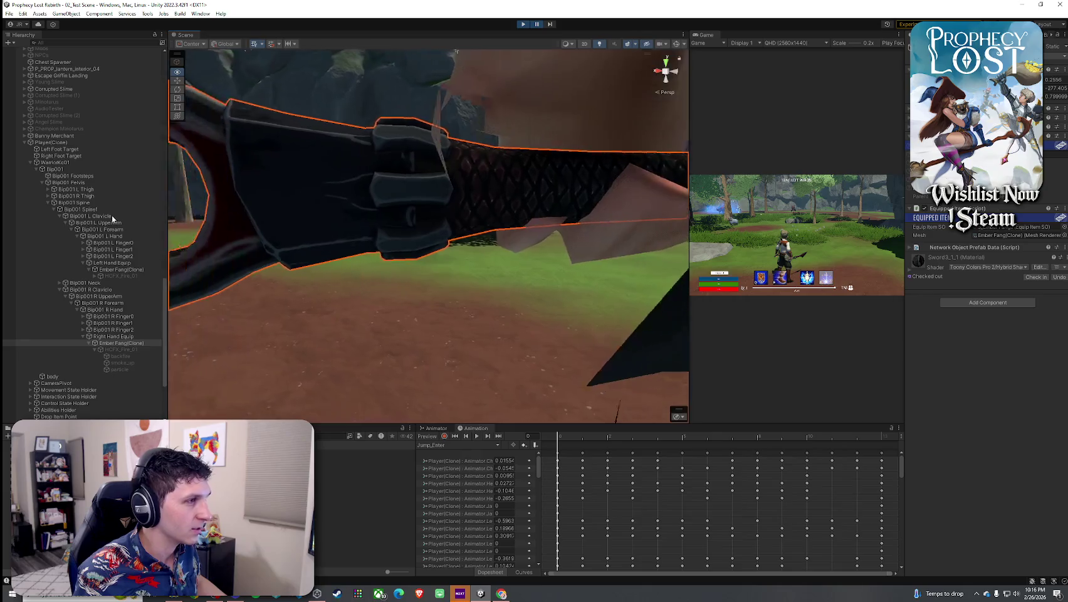
mouse_move(301, 238)
mouse_down()
mouse_move(684, 259)
mouse_move(519, 267)
mouse_move(554, 270)
mouse_move(522, 262)
mouse_move(909, 195)
mouse_up()
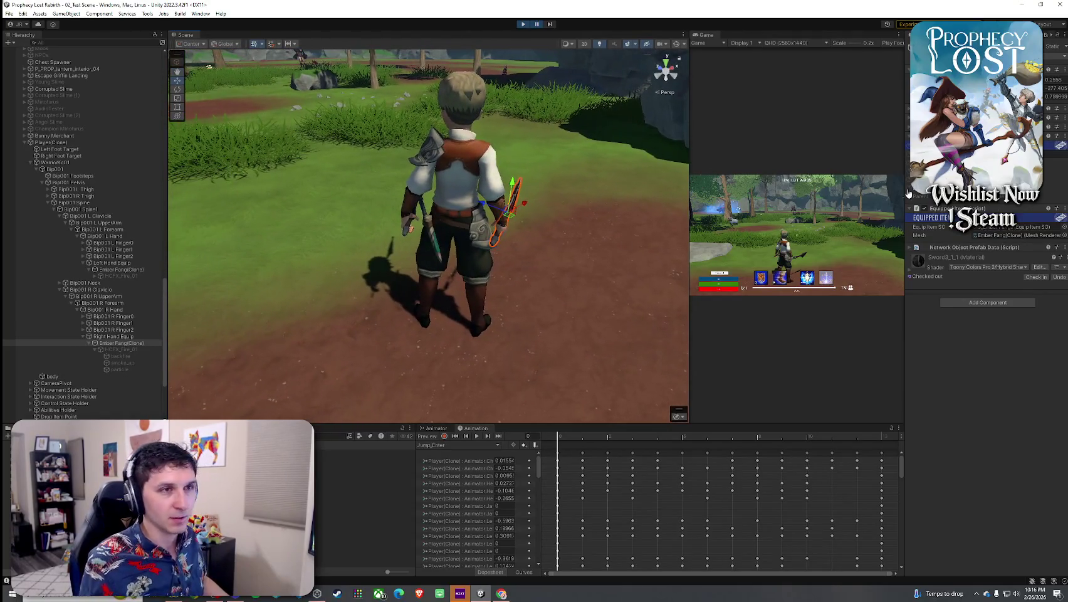
Snip the sword's transform values from the Inspector with Snipping Tool
key(super)
text(snip)
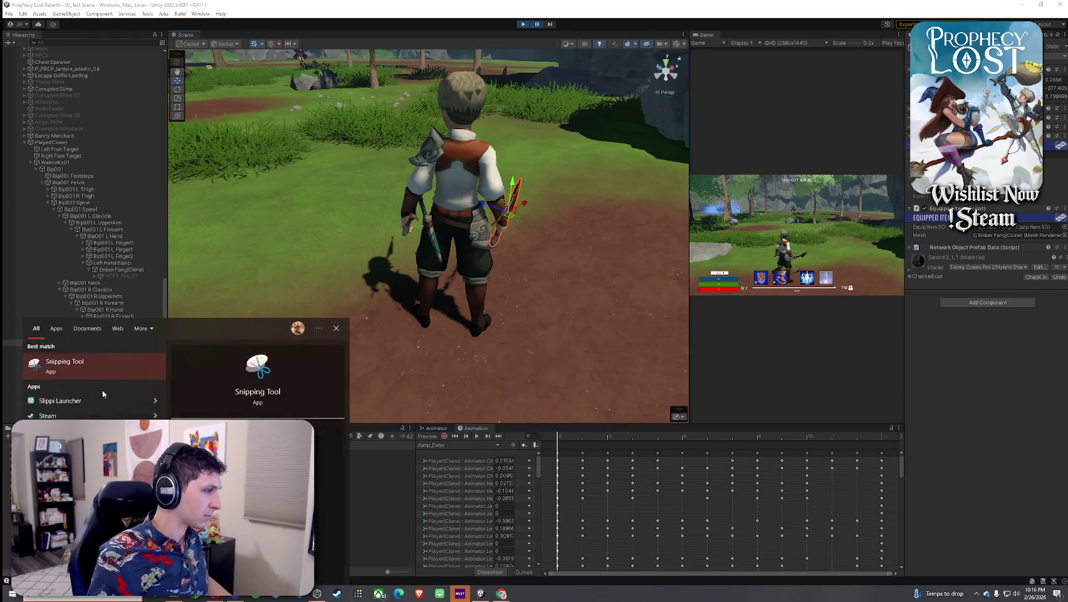
key(Return)
click(12, 100)
drag(901, 34, 1066, 120)
key(alt+Tab)
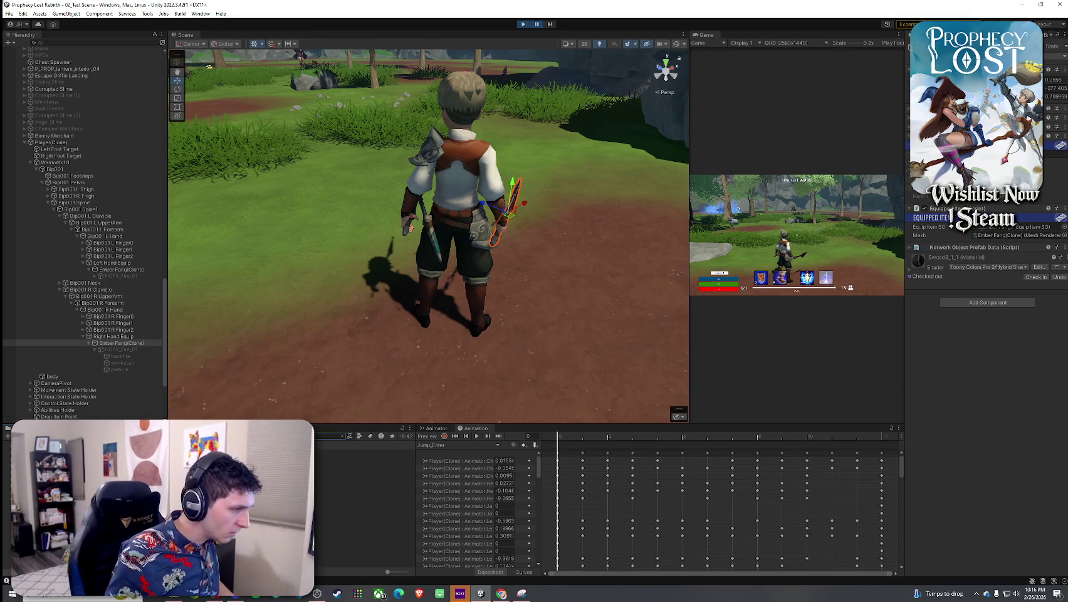
Select the Ember Fang equip item asset and go to its Equip Position X field
click(364, 459)
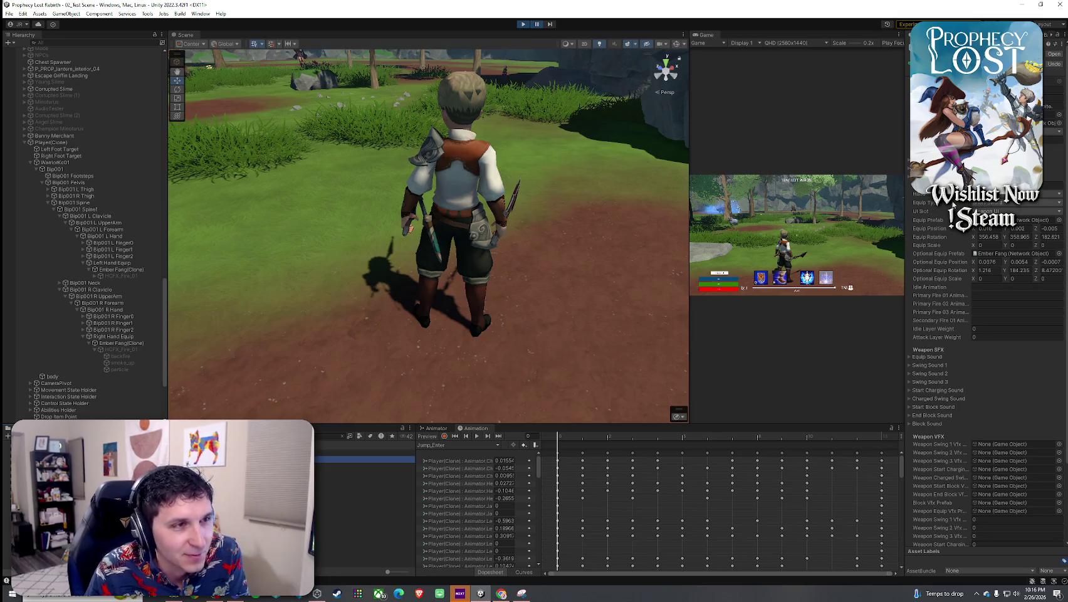
click(925, 195)
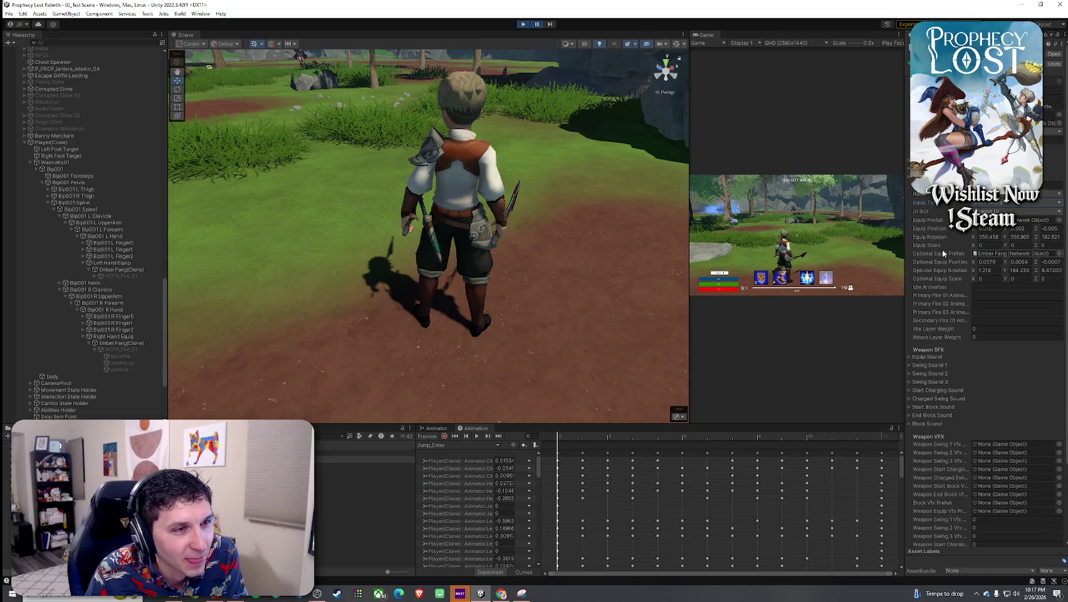
scroll(929, 207, down, 2)
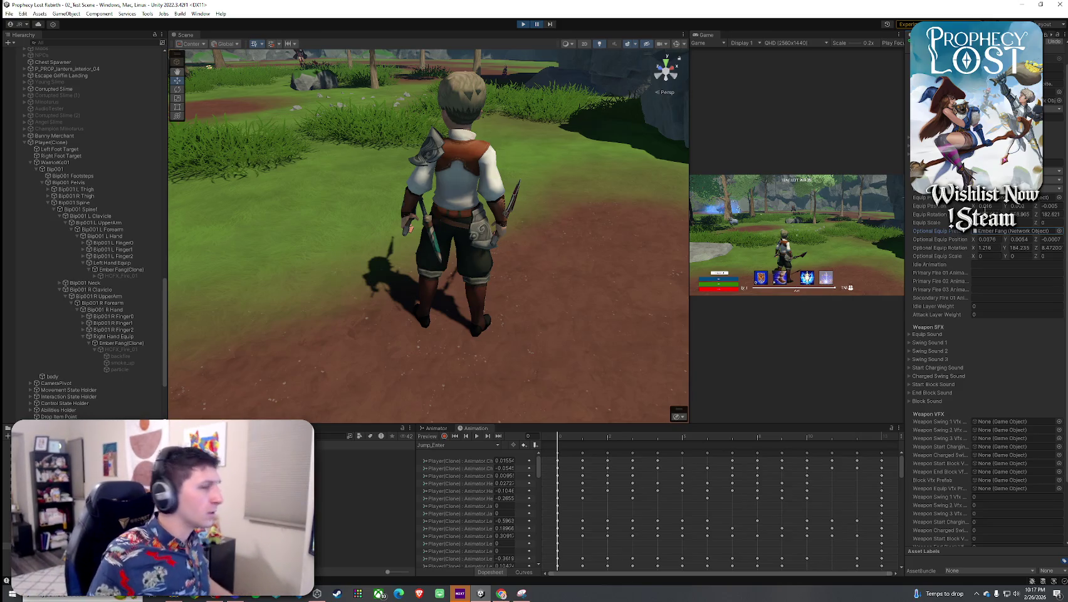
click(986, 206)
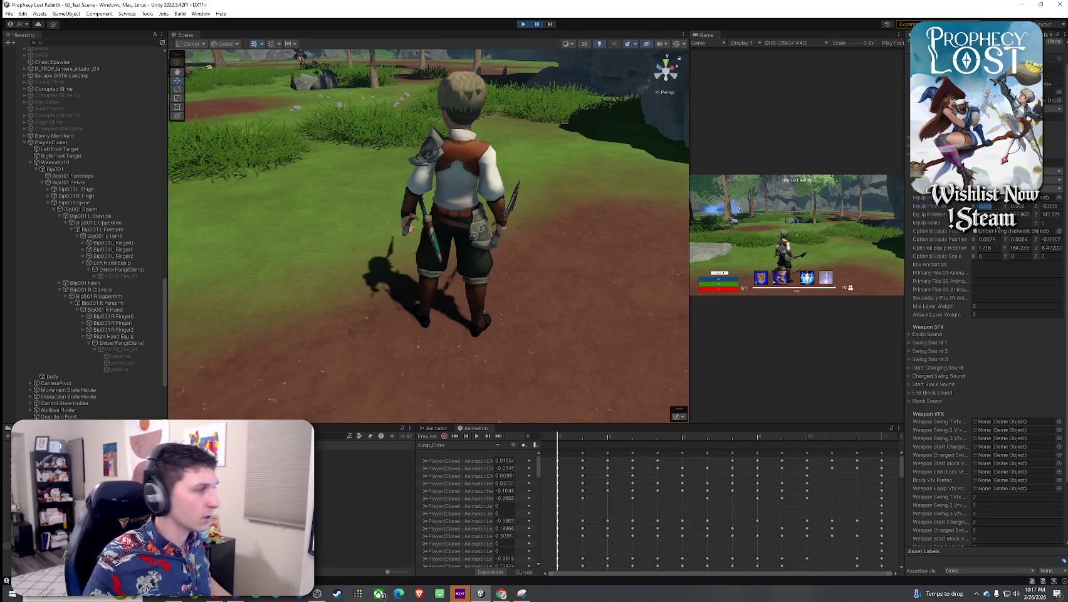
Replace the Equip Position X value and set Equip Position Z to 0.2556
key(BackSpace)
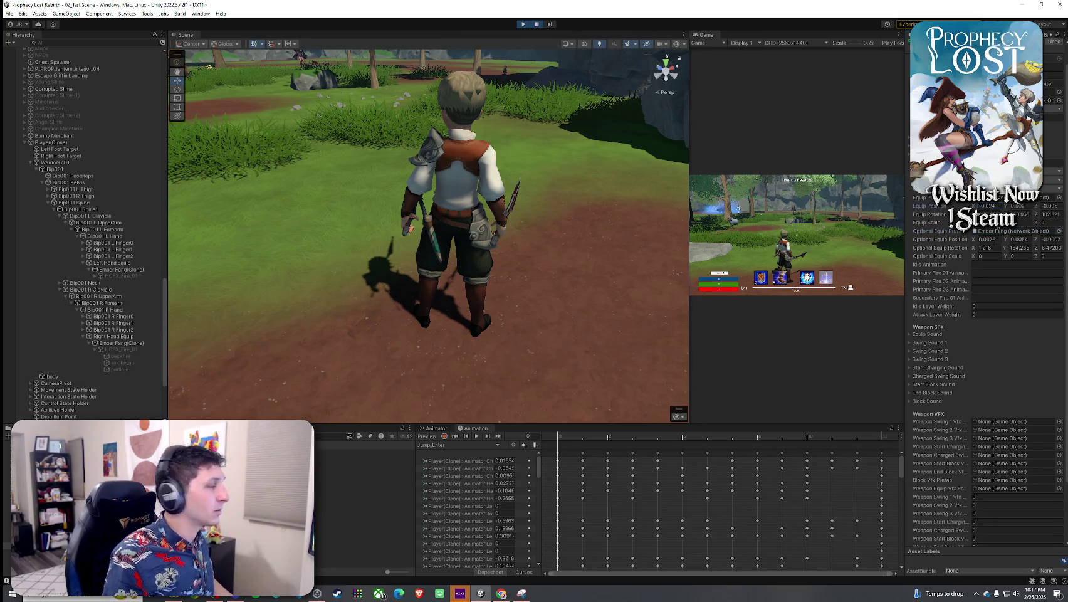
key(Return)
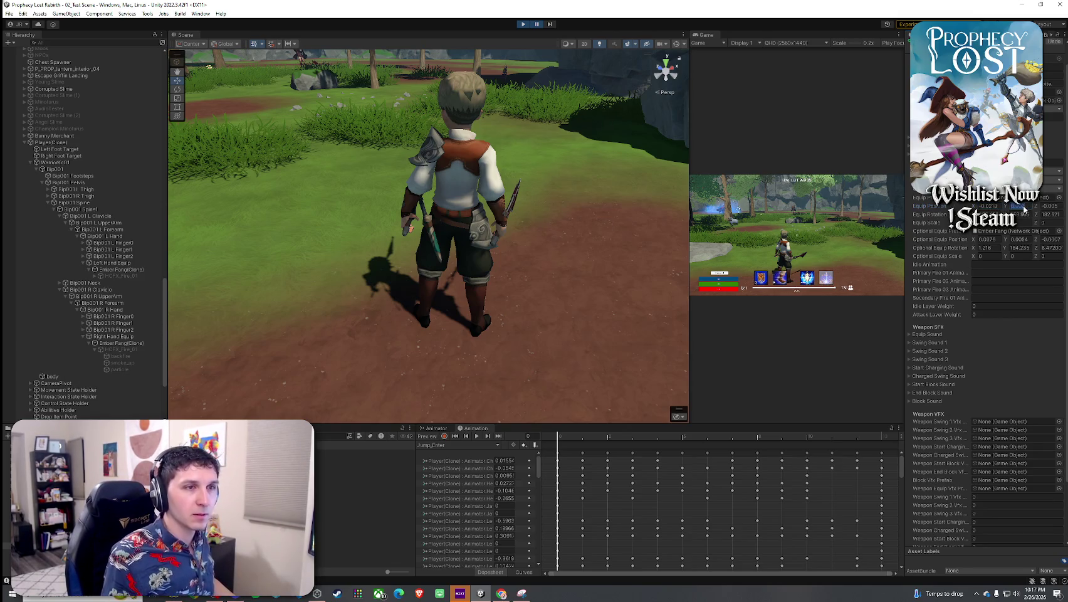
key(Tab)
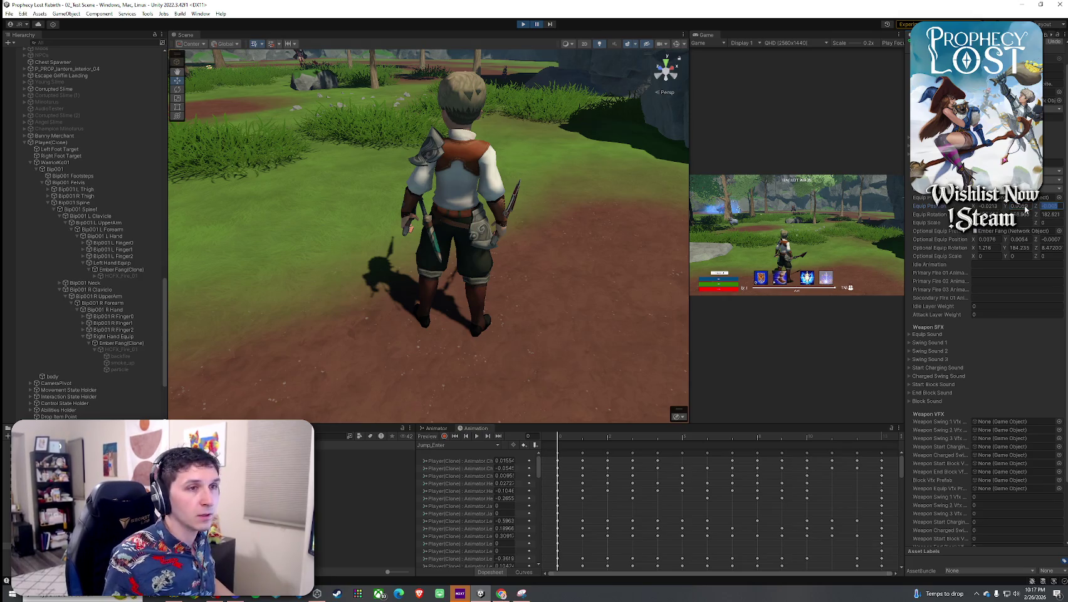
key(BackSpace)
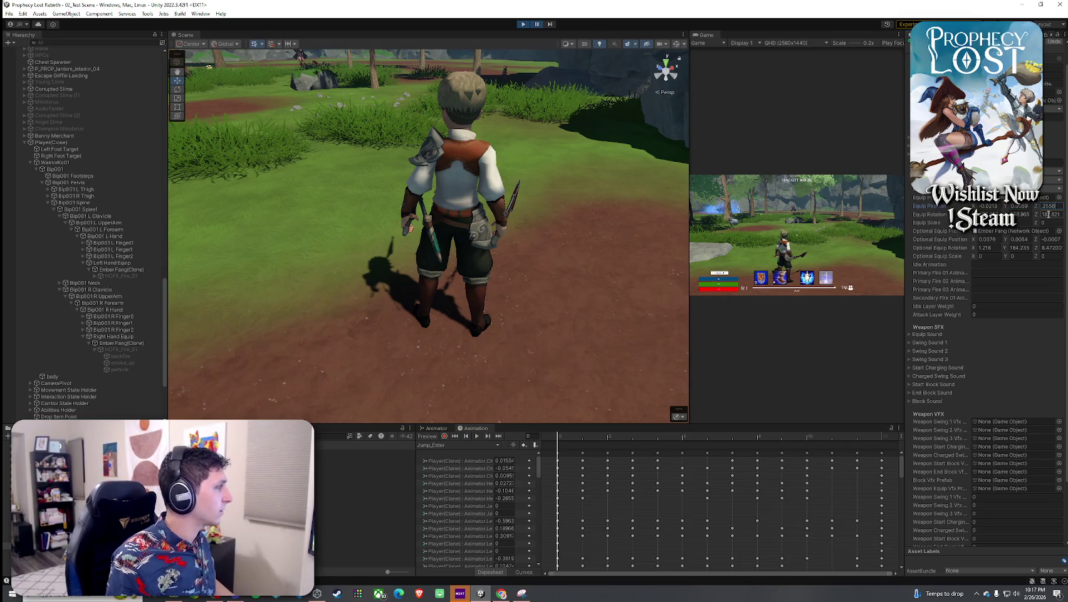
key(Return)
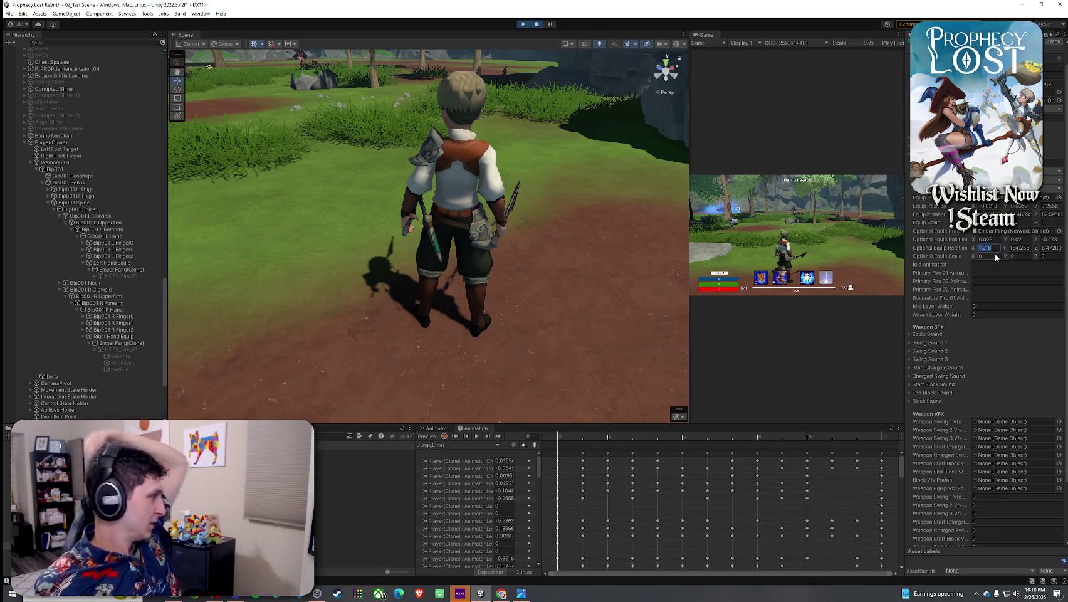
Enter the Optional Equip Rotation values, giving about X 85.197, Y 214.2901, Z 34.574
text(85.1)
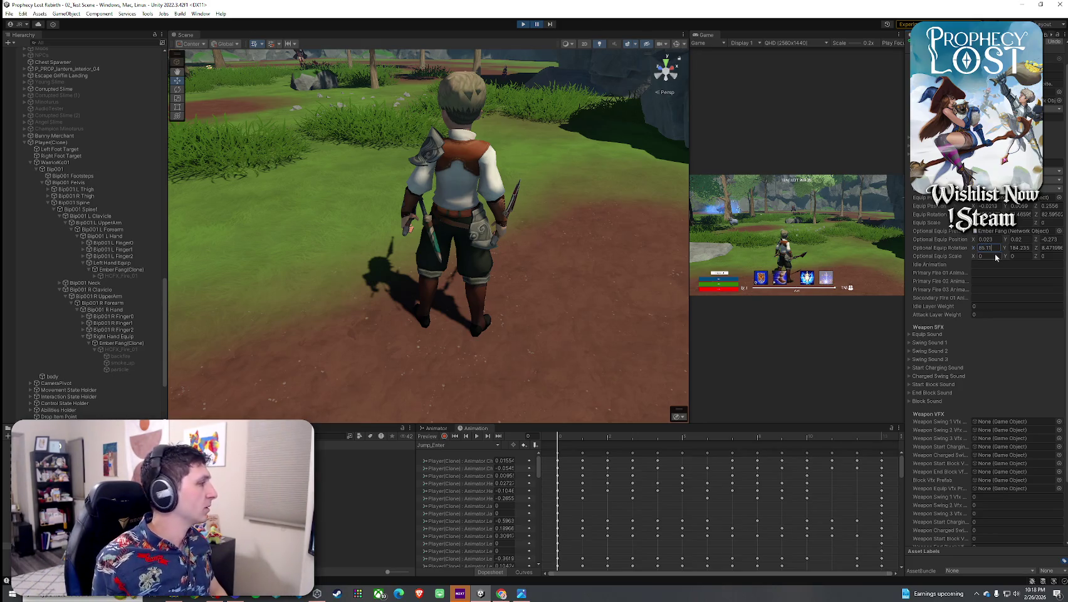
key(Tab)
text(-14)
key(Tab)
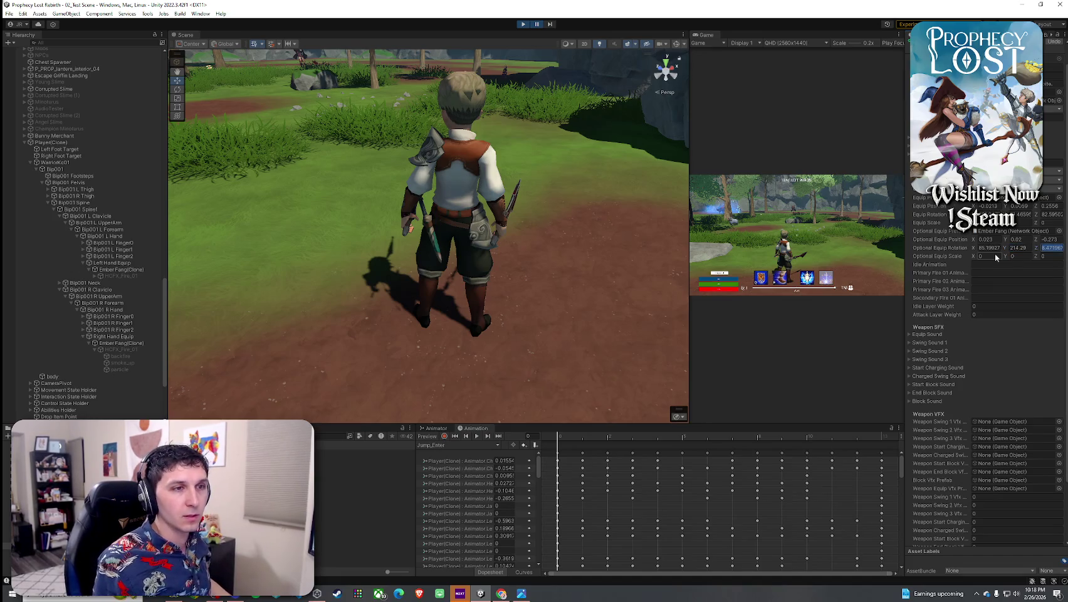
text(3)
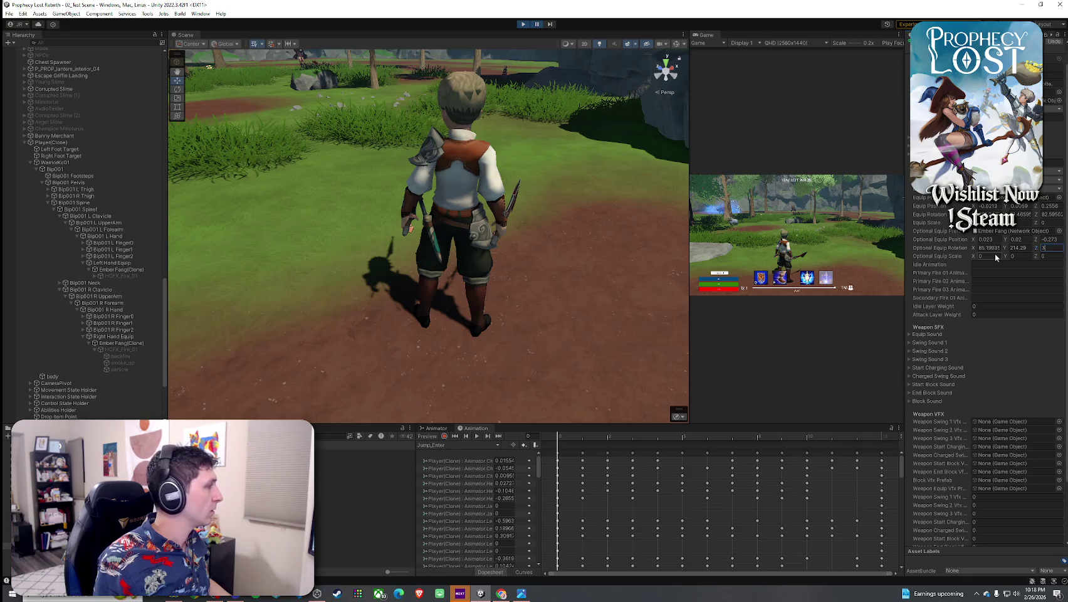
text(40.5740)
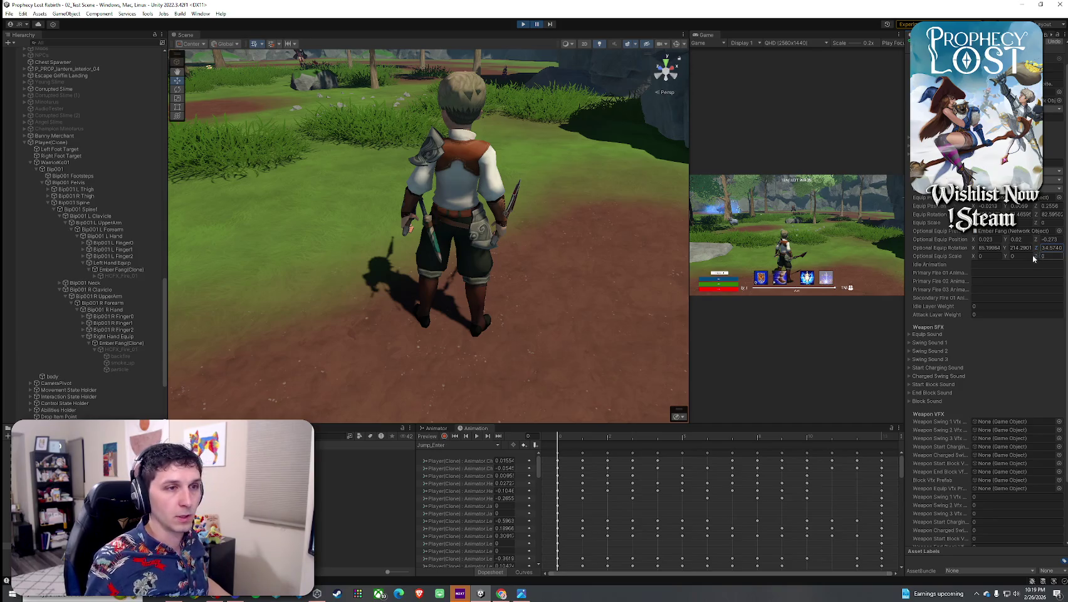
scroll(984, 313, up, 2)
click(23, 13)
Stop play mode, maximize the Game view, replay with Ctrl+P, and start a Prophecy Lost match
mouse_move(10, 13)
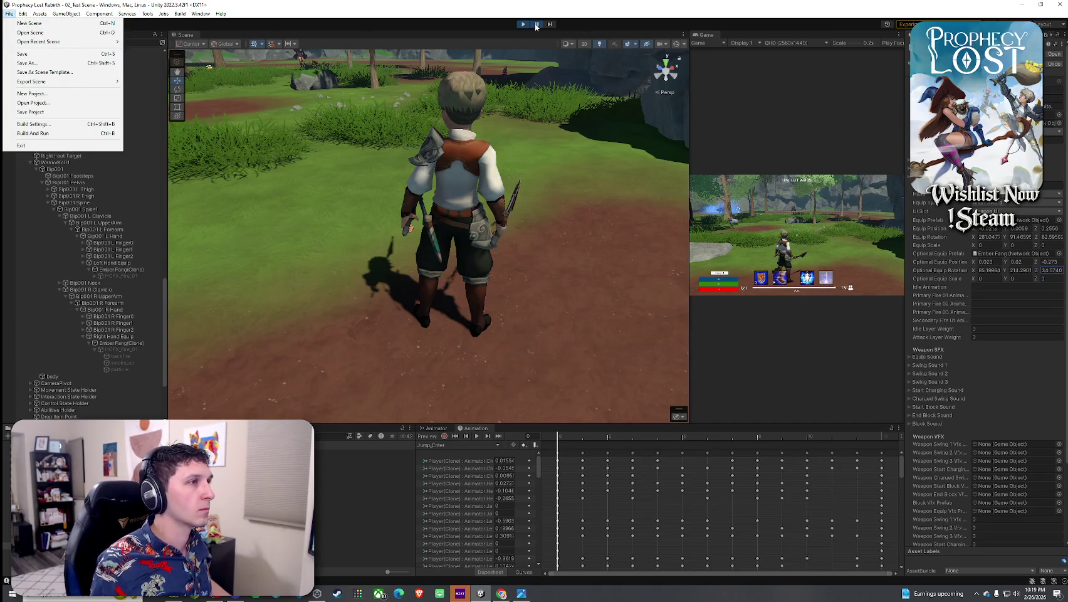
key(Escape)
click(9, 13)
click(193, 40)
double_click(466, 34)
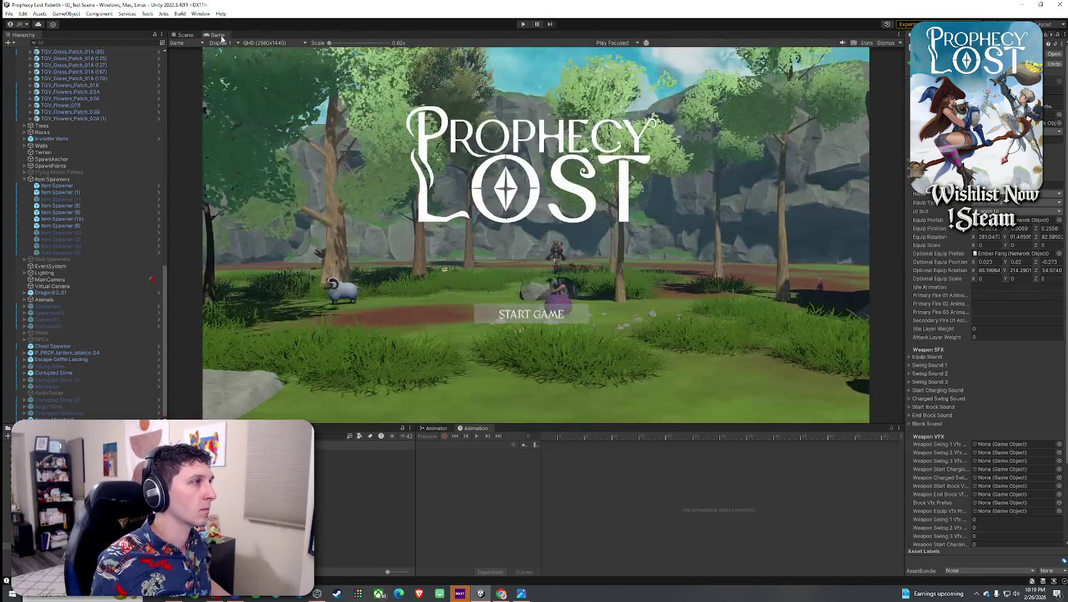
key(ctrl+p)
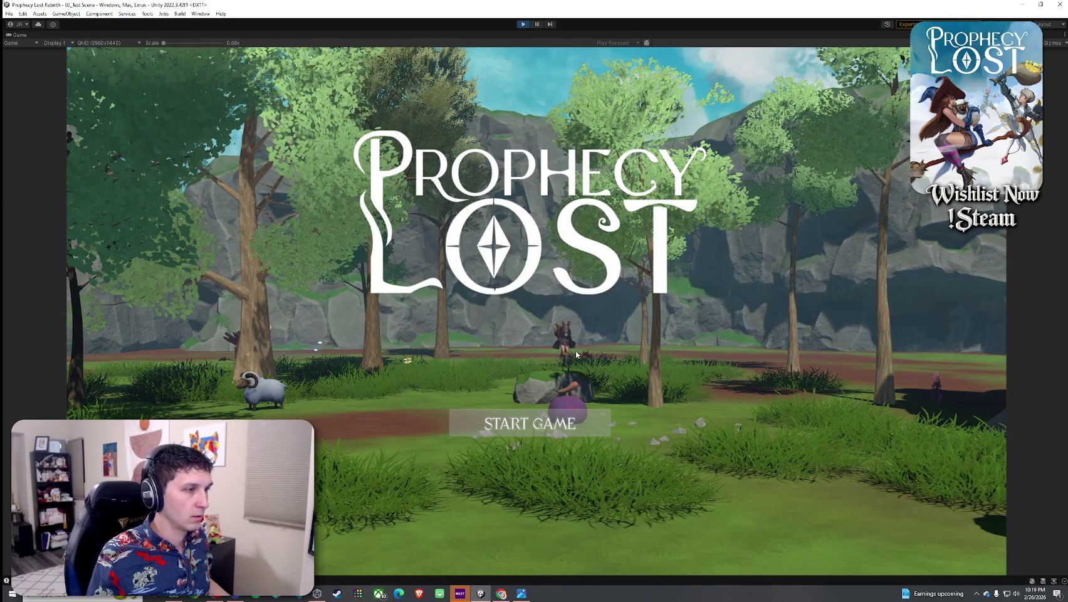
key(Return)
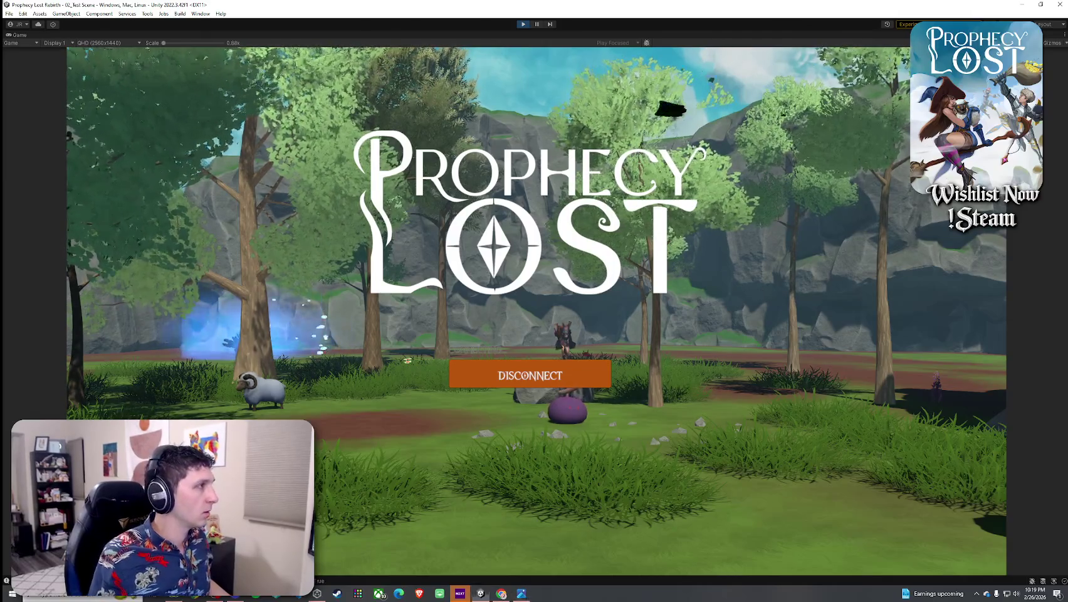
Run the character past the weapon pickups and fire pillar into the meadow with the flaming weapon
key(w)
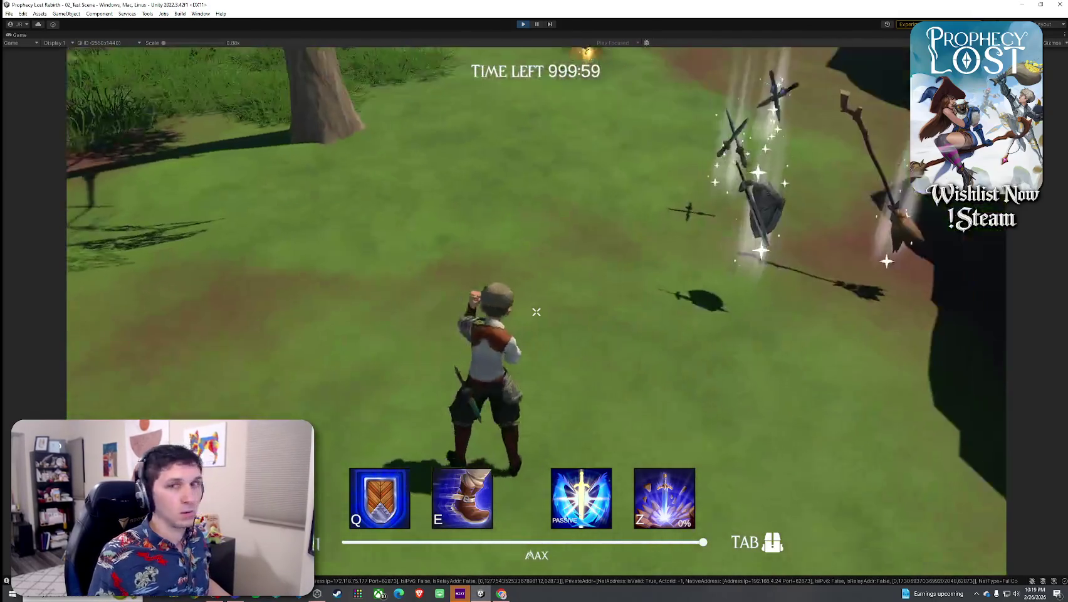
key(w)
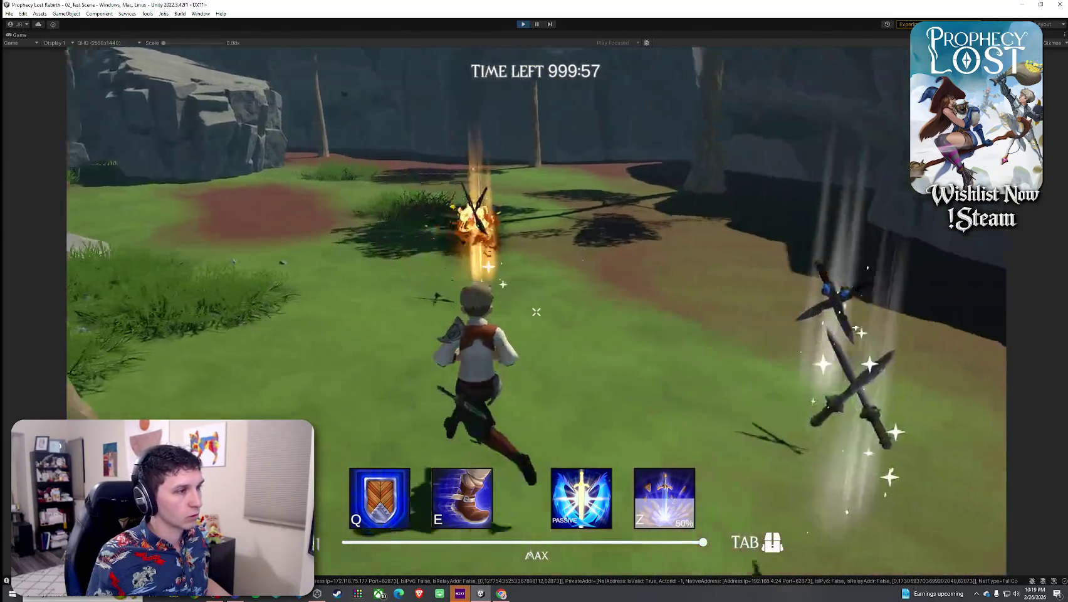
key(w)
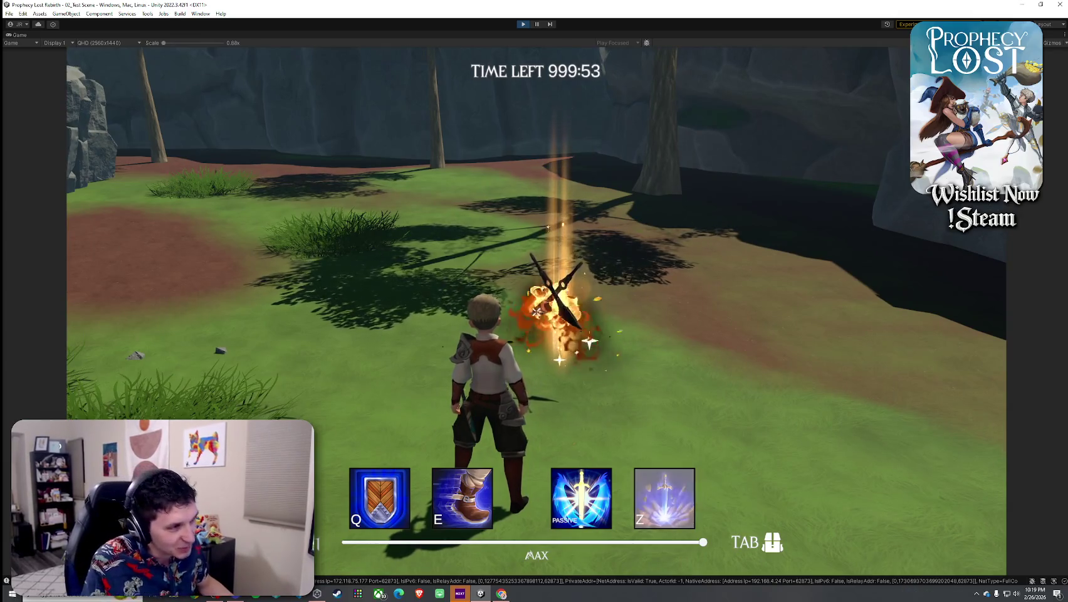
key(w)
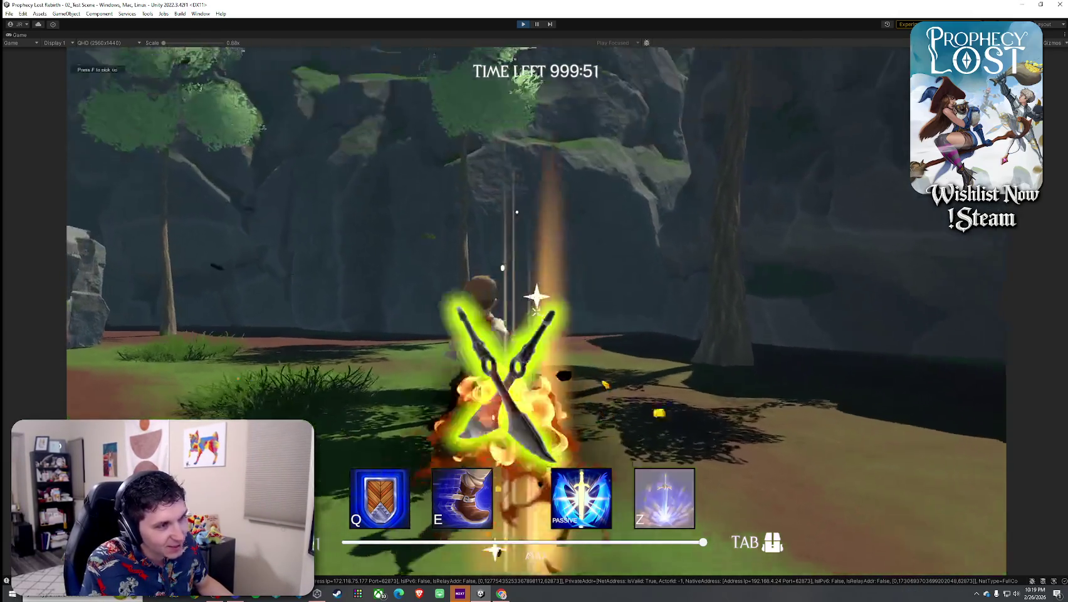
key(s)
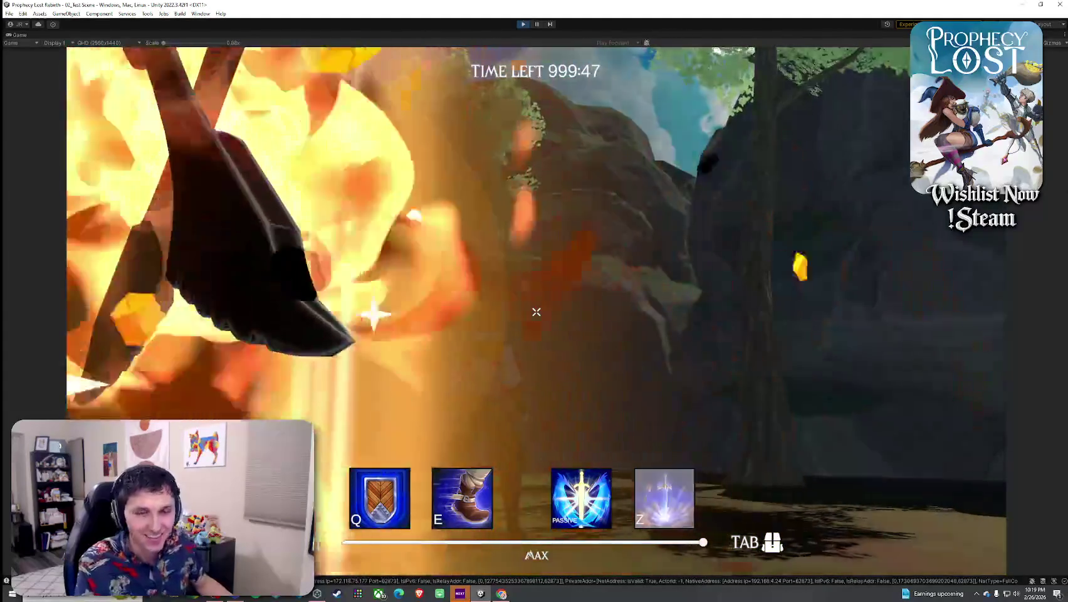
key(w)
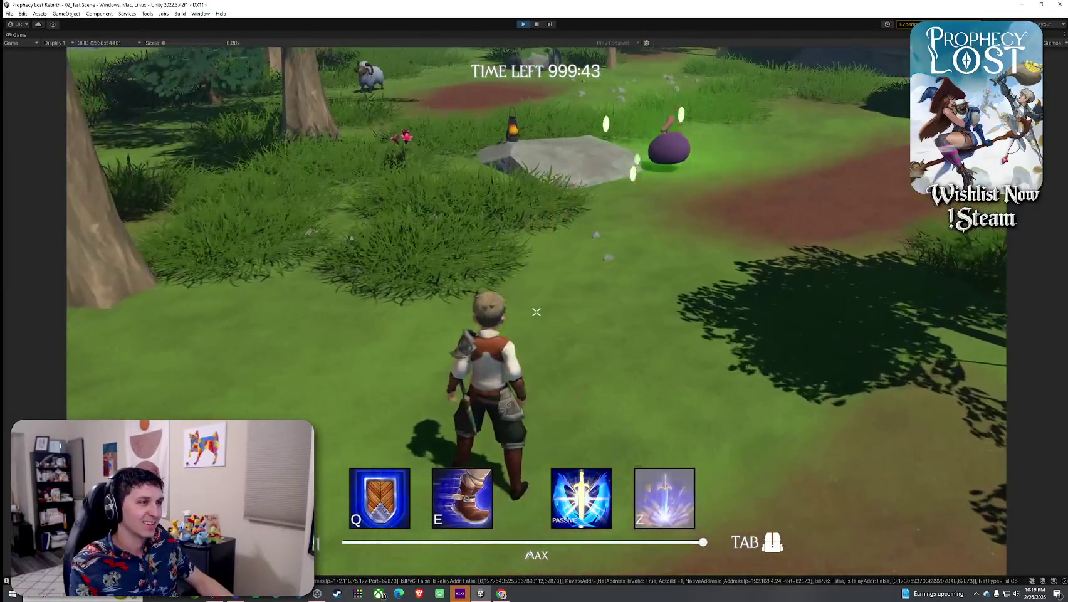
key(Tab)
key(Tab)
key(a)
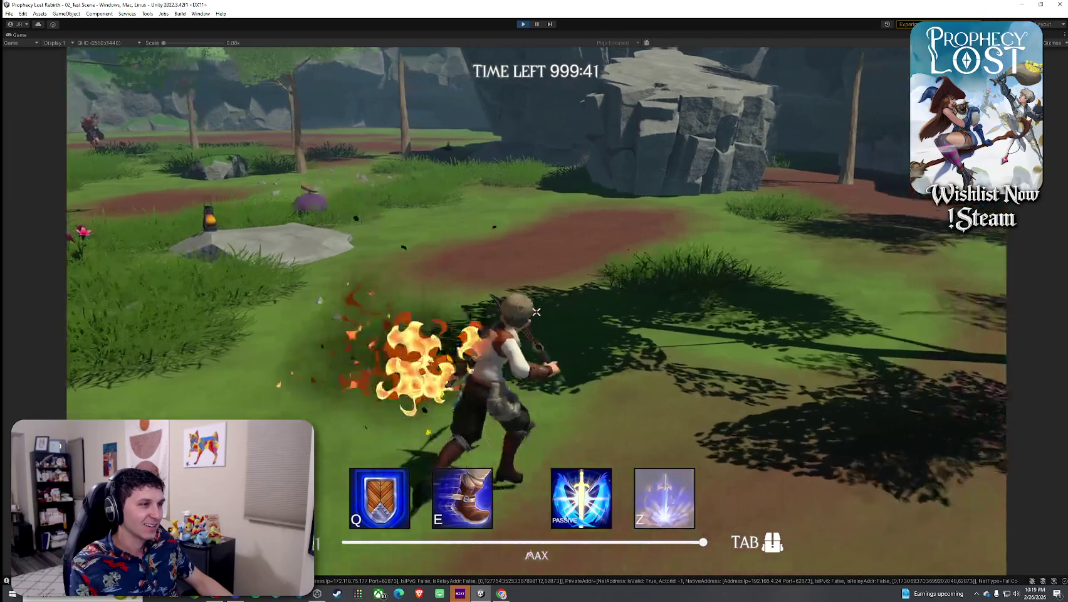
key(w)
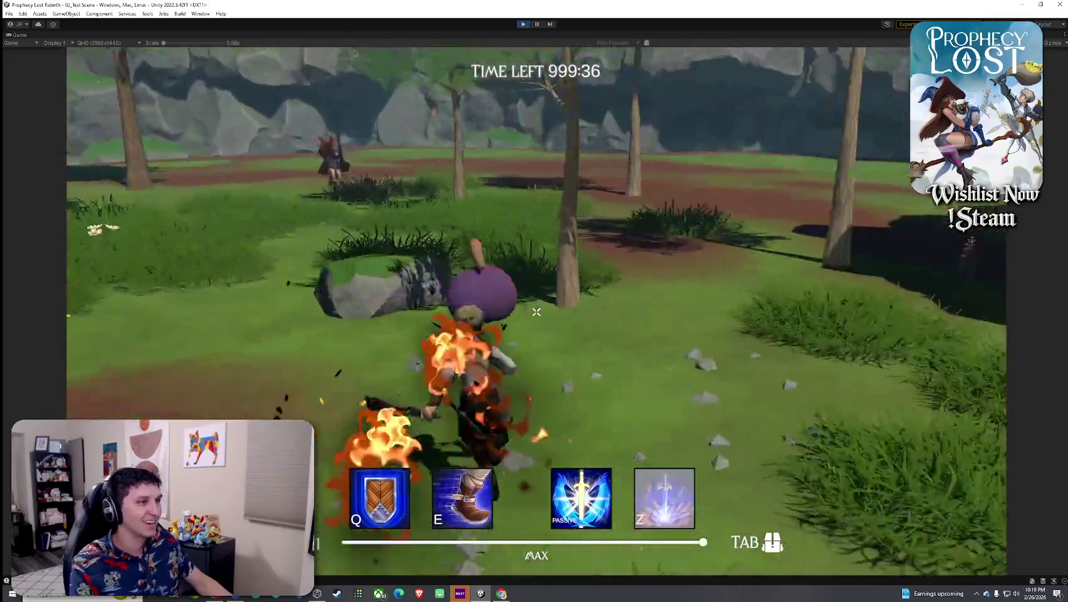
Strike the purple creature with the flaming weapon and cast repeated fire bursts ahead
click(536, 311)
click(536, 311)
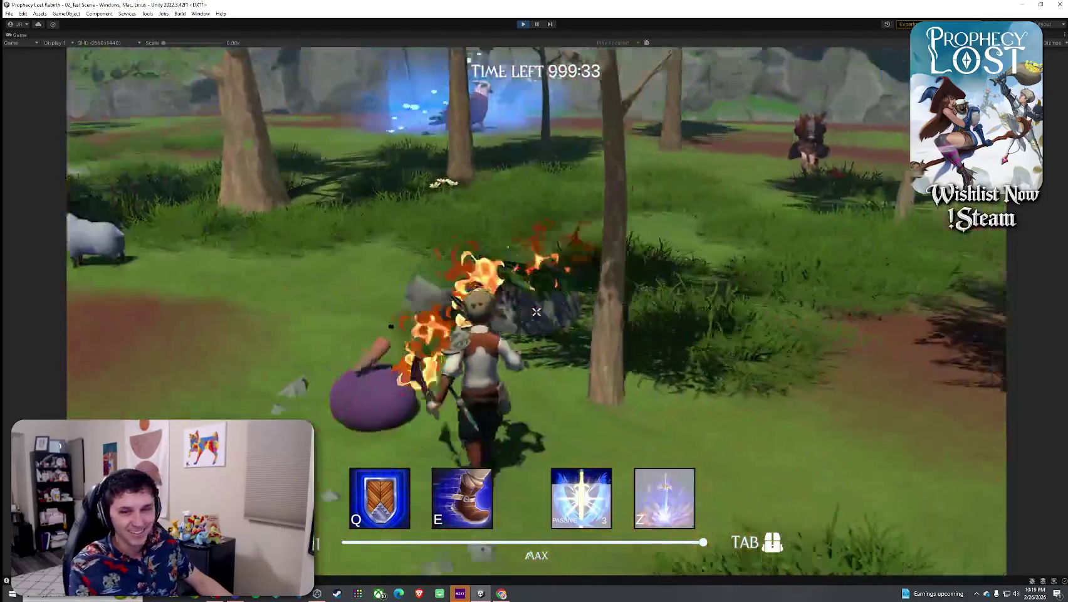
click(536, 311)
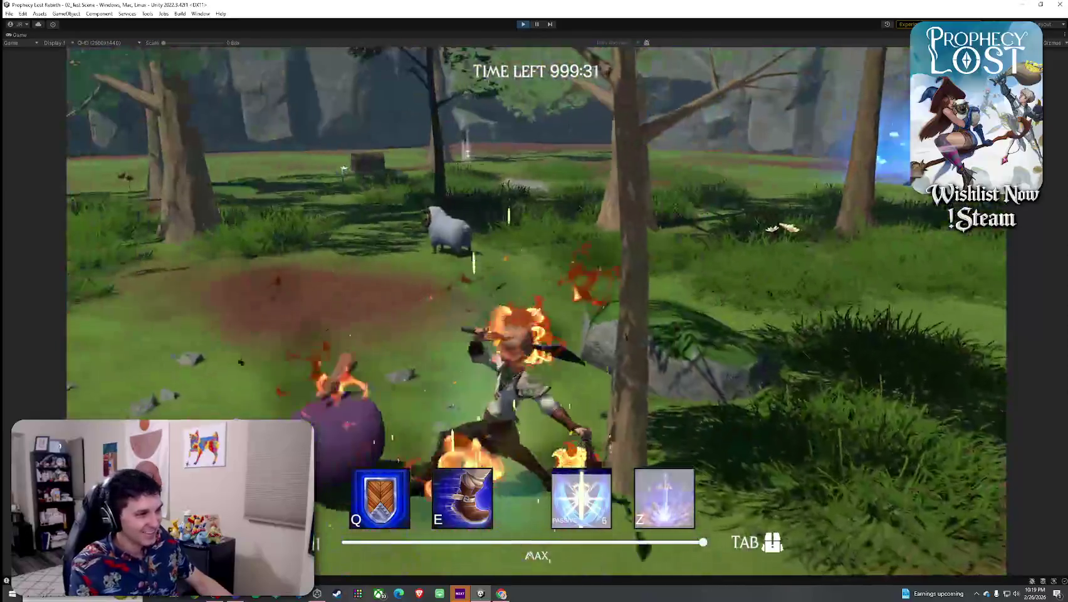
click(536, 312)
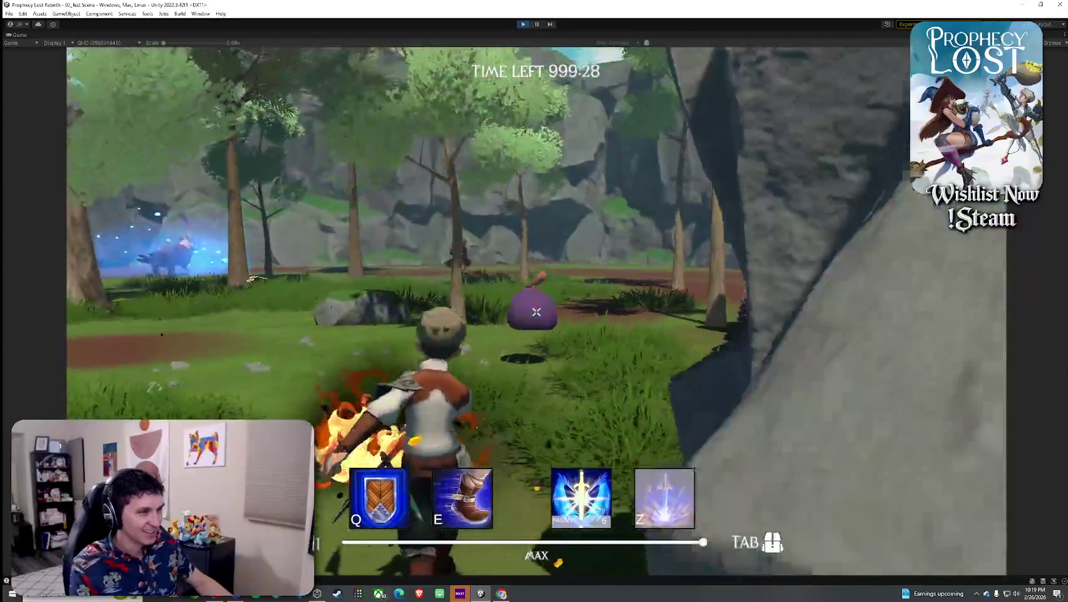
click(536, 312)
click(536, 312)
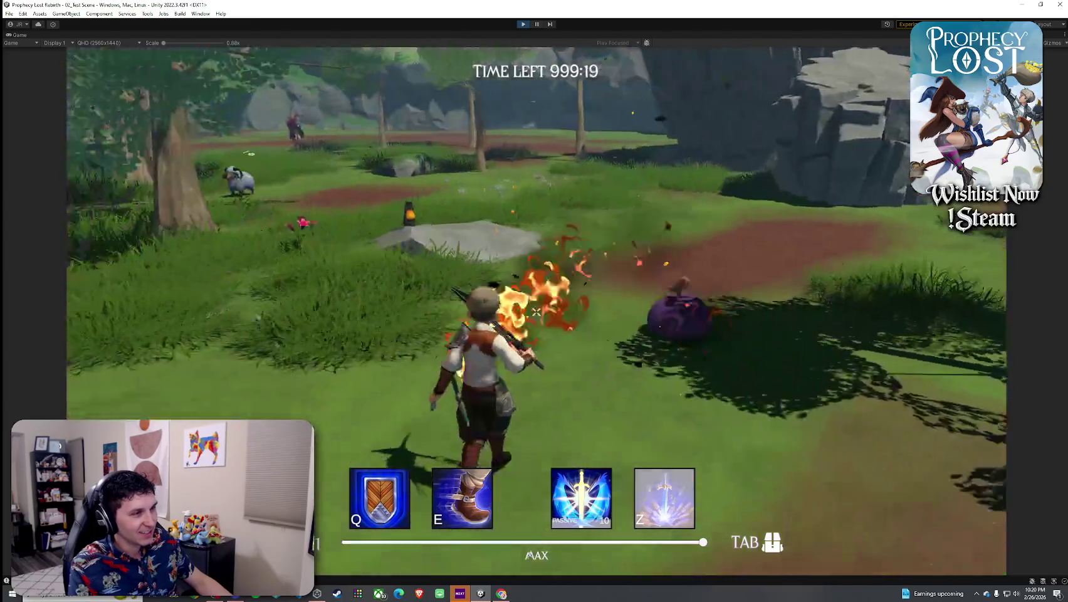
click(536, 311)
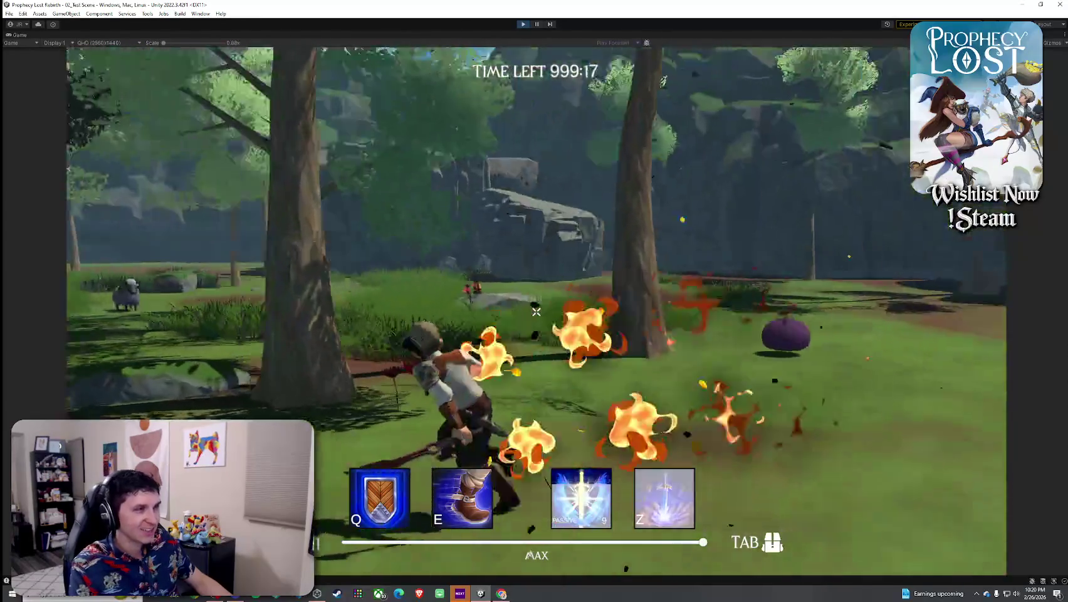
click(536, 312)
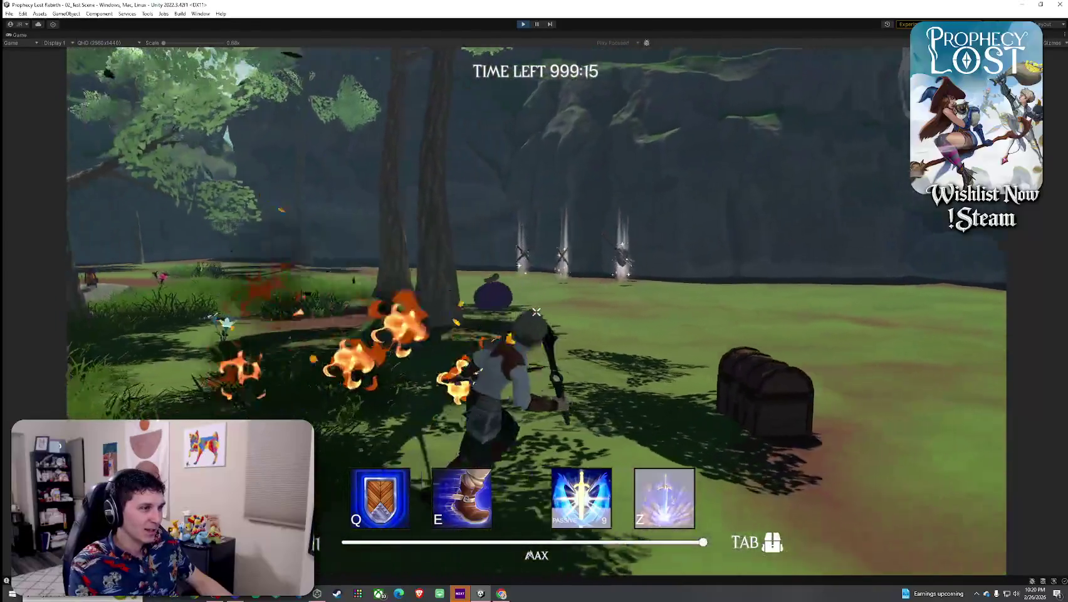
click(536, 311)
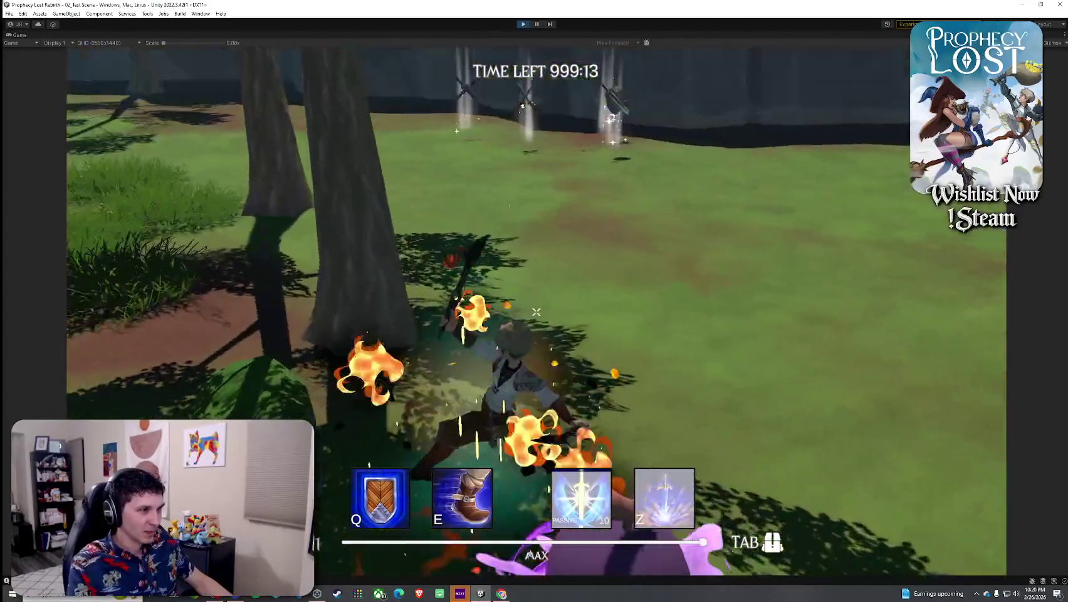
click(536, 311)
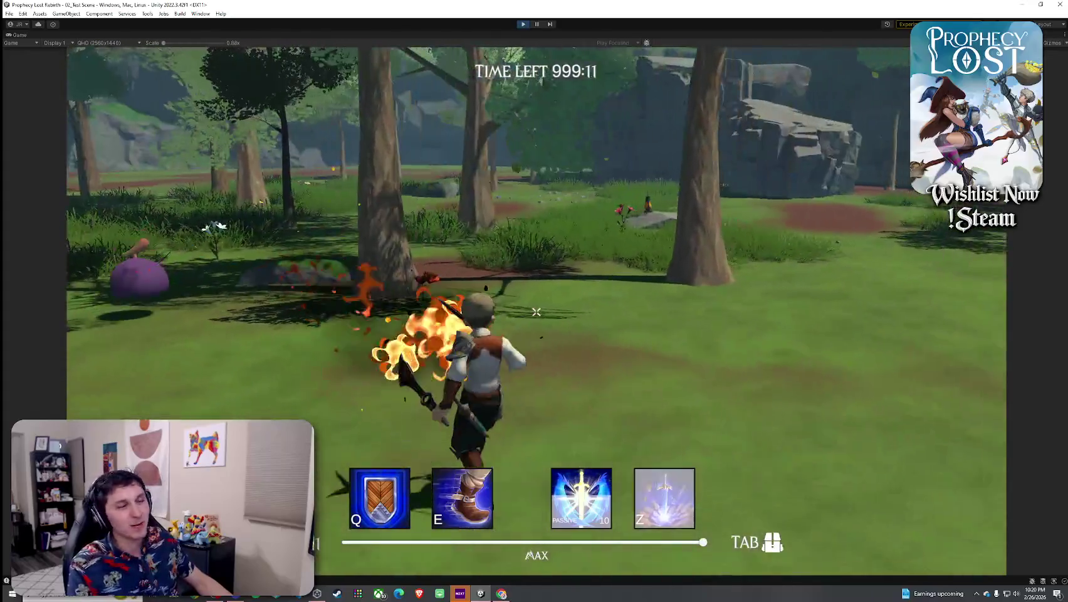
click(536, 312)
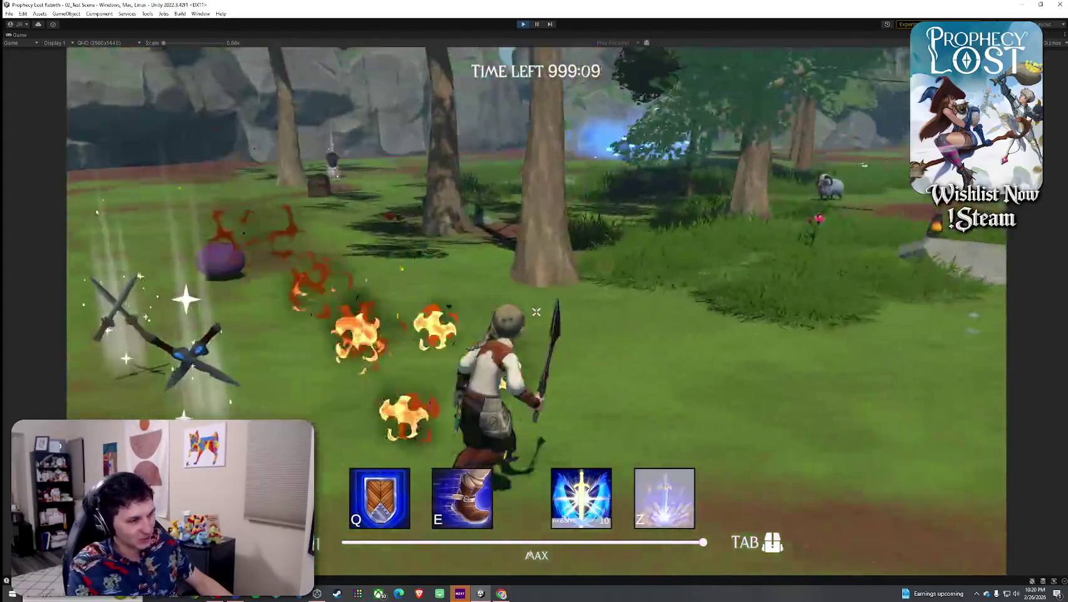
click(536, 312)
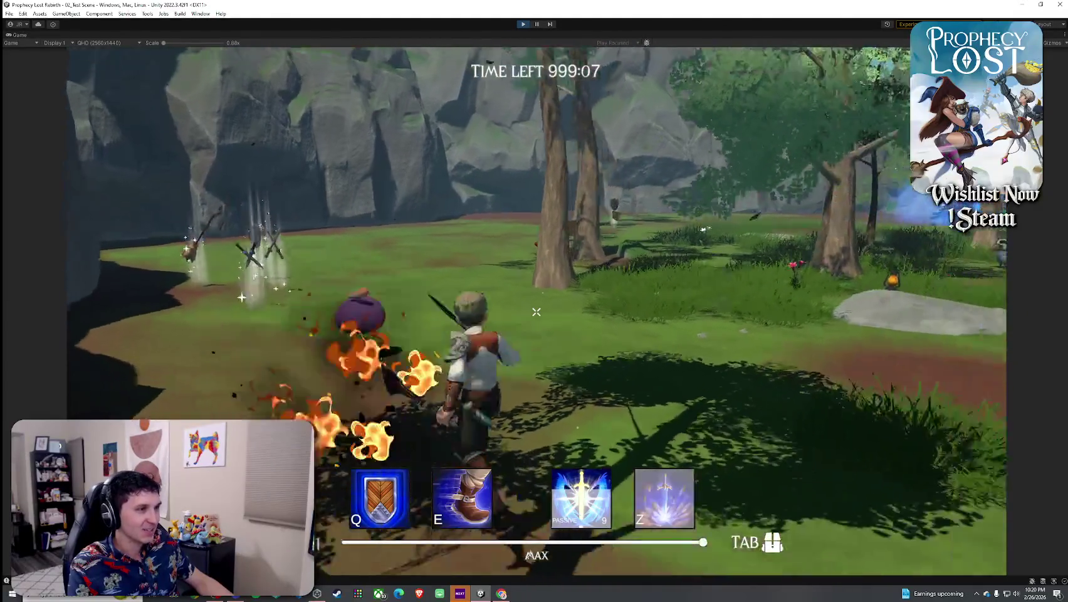
Unequip and drop the scissors weapon from the inventory, then walk over and pick it back up
key(Tab)
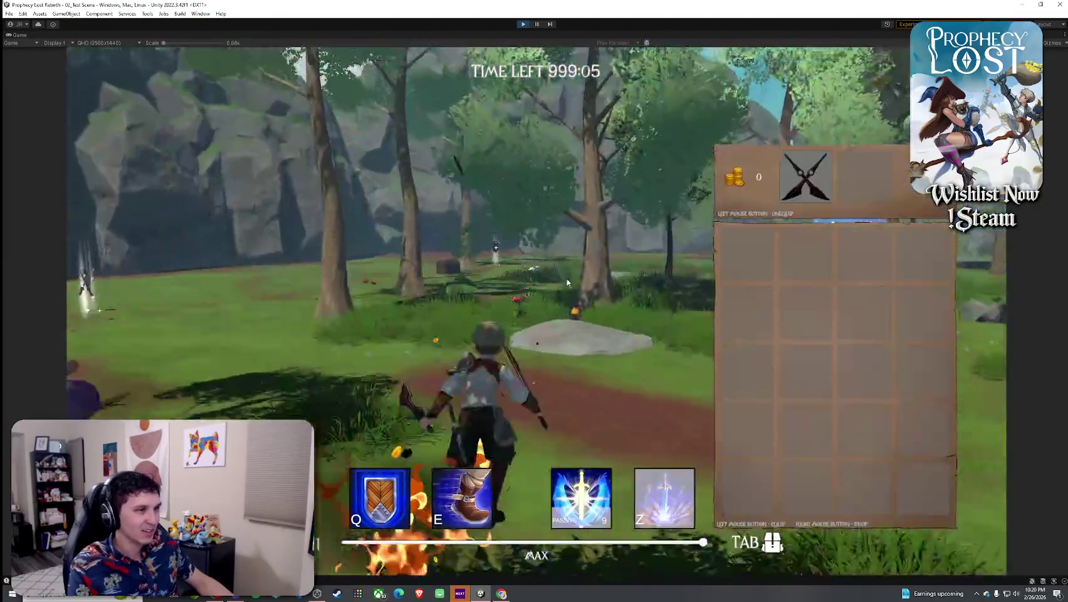
key(Tab)
click(536, 312)
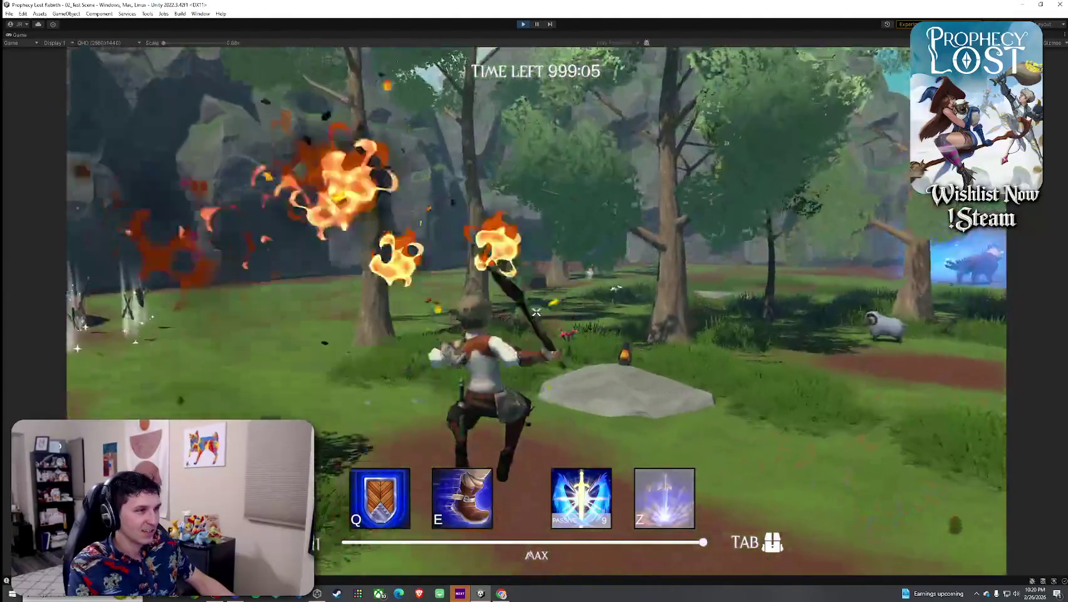
key(Tab)
click(806, 208)
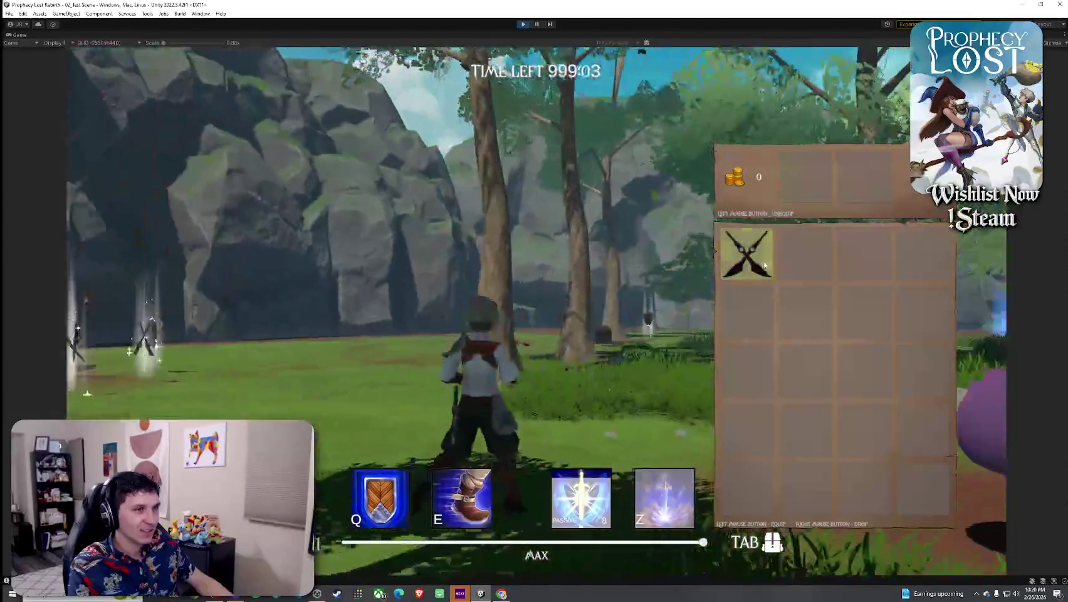
right_click(746, 256)
key(Tab)
key(w)
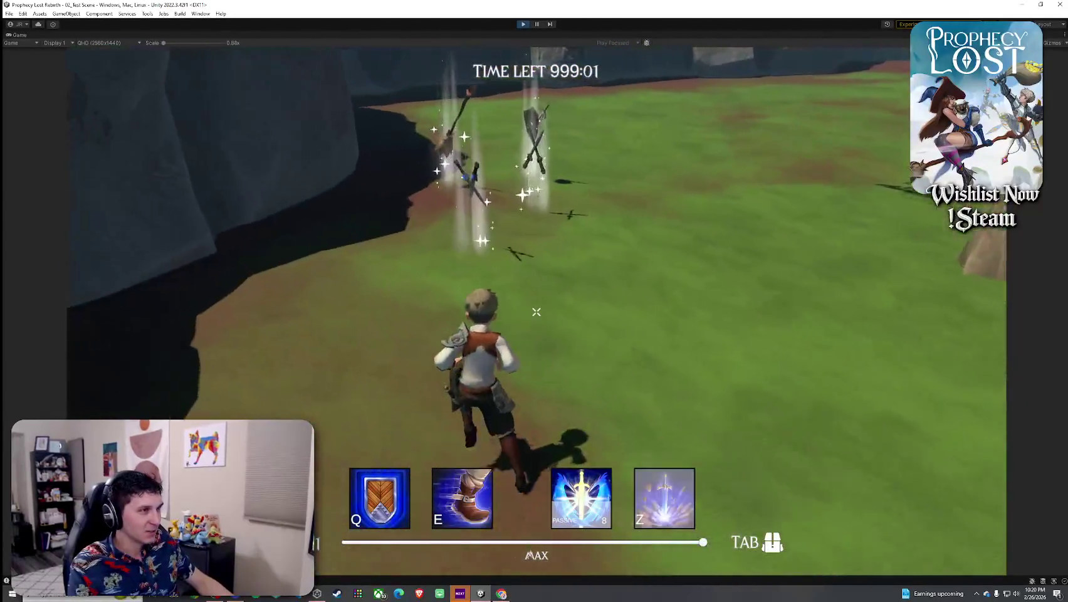
key(w)
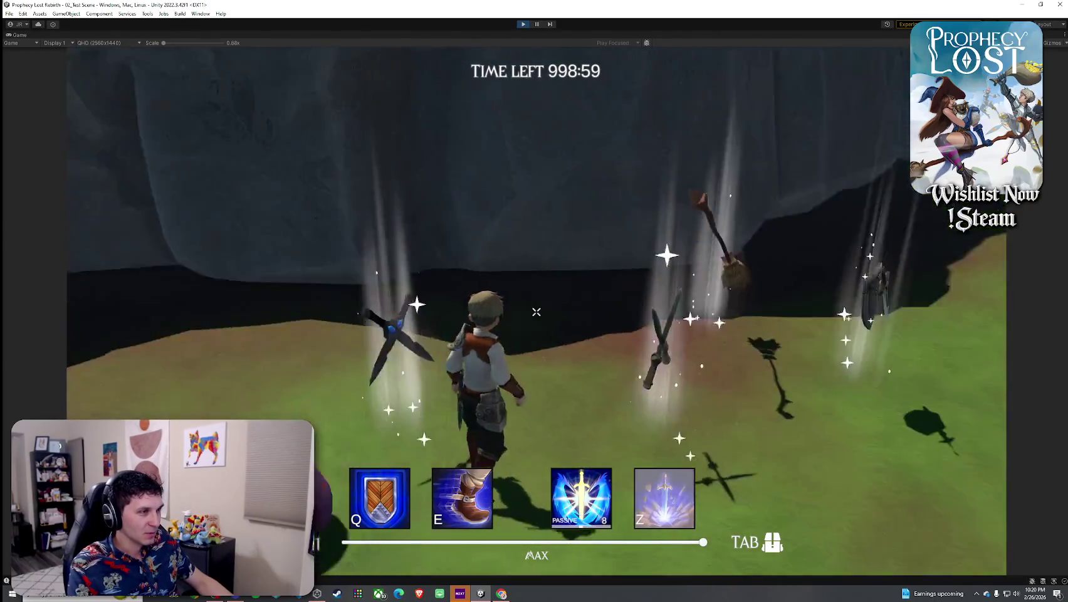
key(f)
key(Tab)
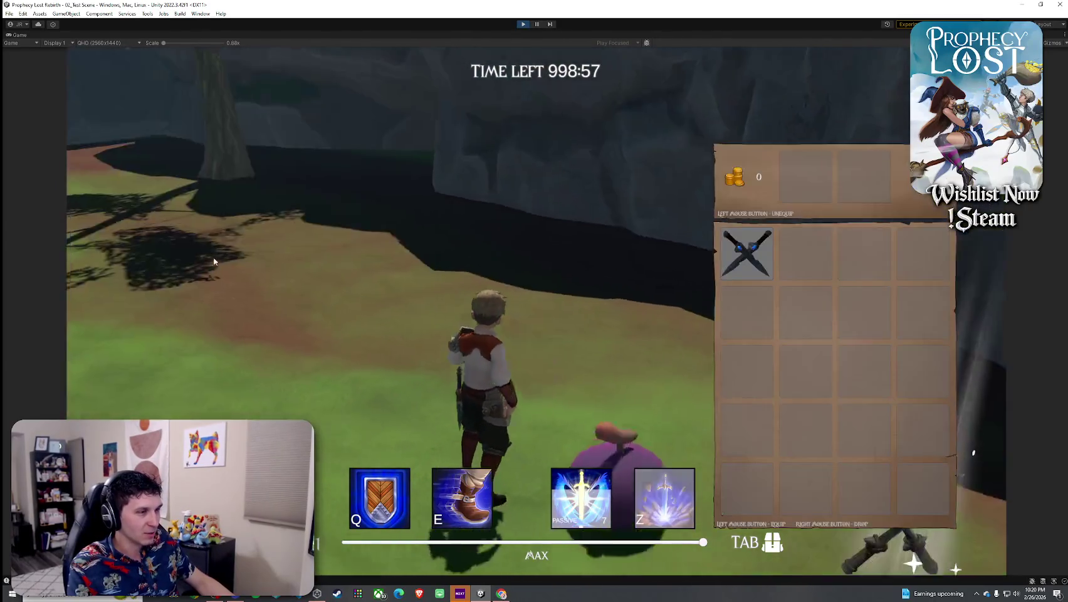
key(Tab)
Run to the glowing weapons, swap the current weapon for the staff, and attack with it
key(w)
key(w)
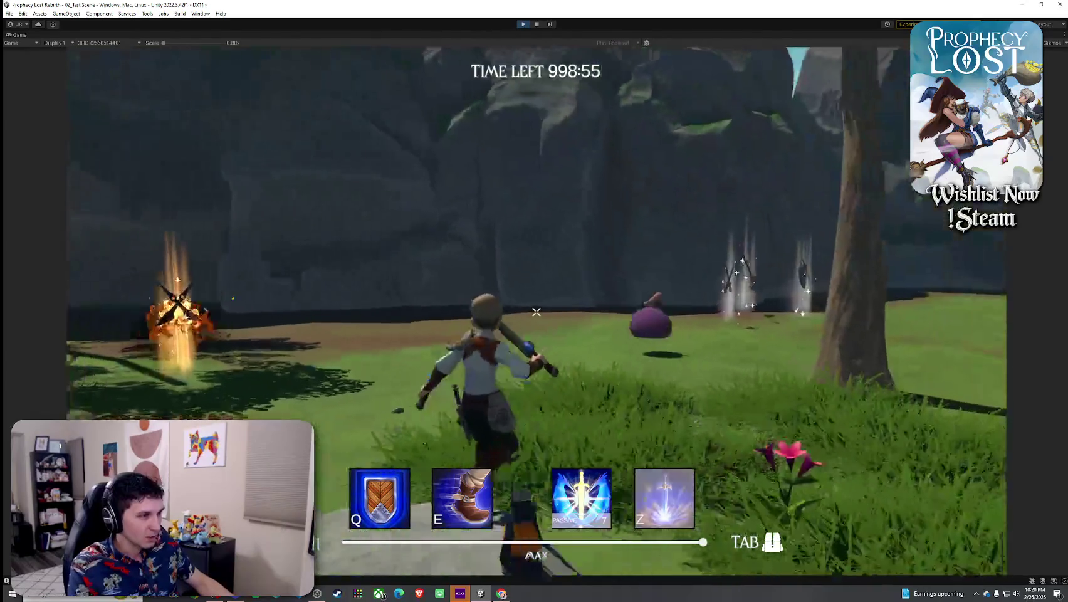
key(w)
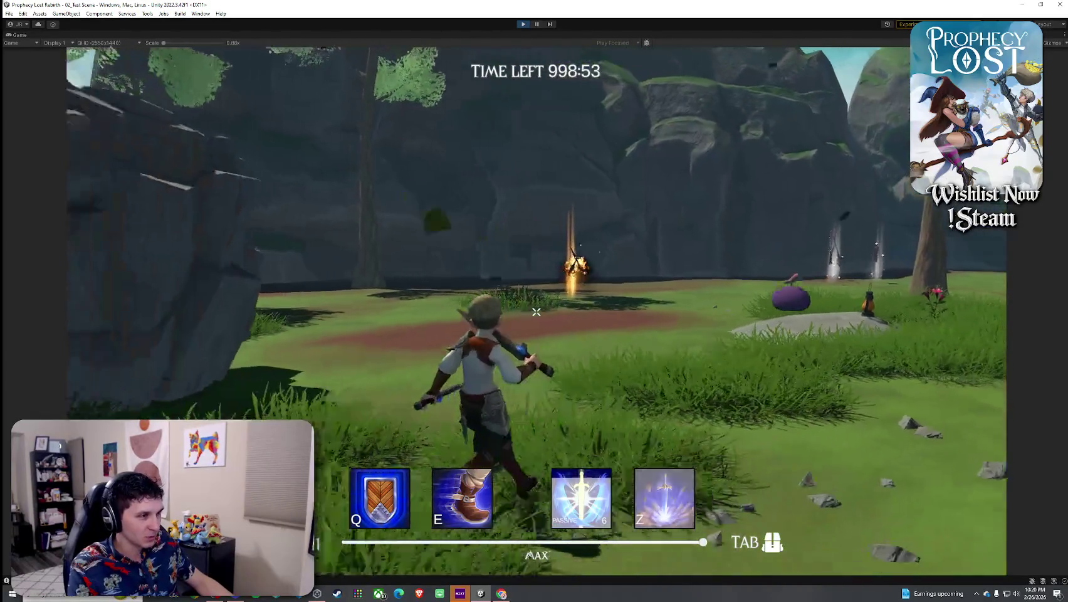
key(w)
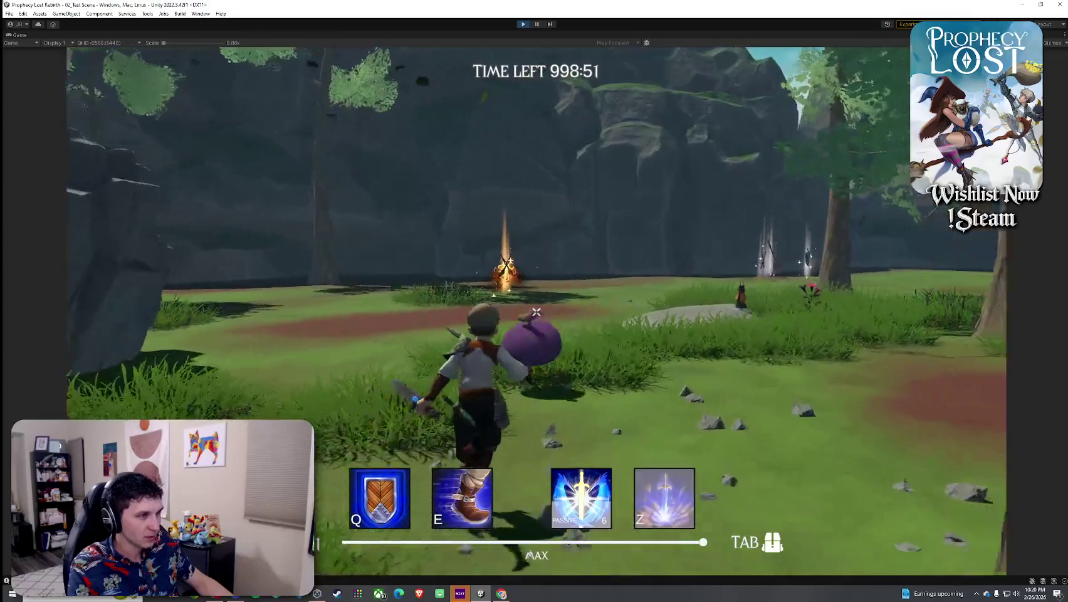
key(w)
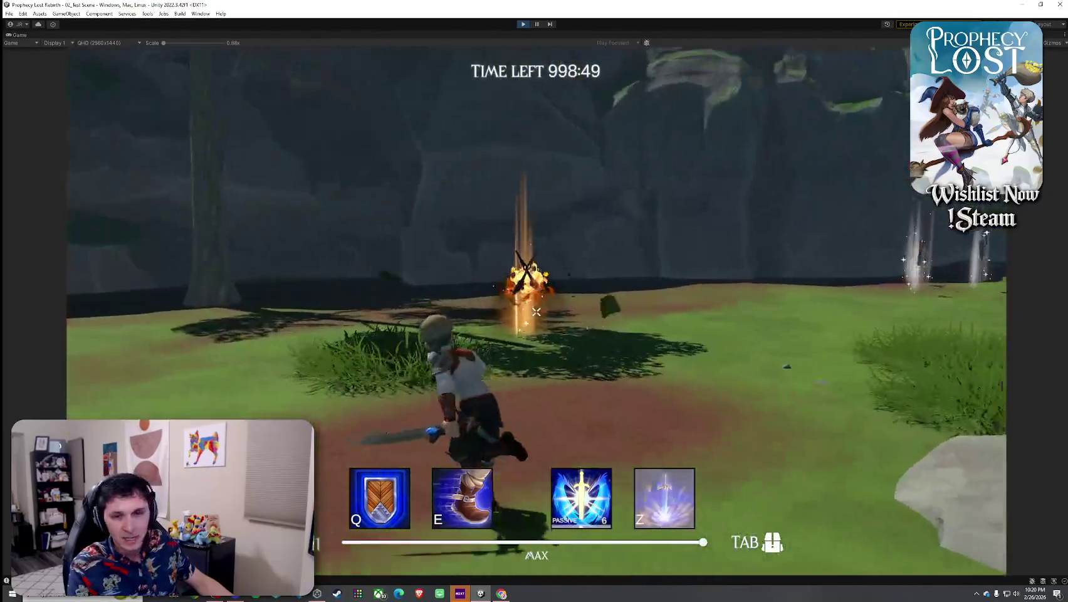
key(Tab)
click(806, 176)
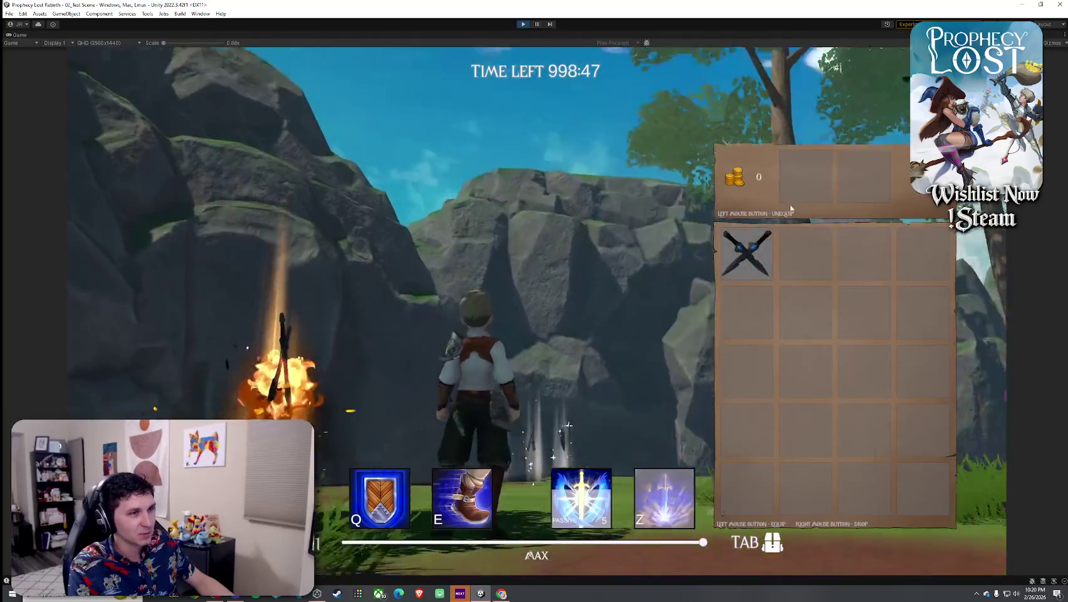
key(Tab)
key(w)
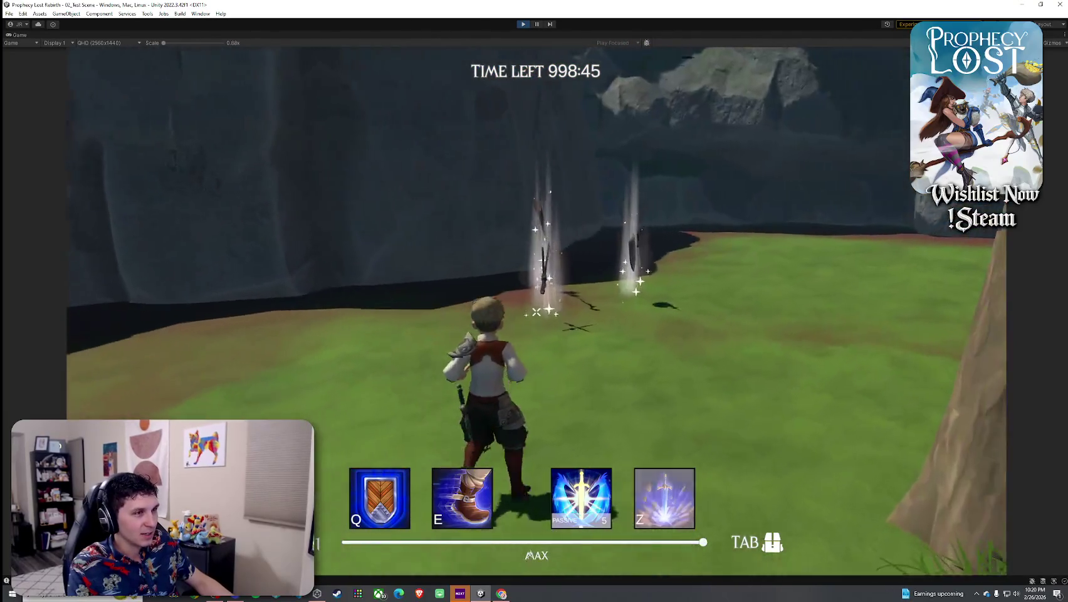
key(Tab)
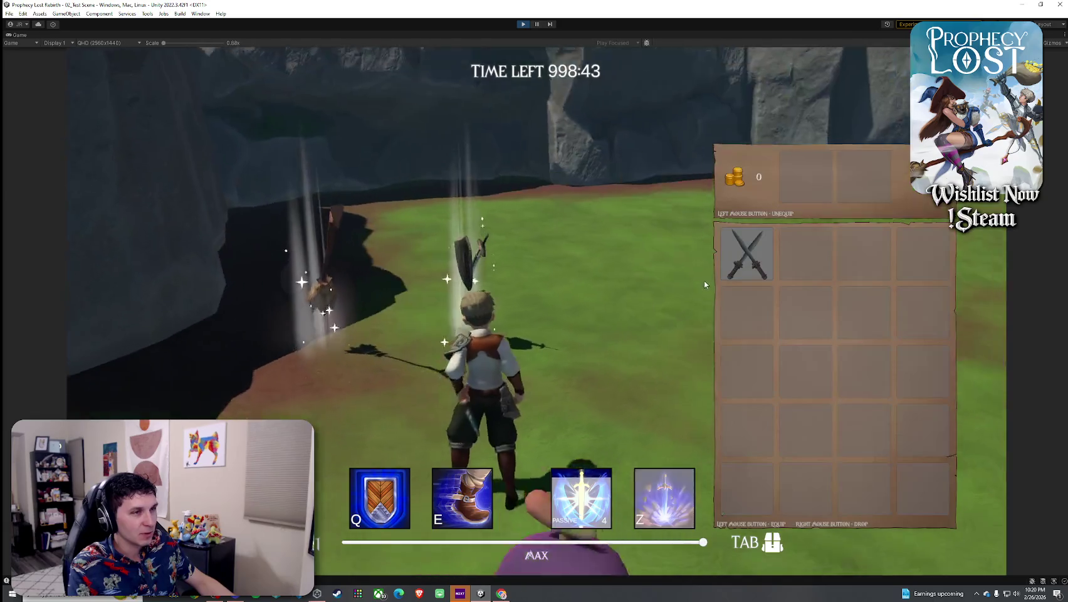
key(Tab)
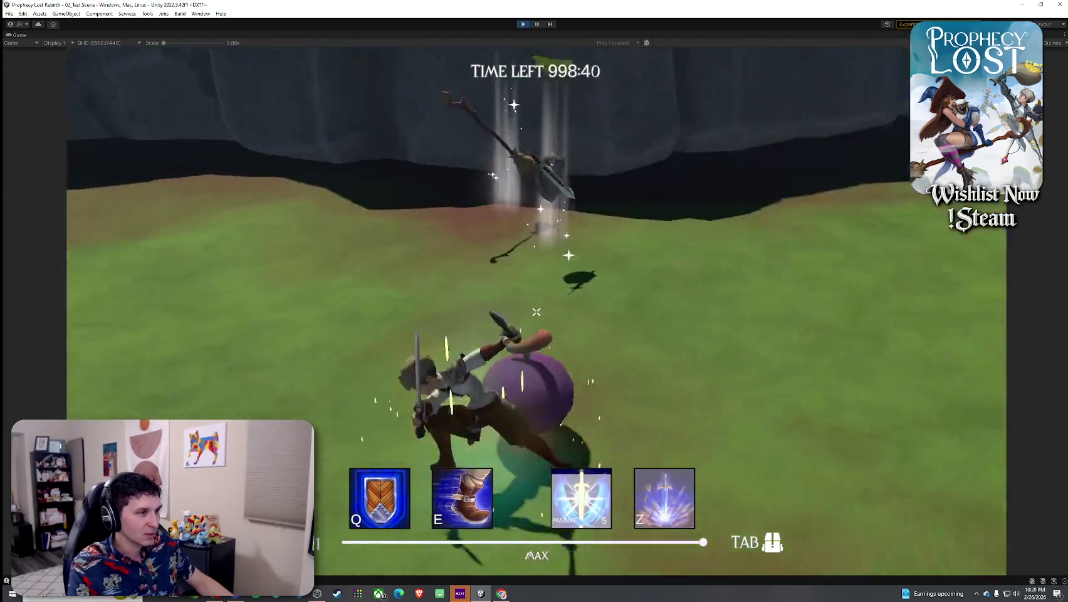
click(536, 312)
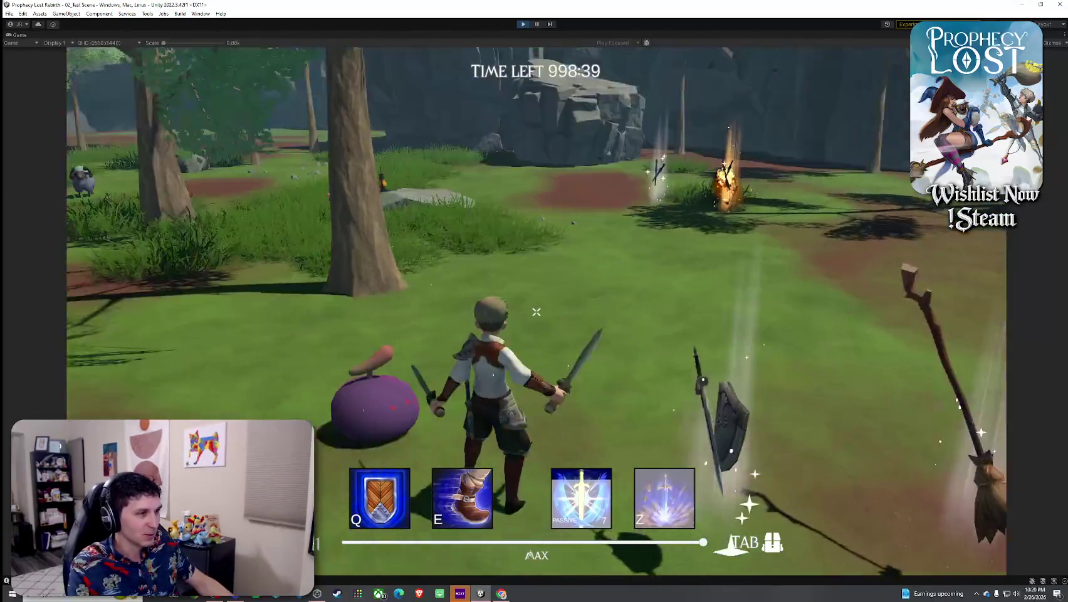
click(536, 312)
Check the inventory near the flaming crossed swords, then stop the game with Ctrl+P
key(Tab)
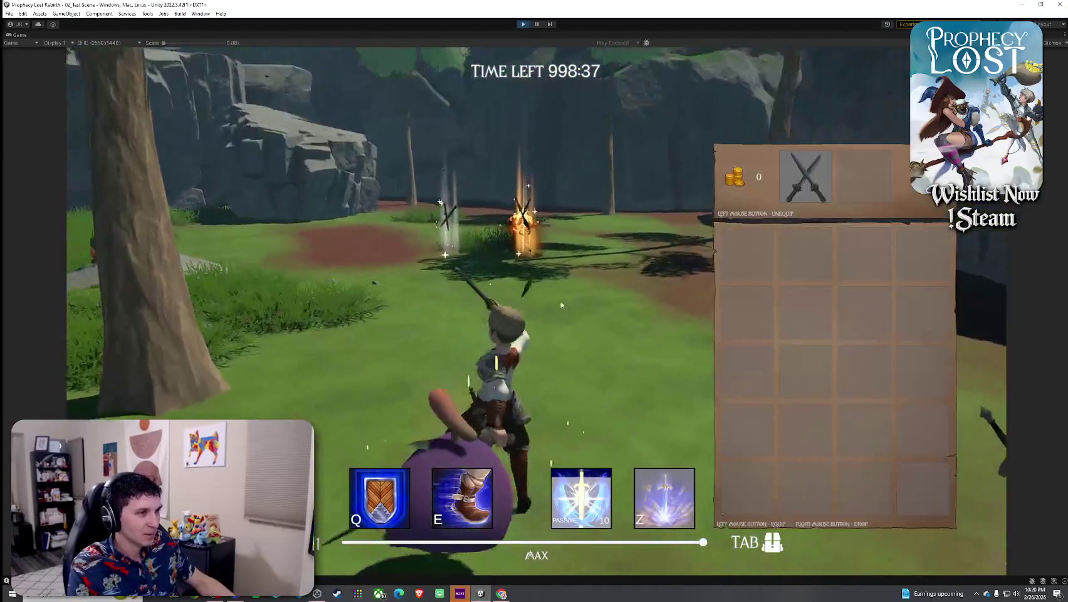
key(Tab)
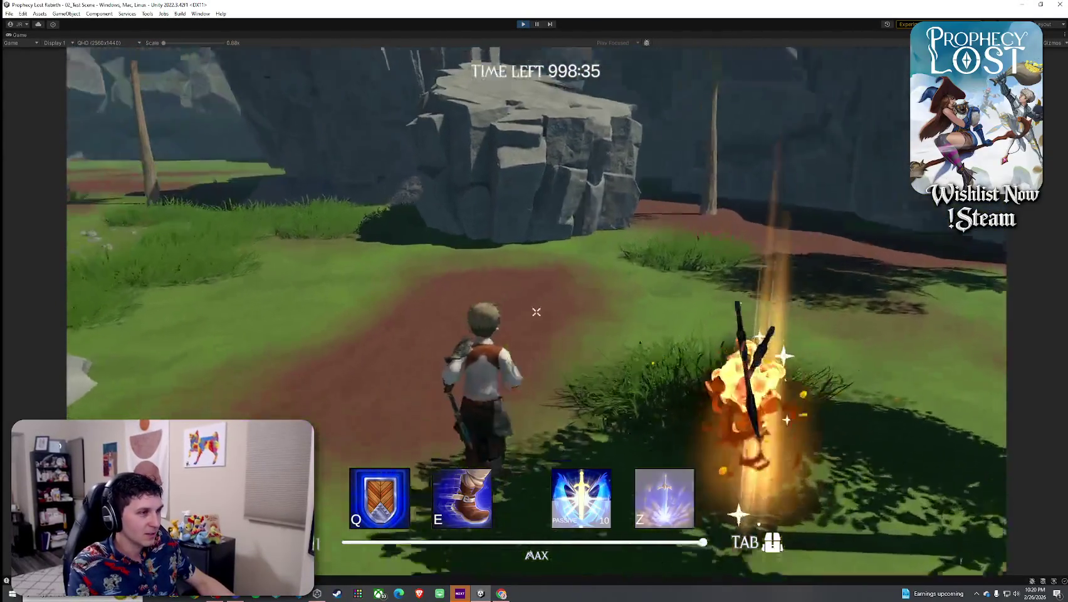
key(Tab)
key(Tab)
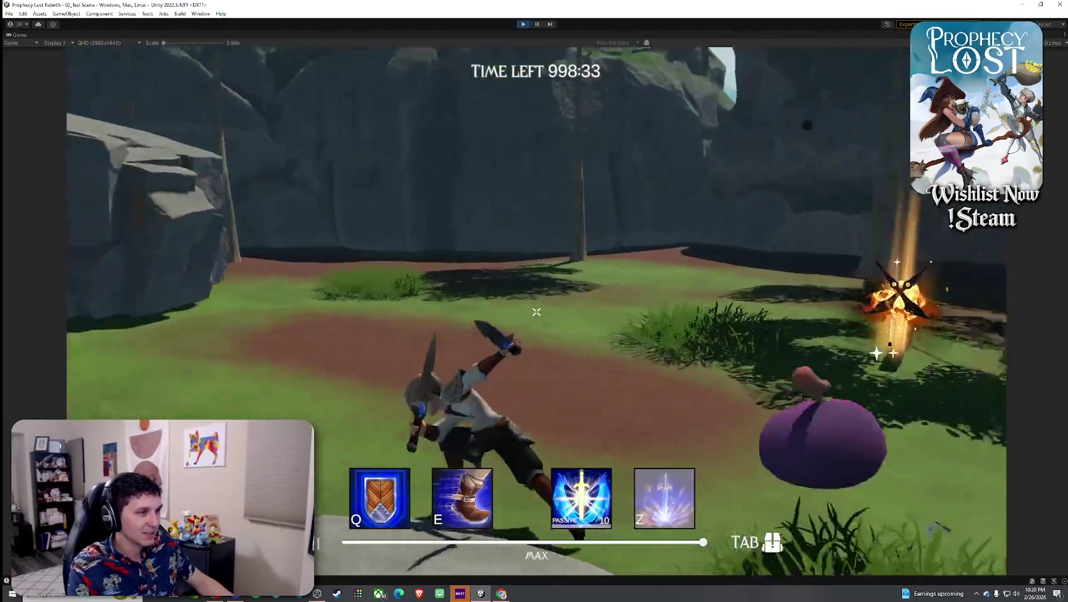
key(Tab)
key(Tab)
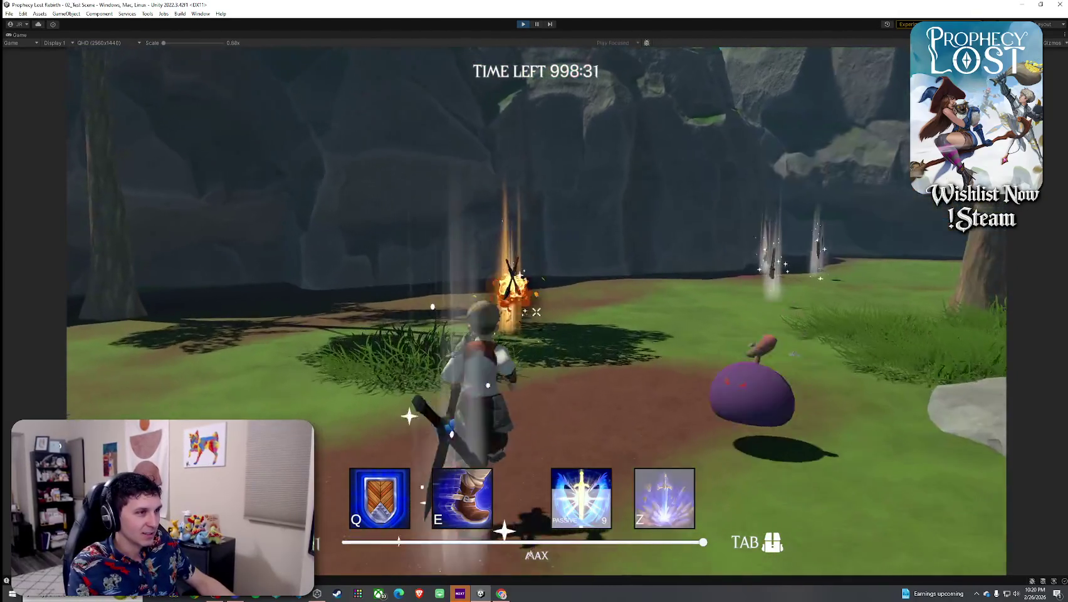
key(Tab)
key(Tab)
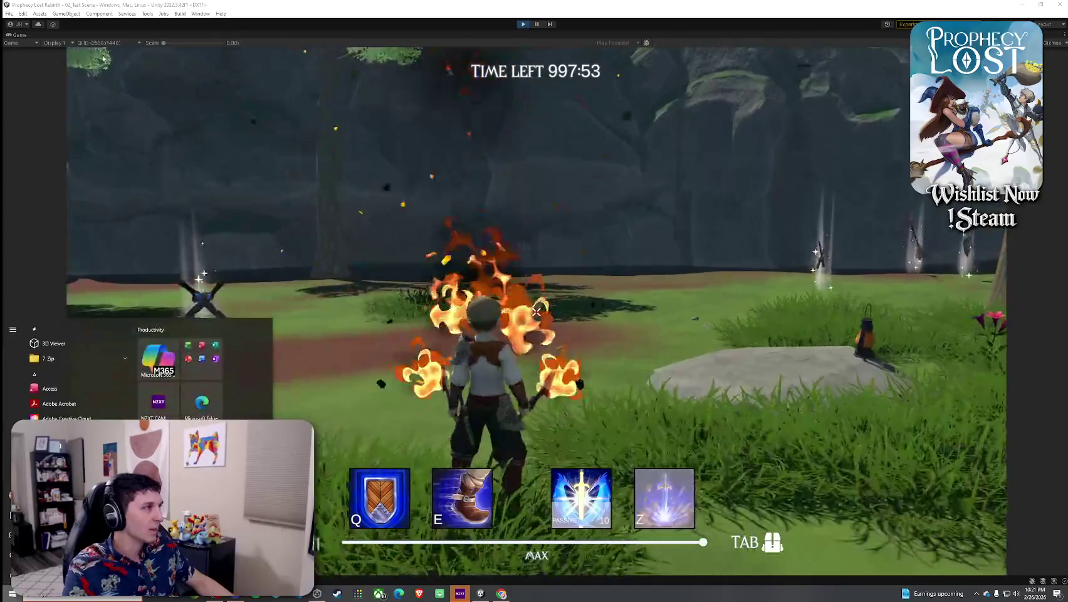
key(ctrl+p)
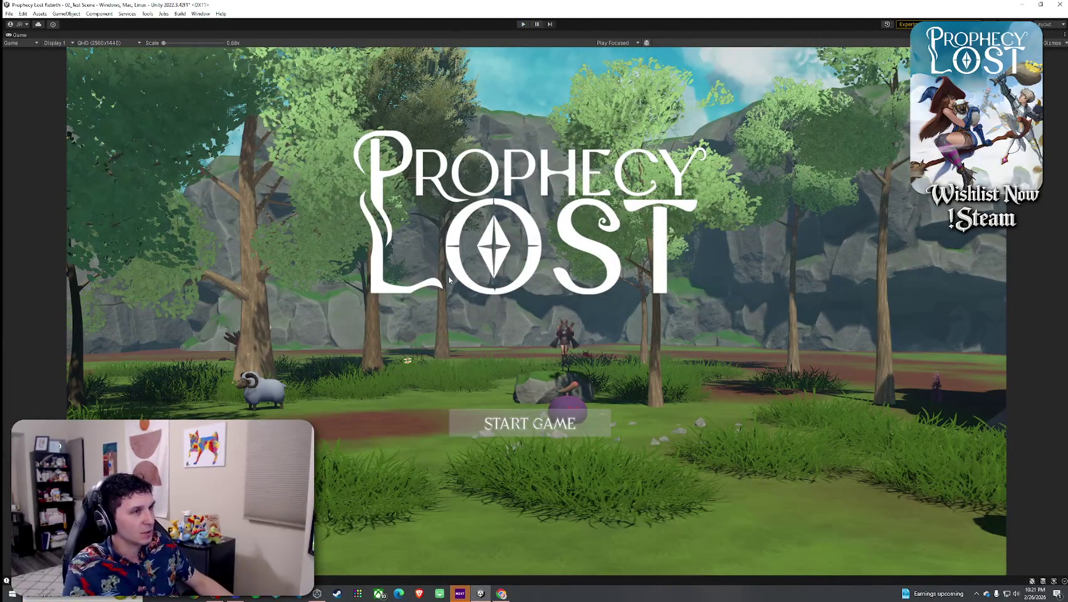
In the Ember Fang prefab, set HCFX_Fire_01's Audio Source Spatial Blend to 0.513
key(shift+space)
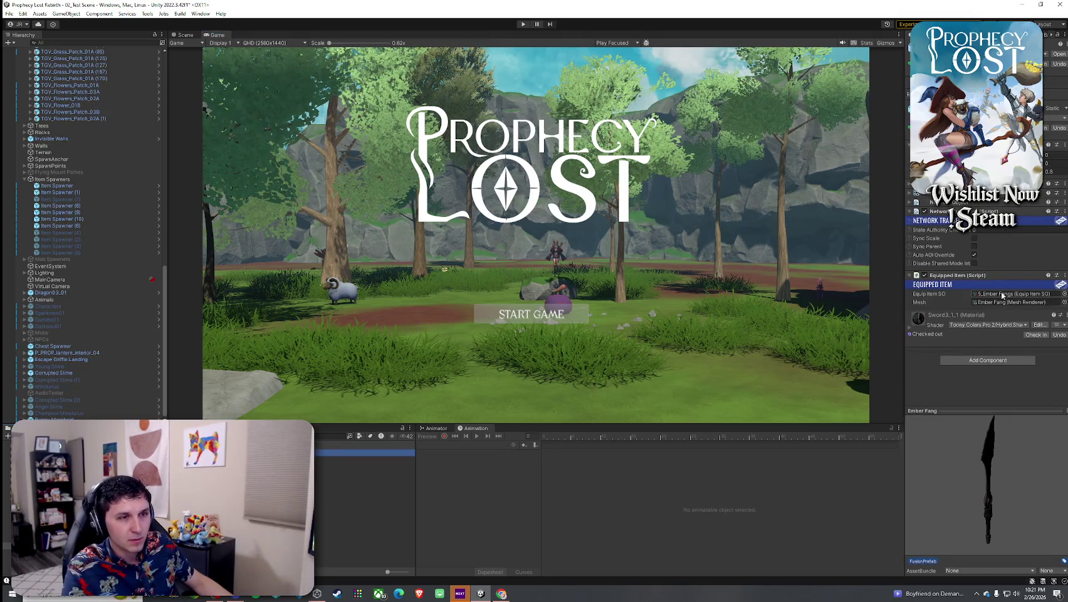
double_click(1002, 295)
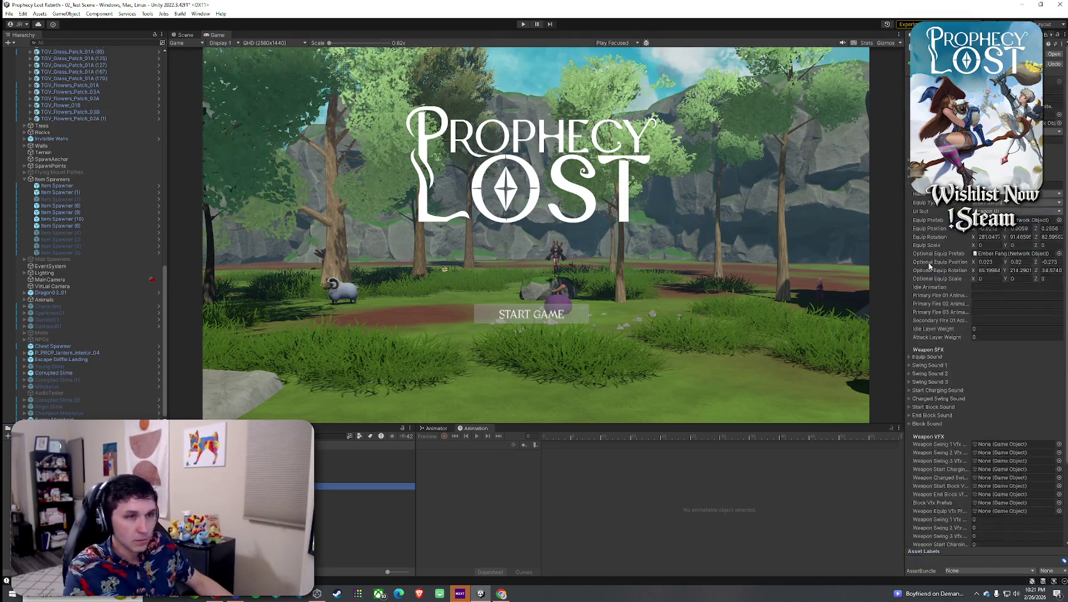
scroll(956, 368, down, 3)
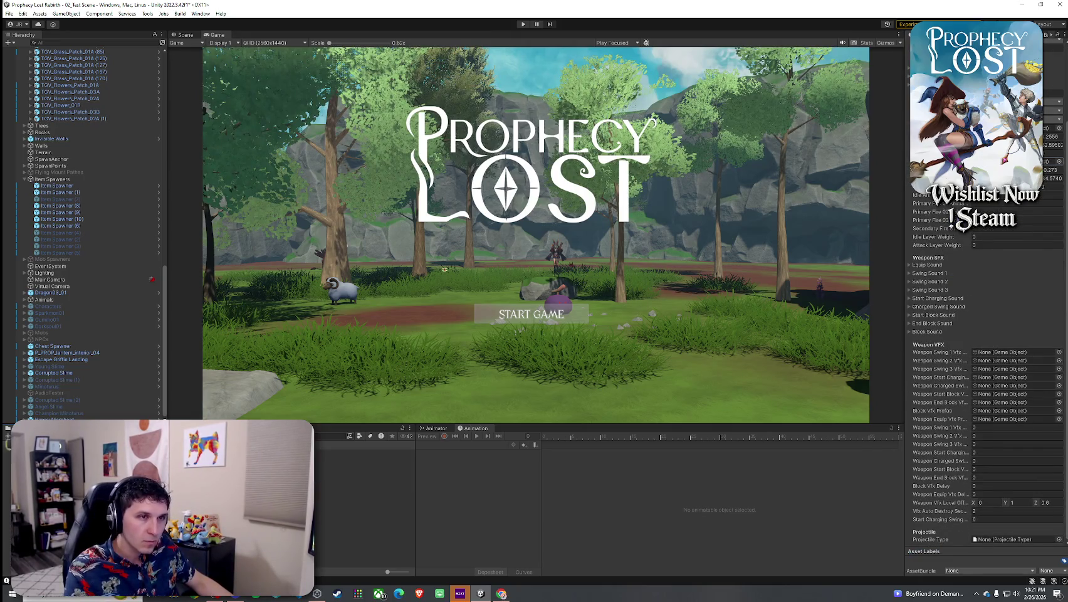
click(53, 67)
click(30, 67)
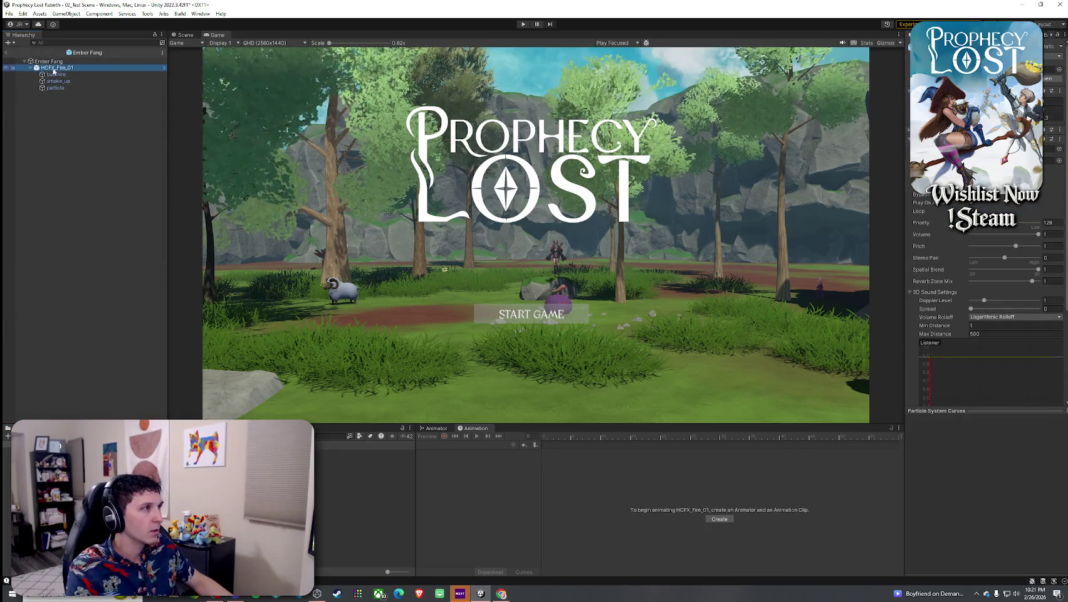
click(30, 68)
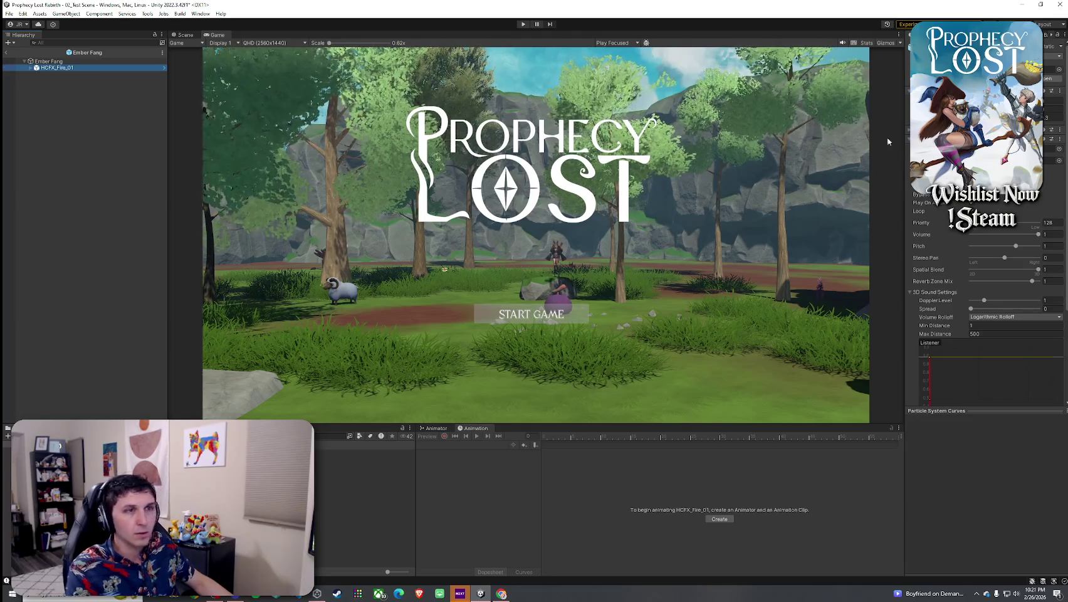
click(1007, 269)
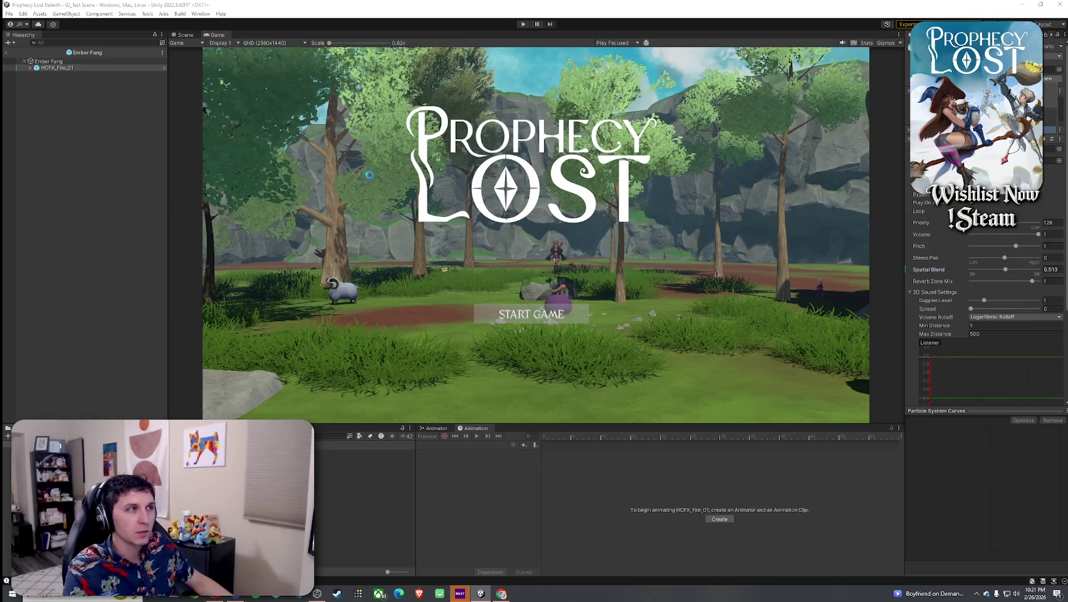
Leave the Ember Fang prefab, save the scene, and start Play mode again
click(5, 52)
click(10, 13)
click(28, 40)
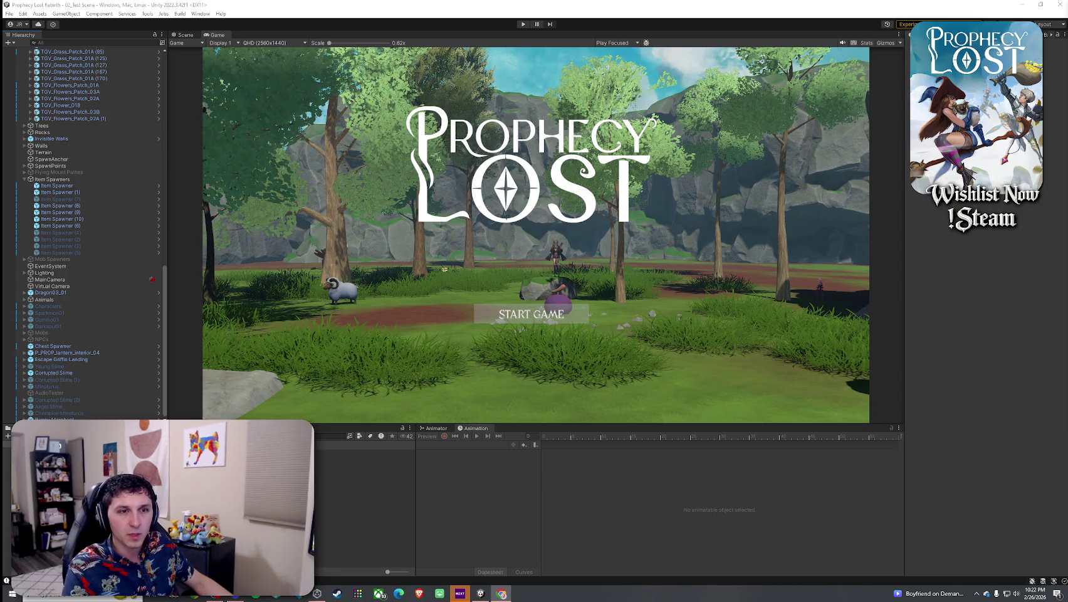
click(10, 13)
click(22, 54)
click(523, 24)
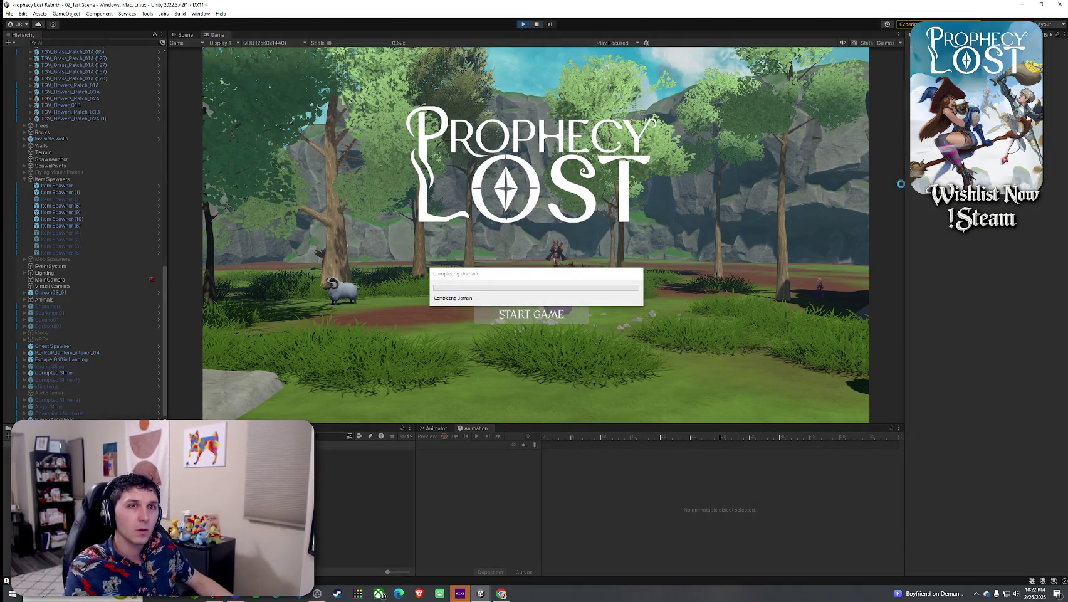
Start the game and run across the rock toward the forest wielding the flaming swords, then stop
mouse_move(562, 275)
mouse_down()
mouse_move(564, 256)
mouse_move(619, 228)
mouse_up()
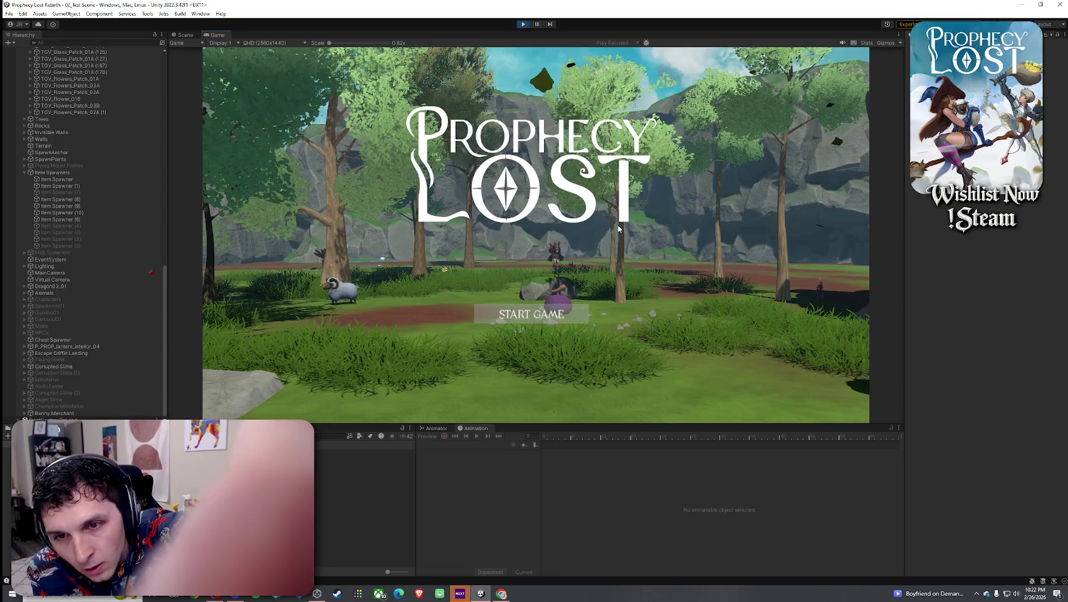
click(532, 314)
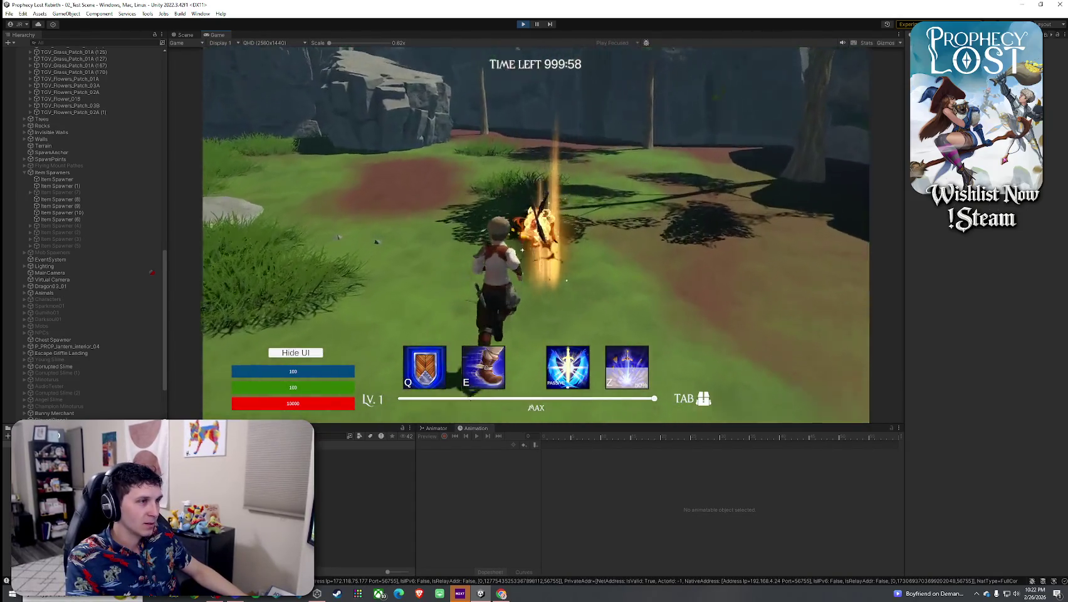
key(Tab)
key(Tab)
key(w)
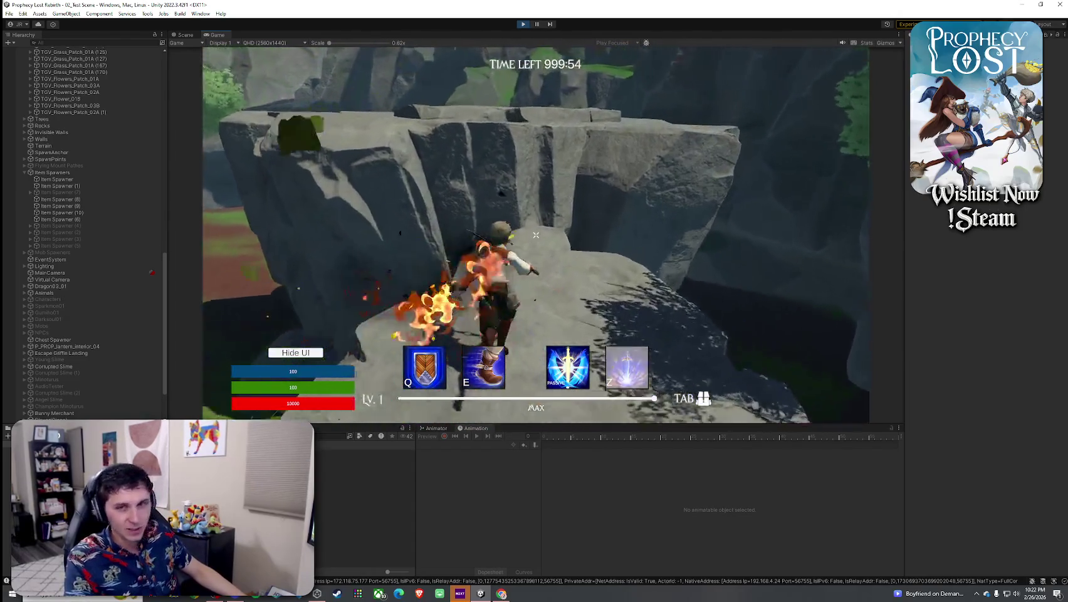
key(super)
key(super)
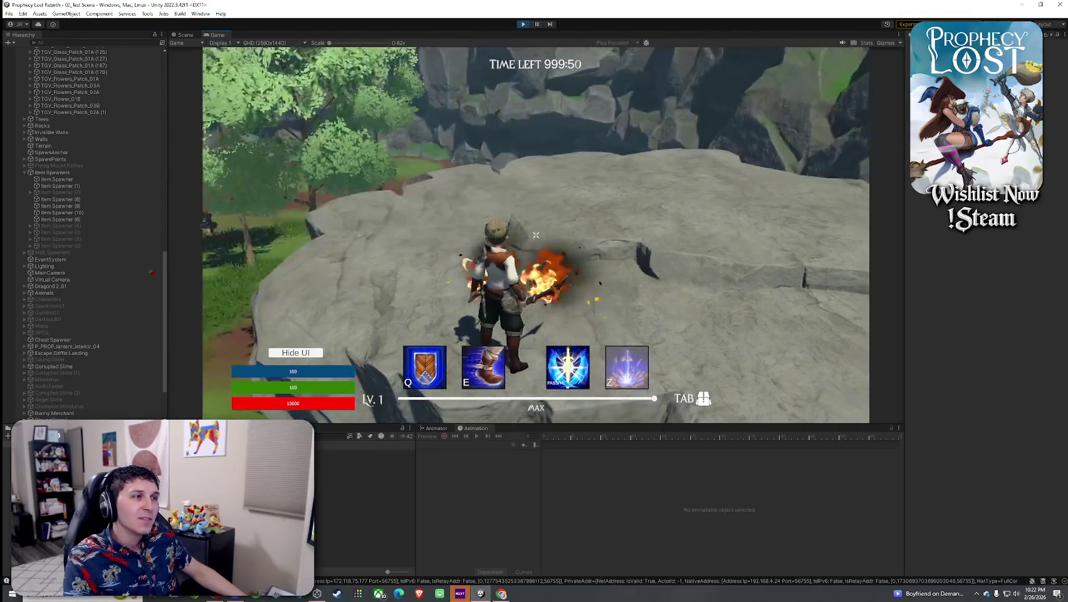
key(a)
key(a)
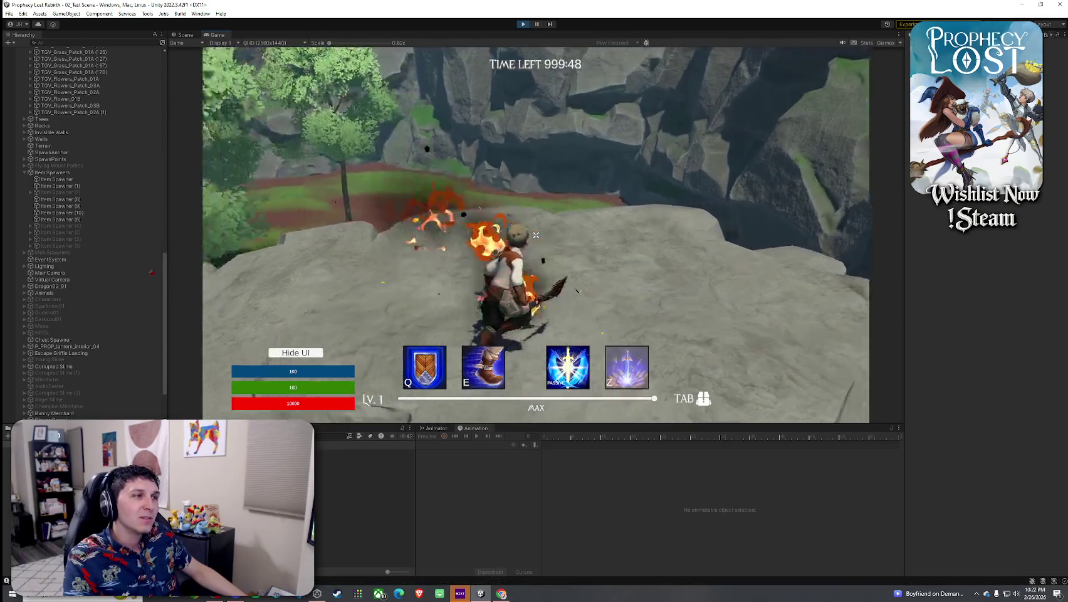
key(a)
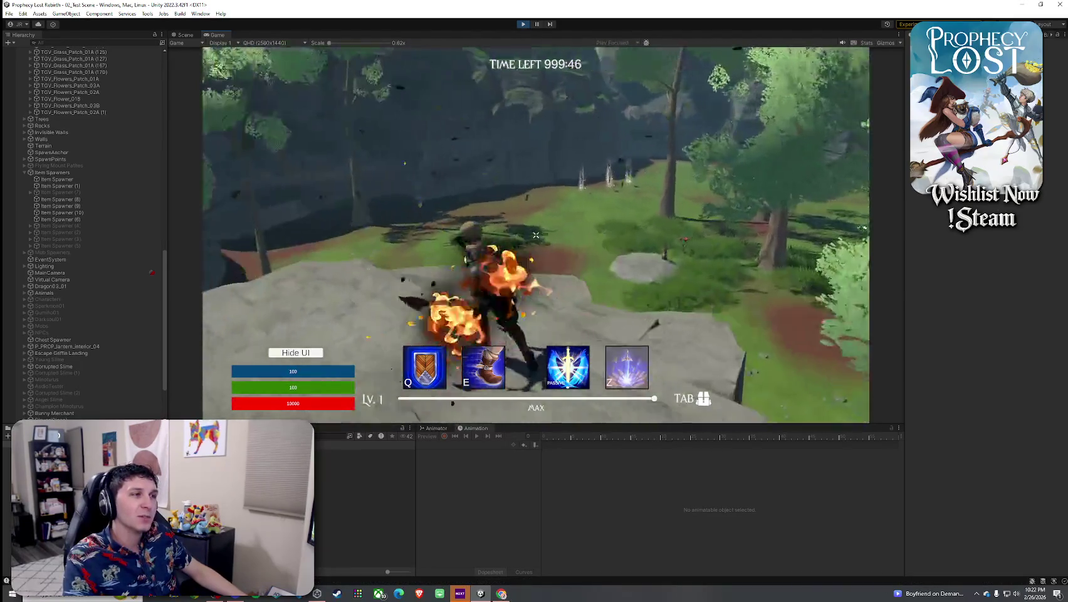
key(a)
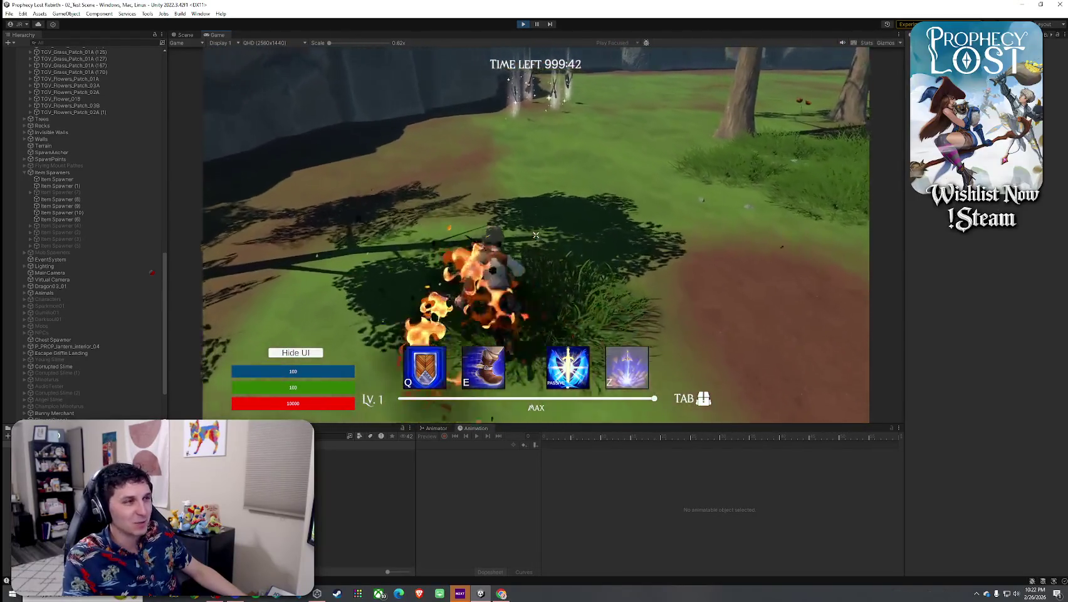
key(d)
key(d)
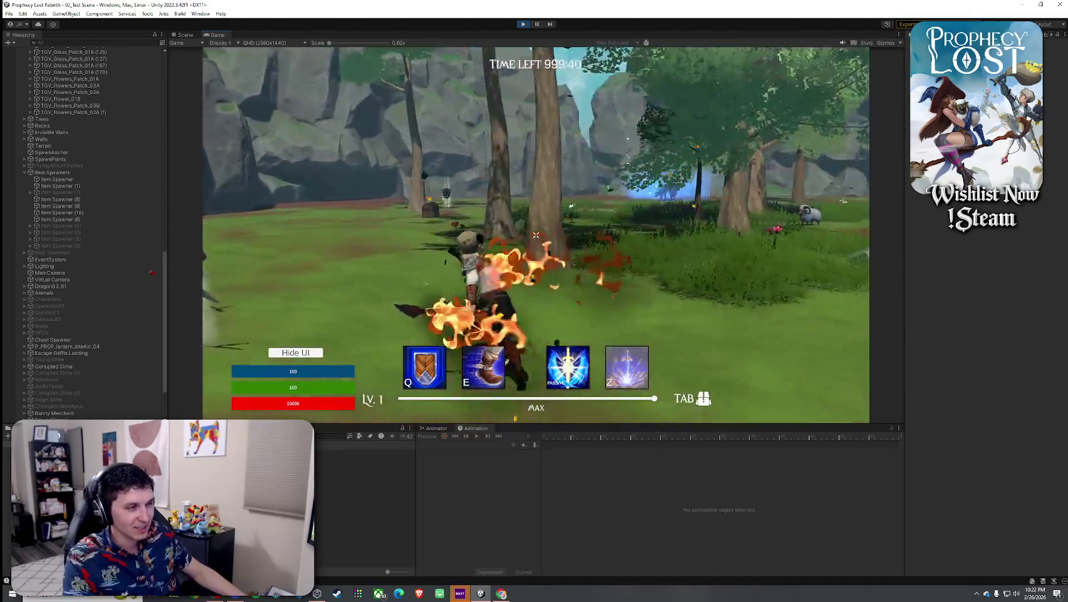
key(w)
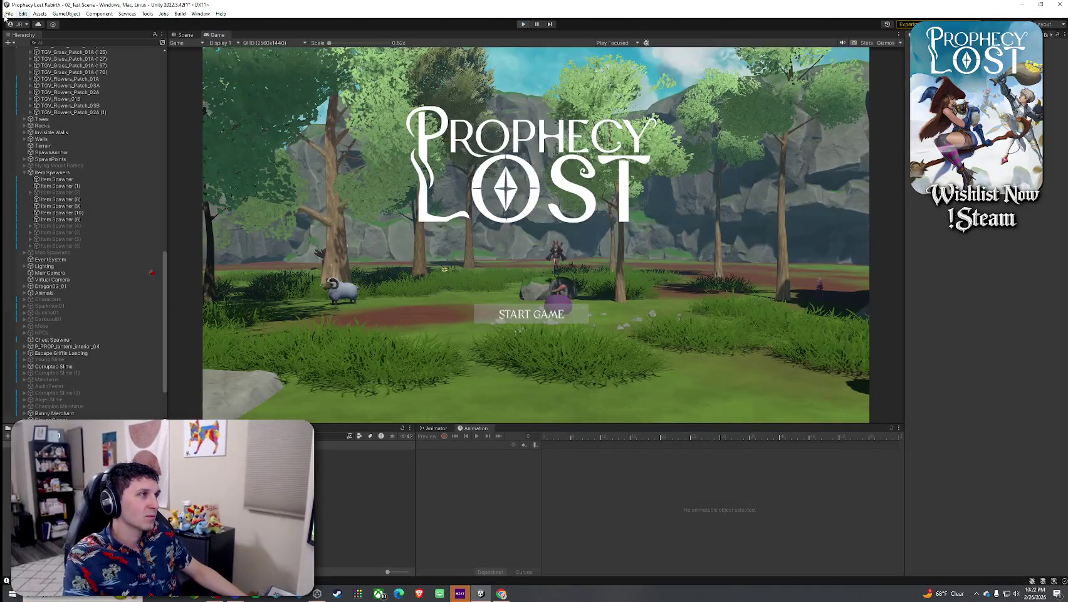
click(10, 13)
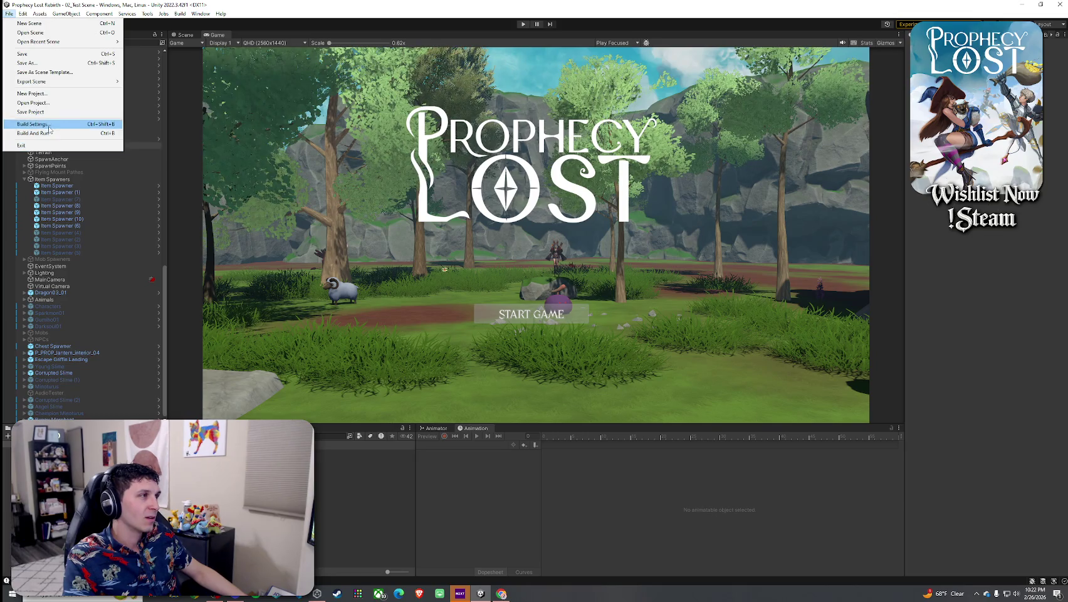
Select the GameManager in the Hierarchy to show its settings in the Inspector
click(142, 3)
scroll(83, 73, up, 15)
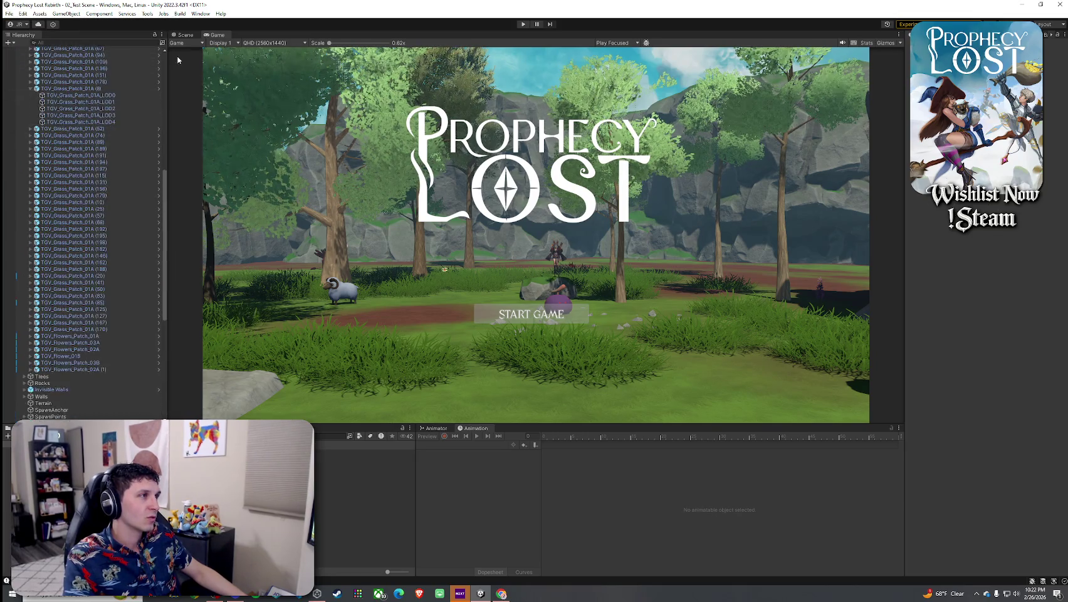
click(74, 84)
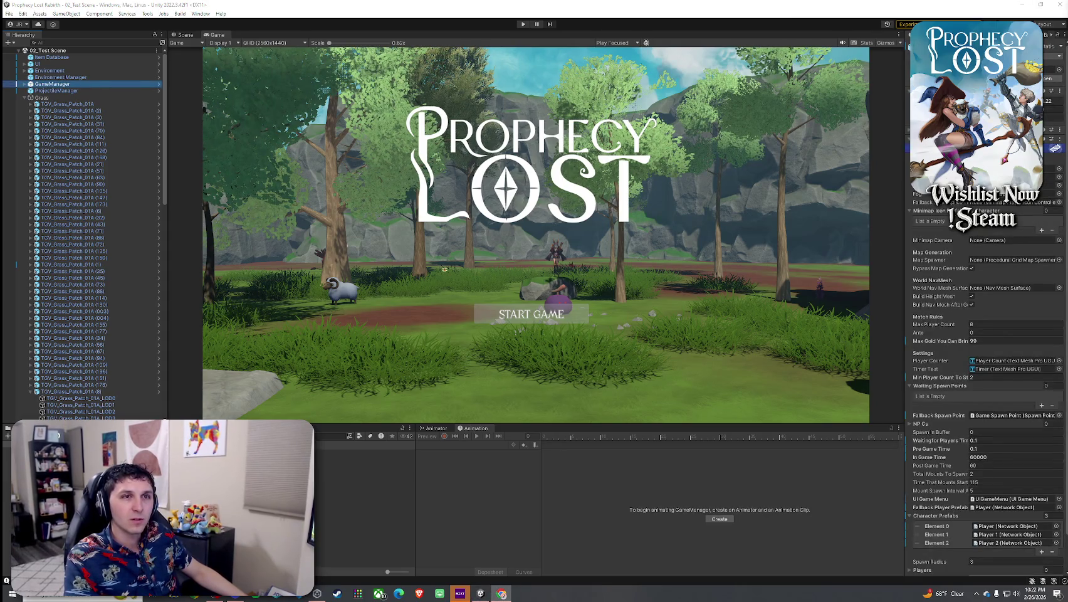
click(24, 98)
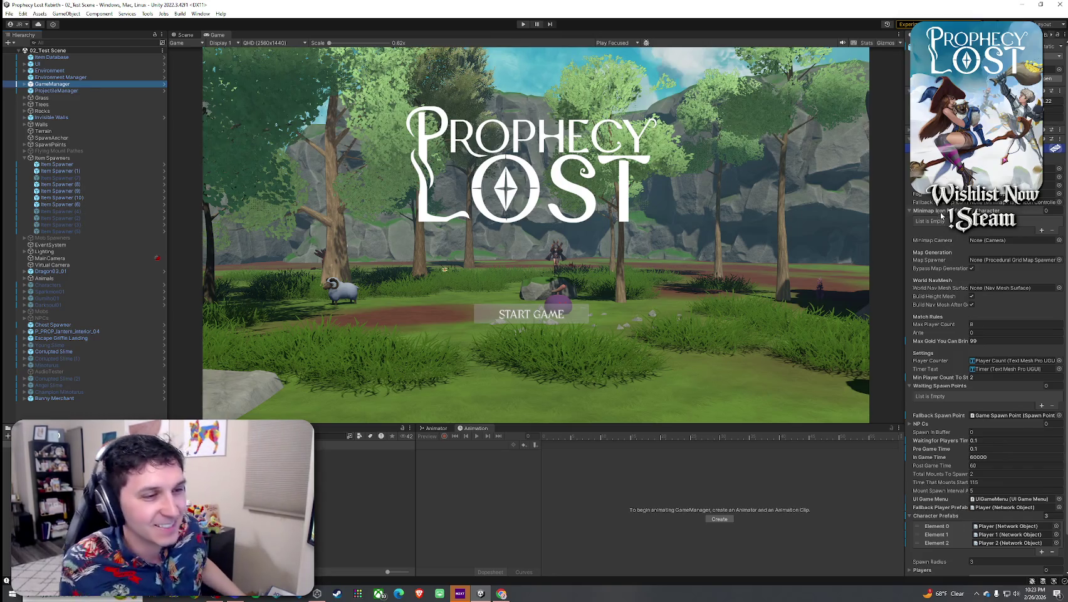
scroll(940, 216, down, 2)
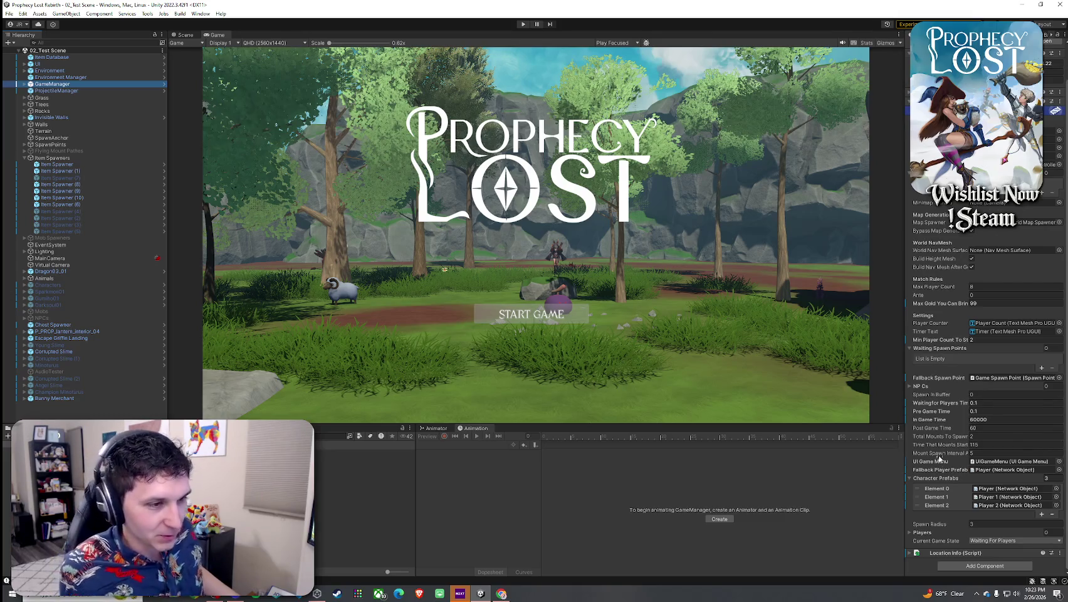
scroll(944, 459, up, 2)
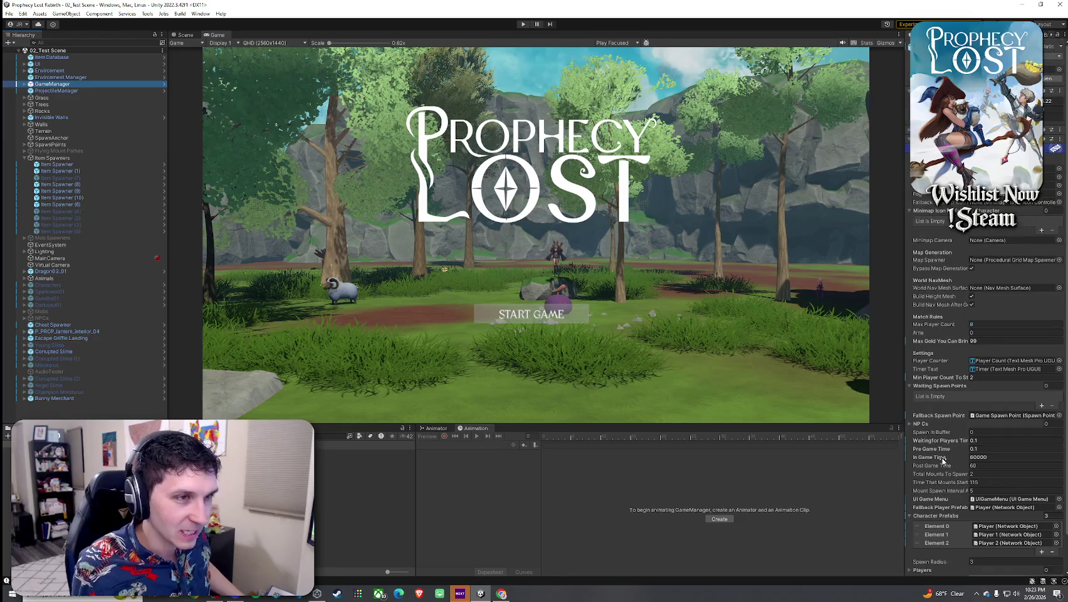
Set Waiting for Players Time to 15 and save the scene
click(983, 441)
text(15)
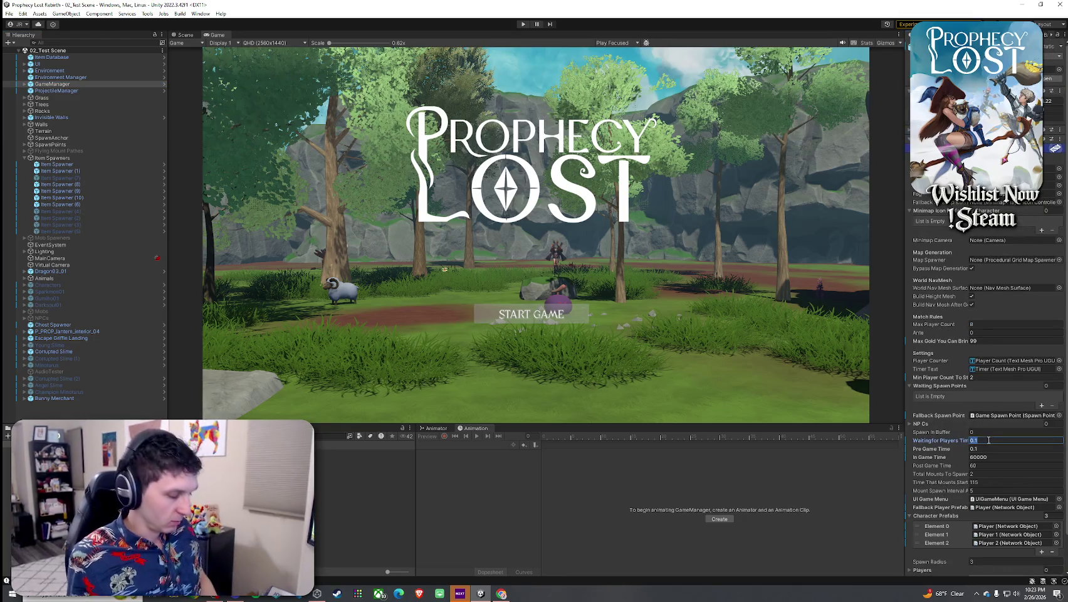
text(15)
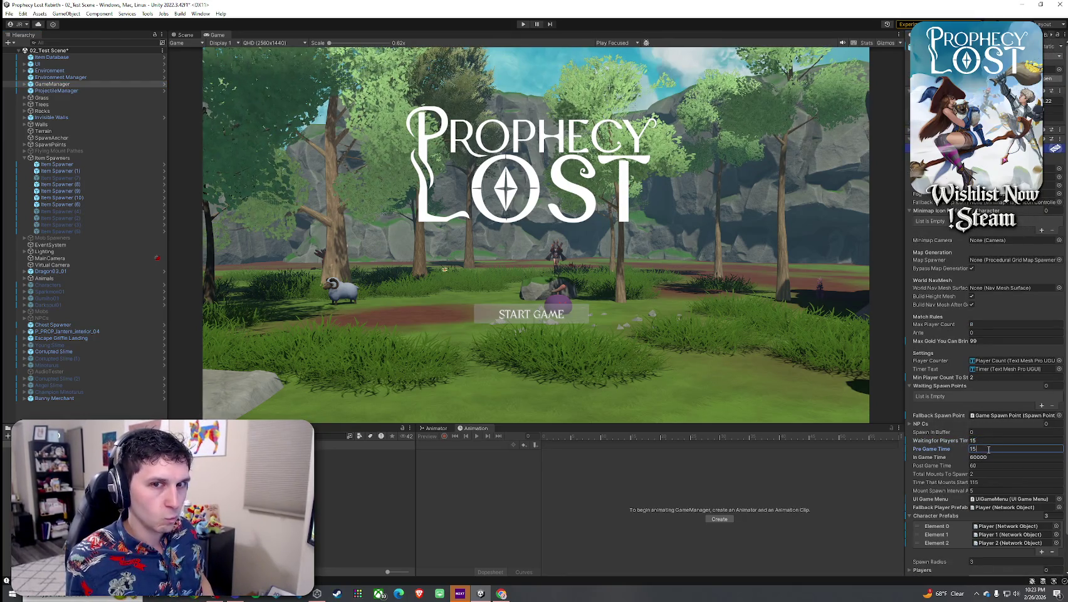
click(982, 458)
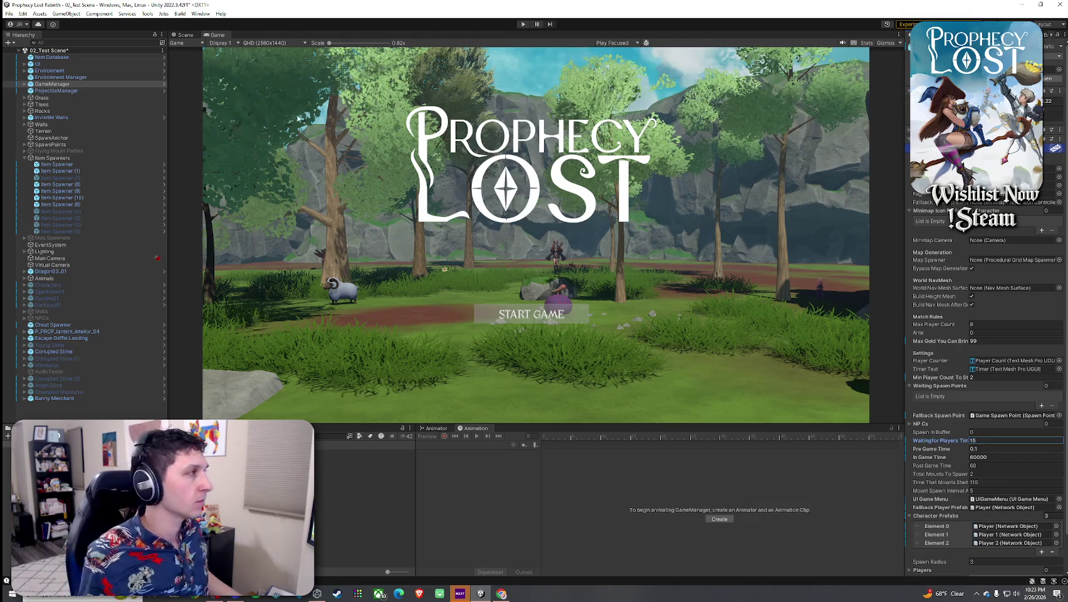
click(9, 13)
click(25, 39)
click(9, 13)
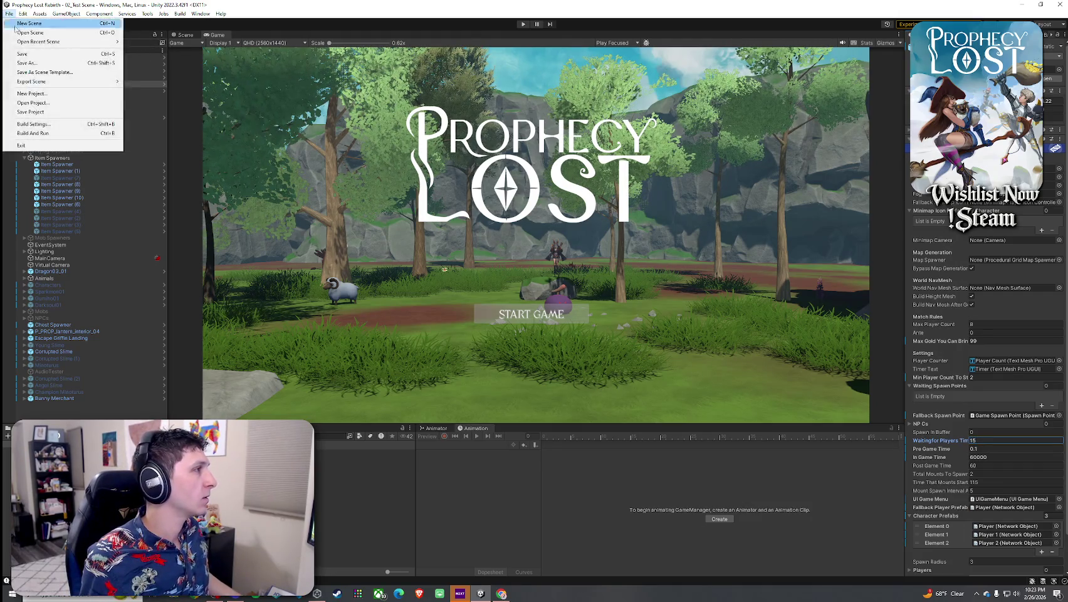
Exclude 00_BootStrap and 01_Main Menu from the scenes in Build Settings
click(25, 124)
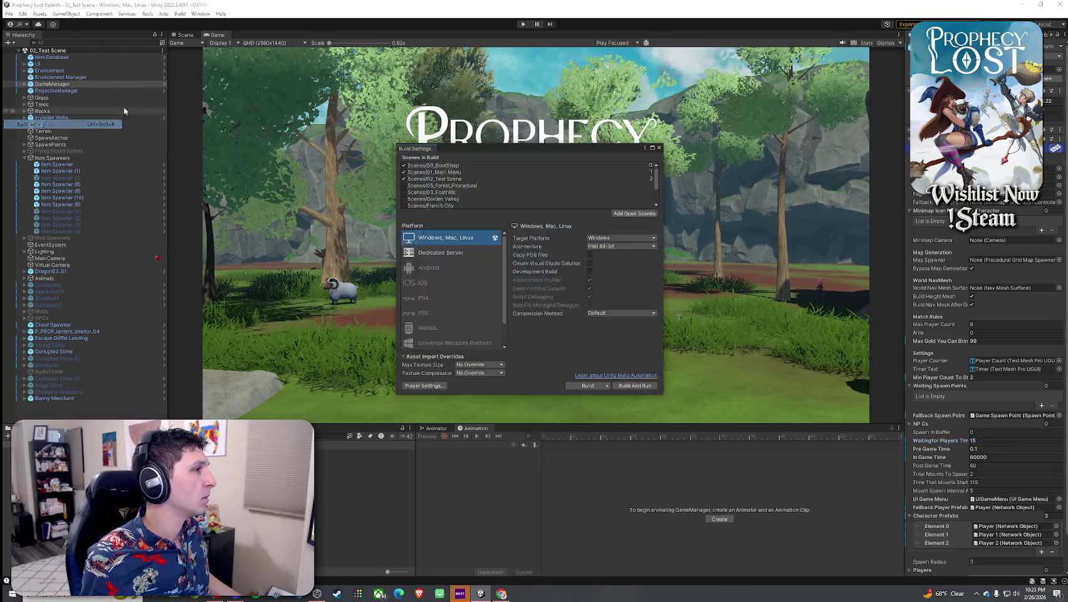
click(403, 172)
click(404, 166)
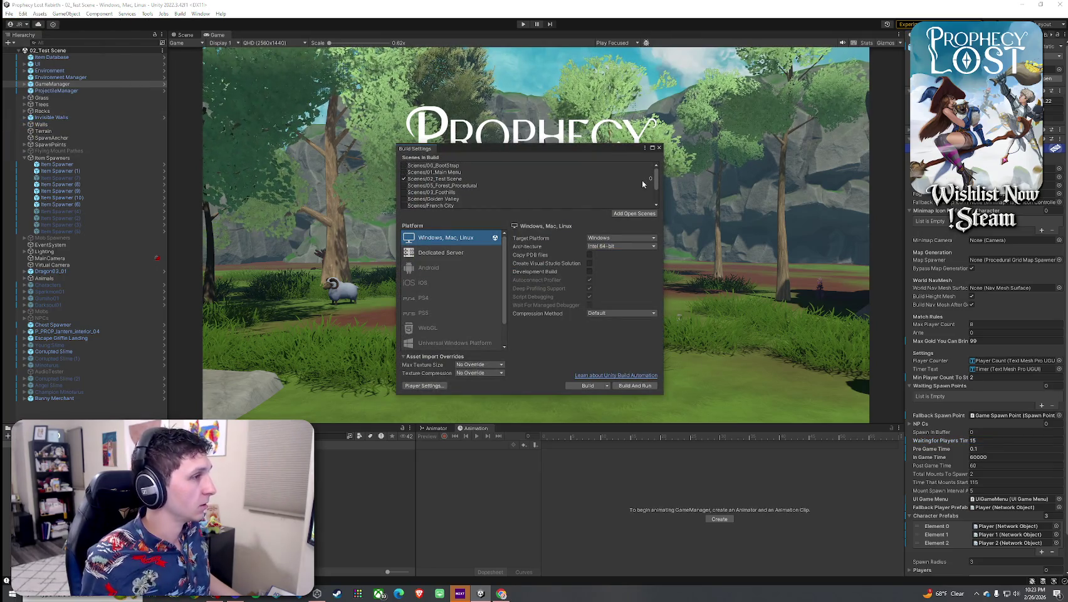
click(659, 148)
click(9, 13)
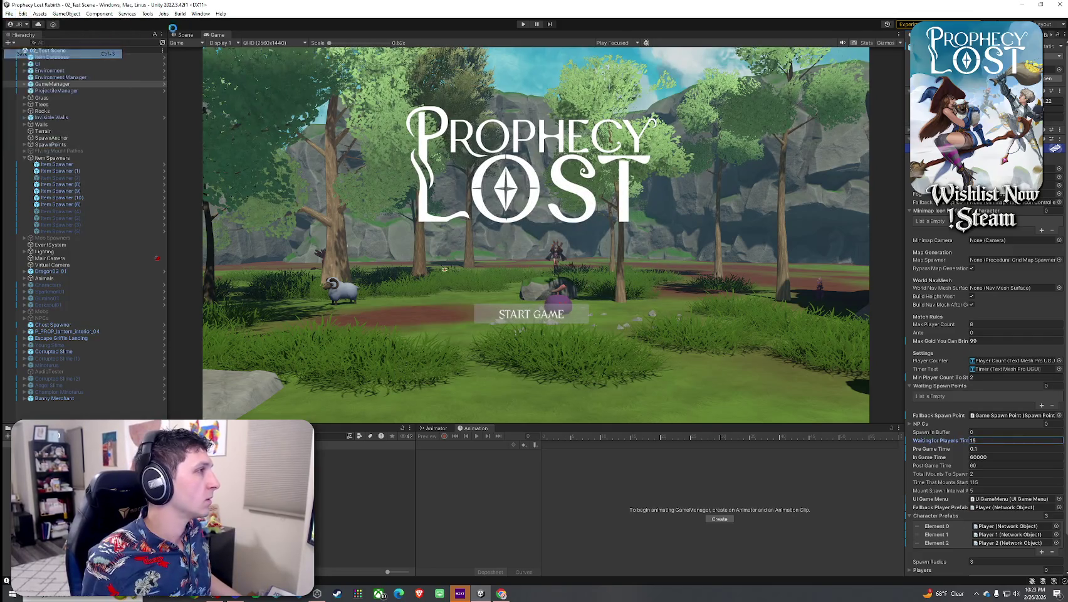
Toggle Tools > Always Play From Scene 0
click(148, 14)
click(188, 102)
click(148, 13)
click(189, 102)
Save the scene and launch File > Build And Run
click(9, 13)
click(25, 54)
click(9, 13)
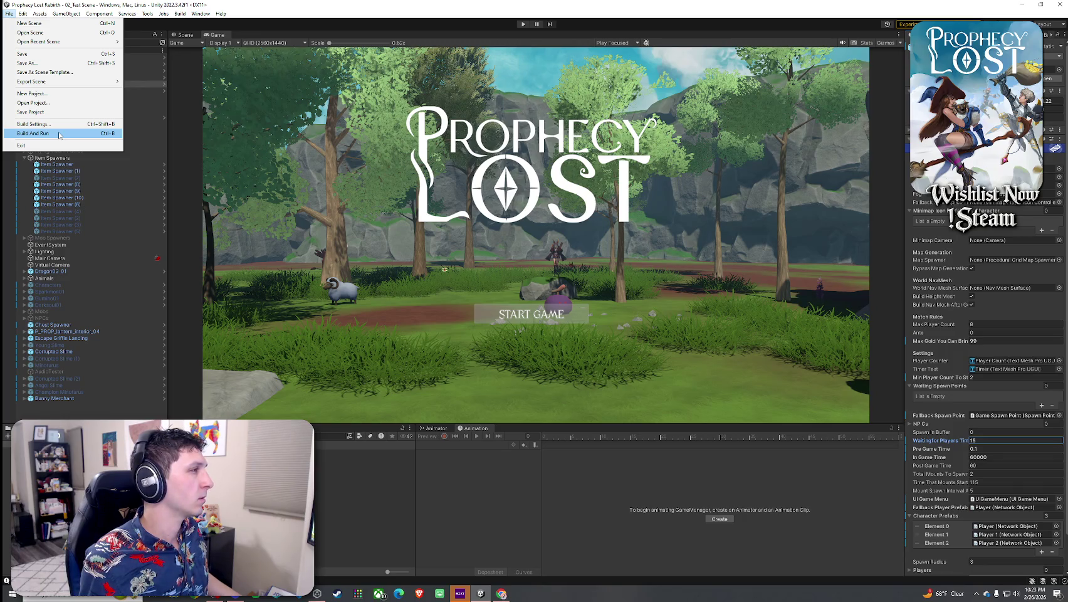
click(60, 136)
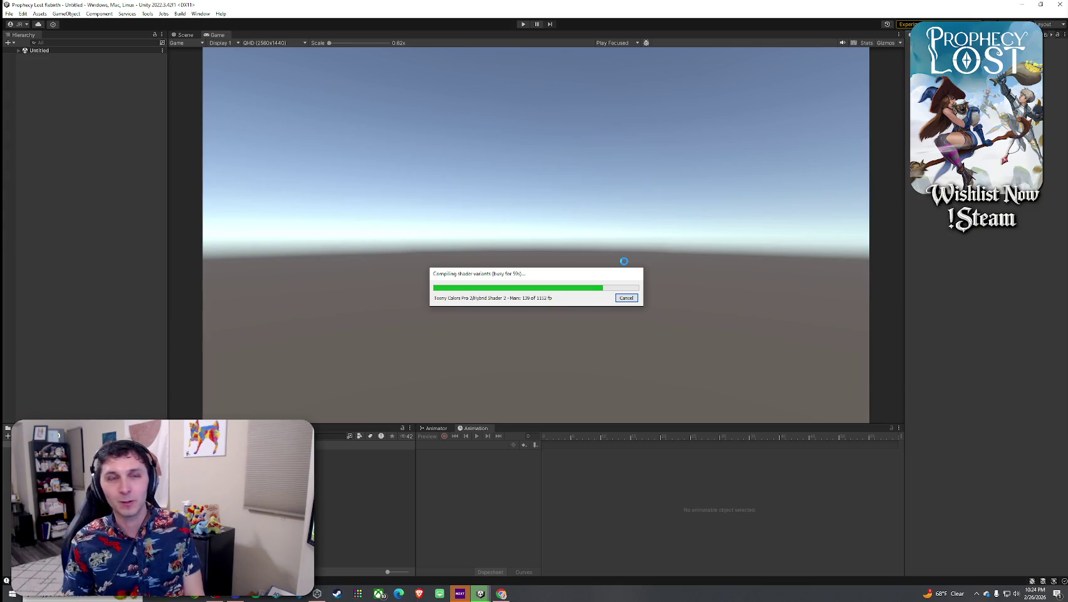
Nudge the shader-compile progress window up and bring an enlarged Wordle browser window on screen
drag(530, 272, 527, 239)
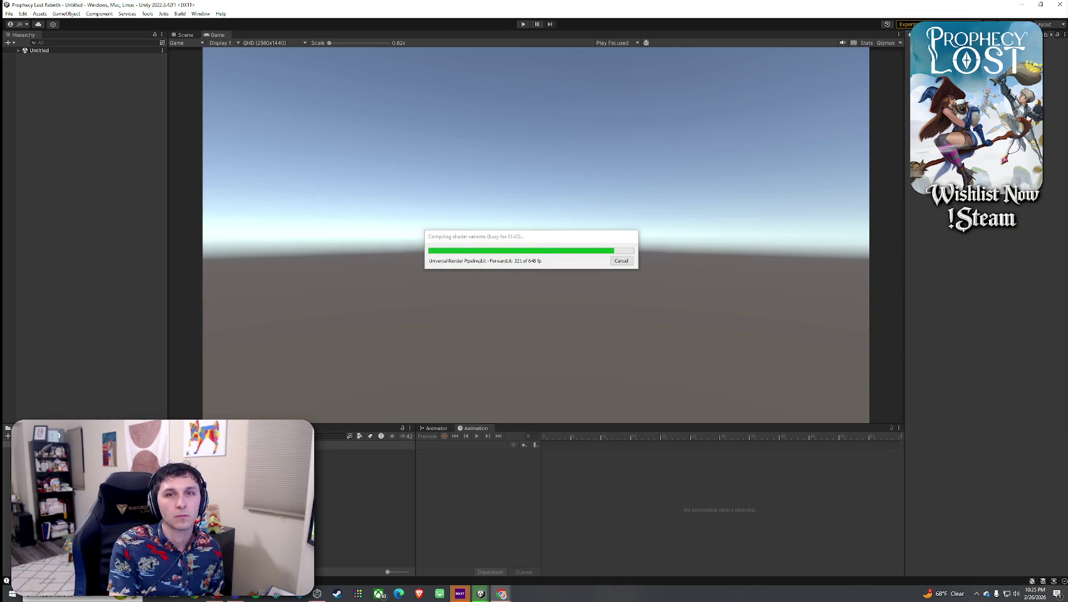
mouse_move(1067, 78)
mouse_down()
mouse_move(785, 67)
mouse_move(687, 103)
mouse_up()
drag(840, 435, 934, 529)
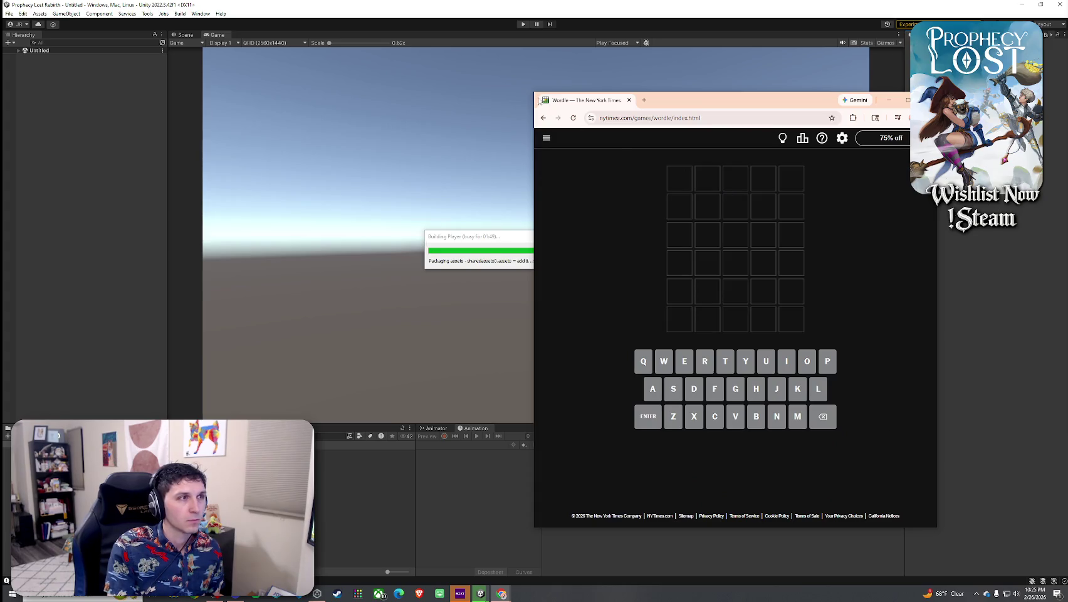
Enlarge Wordle, enter ADIEU as the first guess after fixing a misordered entry, then hide the browser
drag(529, 93, 471, 34)
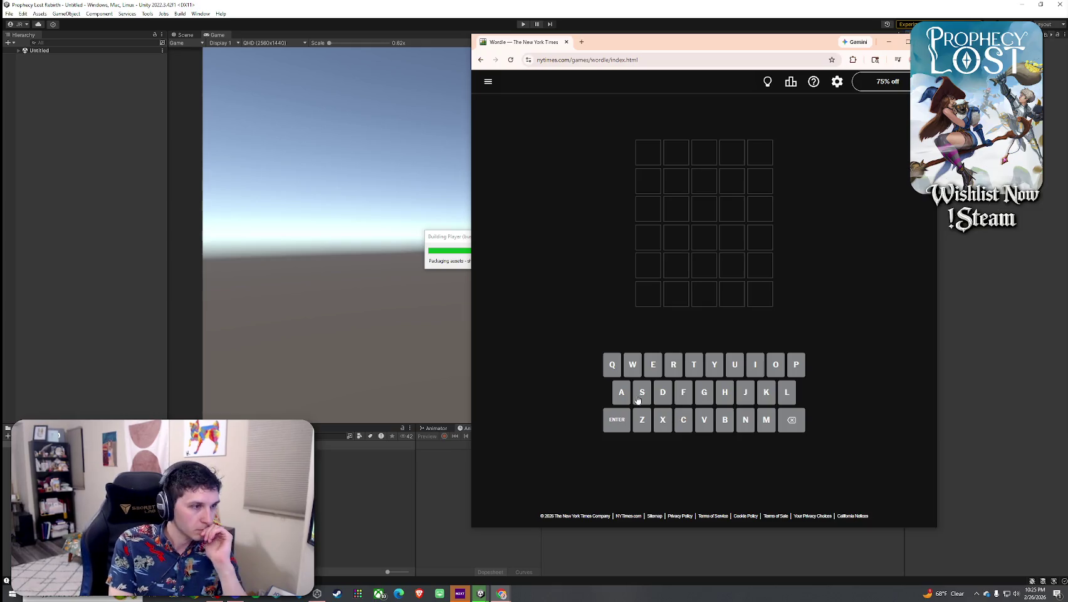
click(660, 396)
click(653, 367)
click(754, 370)
click(737, 373)
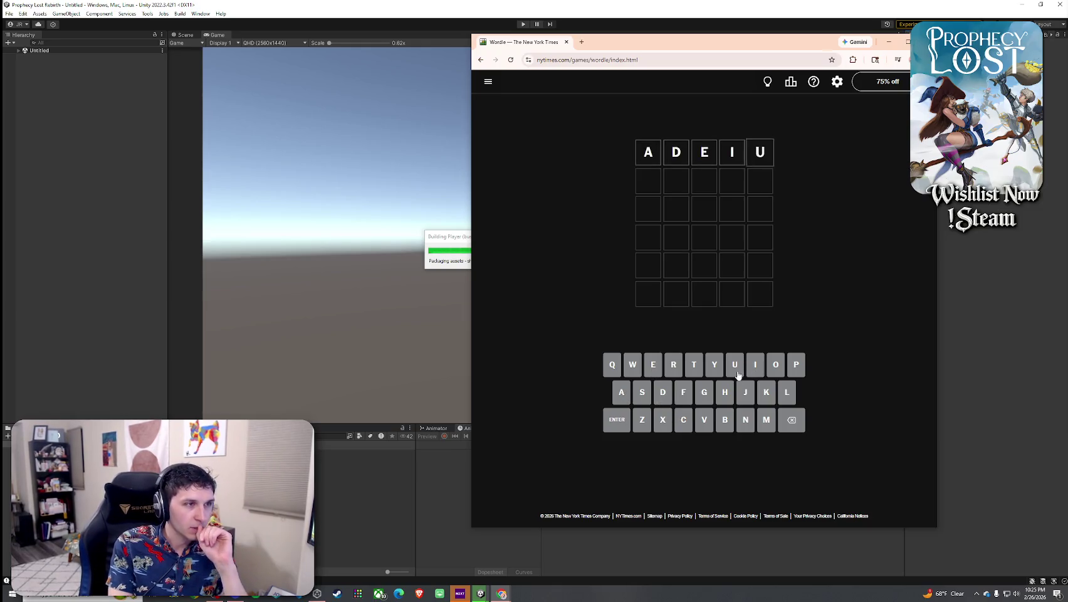
click(606, 431)
click(794, 421)
click(793, 421)
click(794, 422)
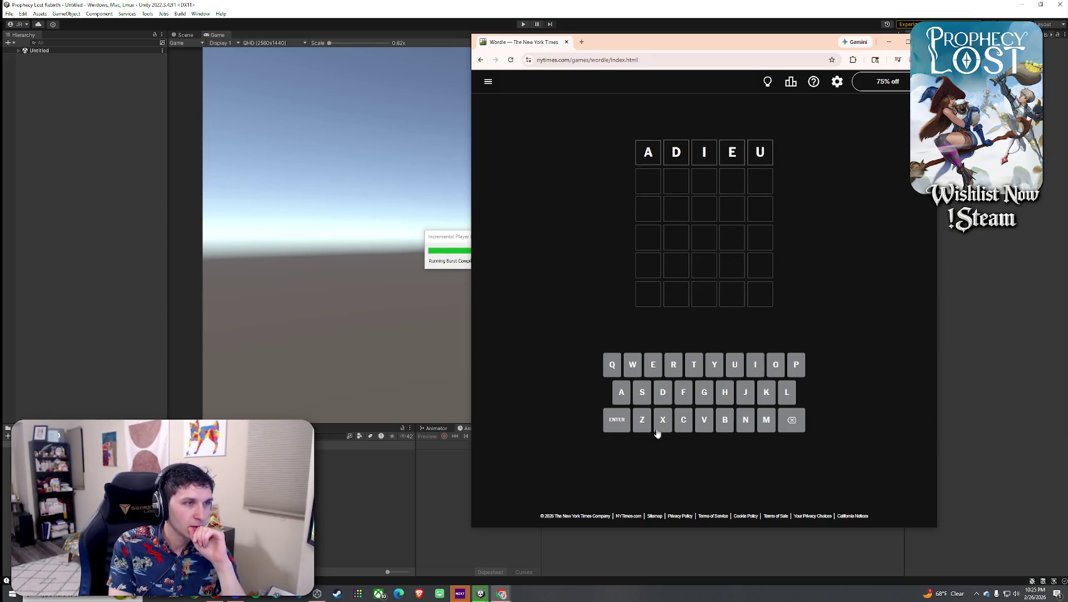
key(Return)
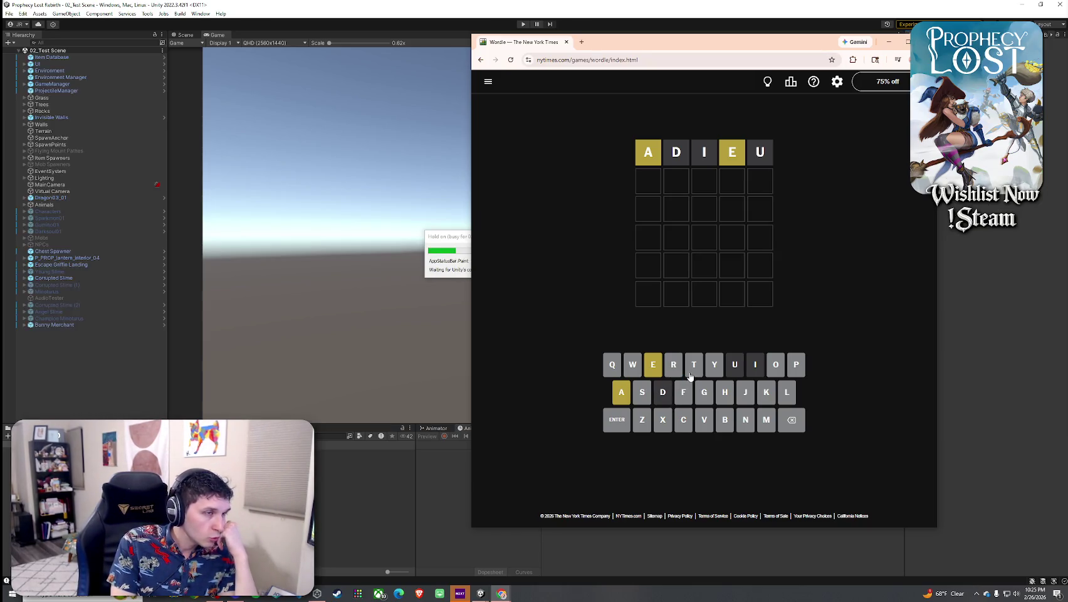
click(1045, 159)
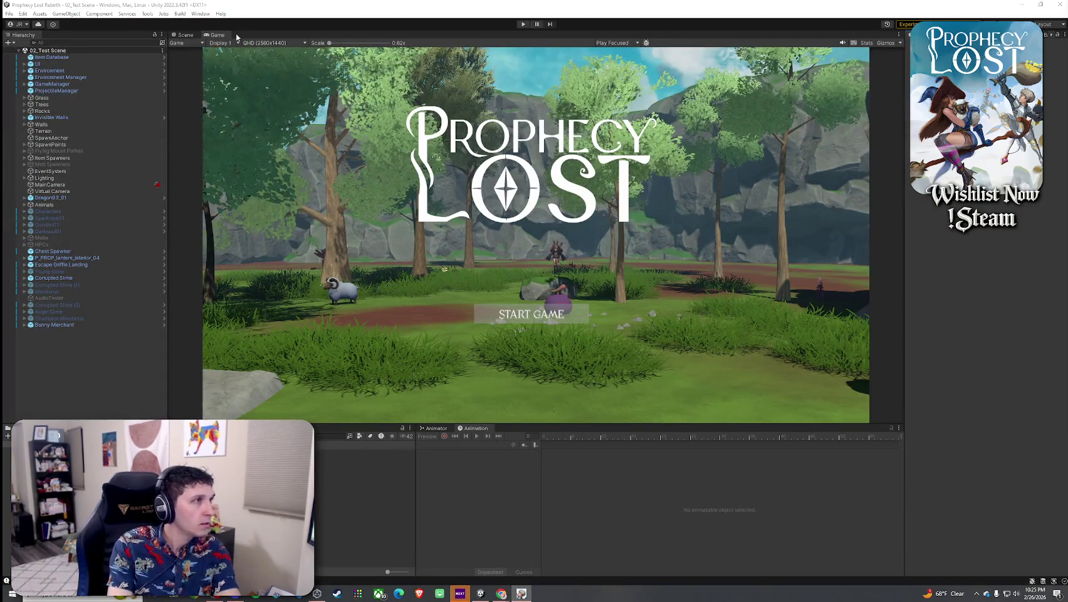
Maximize the editor's Game view
key(shift+space)
click(9, 13)
click(673, 345)
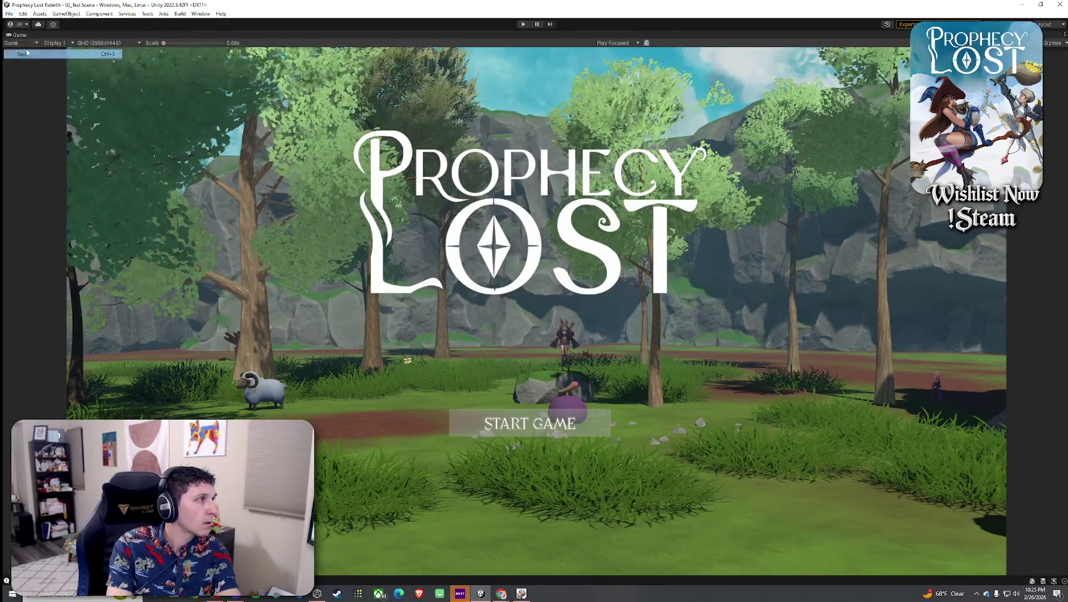
Lower Prophecy Lost Reborn's volume in the Volume Mixer, then restore windows to reveal the built game
click(1016, 593)
right_click(1016, 593)
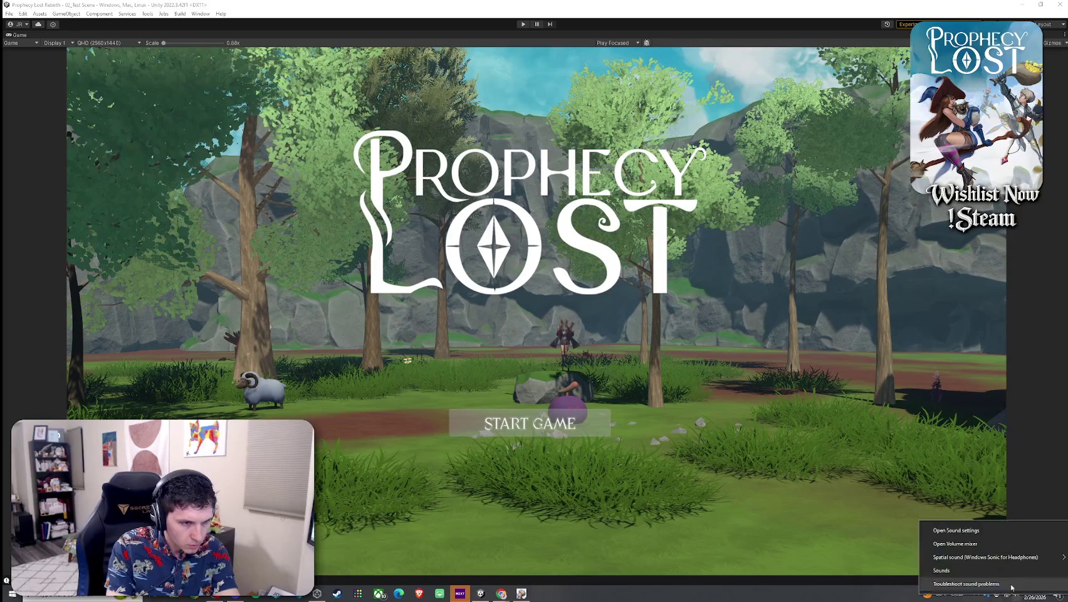
click(965, 543)
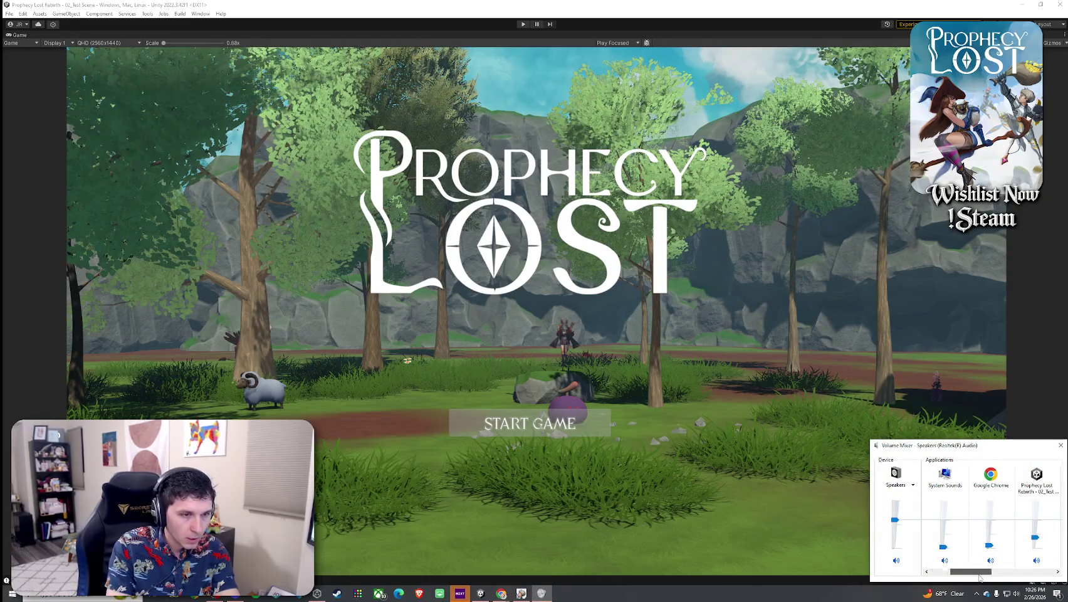
drag(975, 576, 1029, 574)
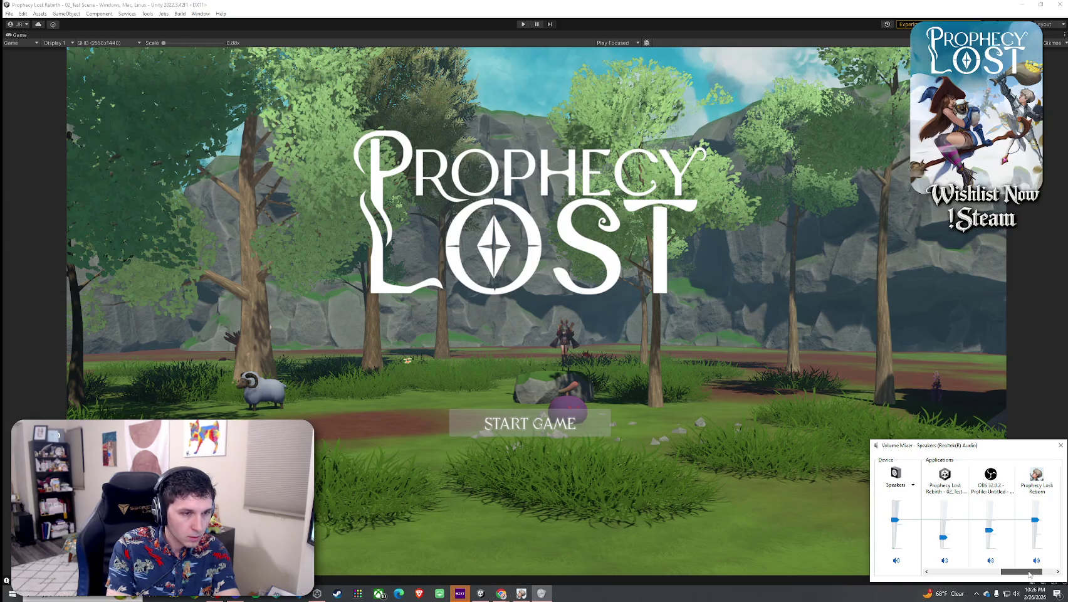
mouse_move(1022, 574)
mouse_down()
mouse_move(1008, 574)
mouse_move(1030, 574)
mouse_up()
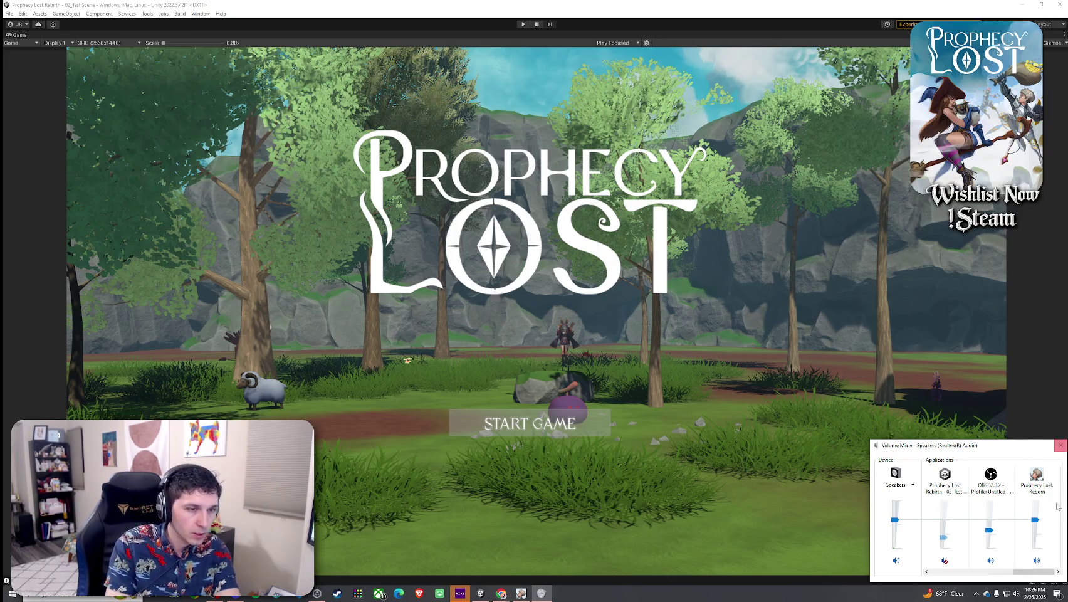
drag(1039, 529, 1037, 529)
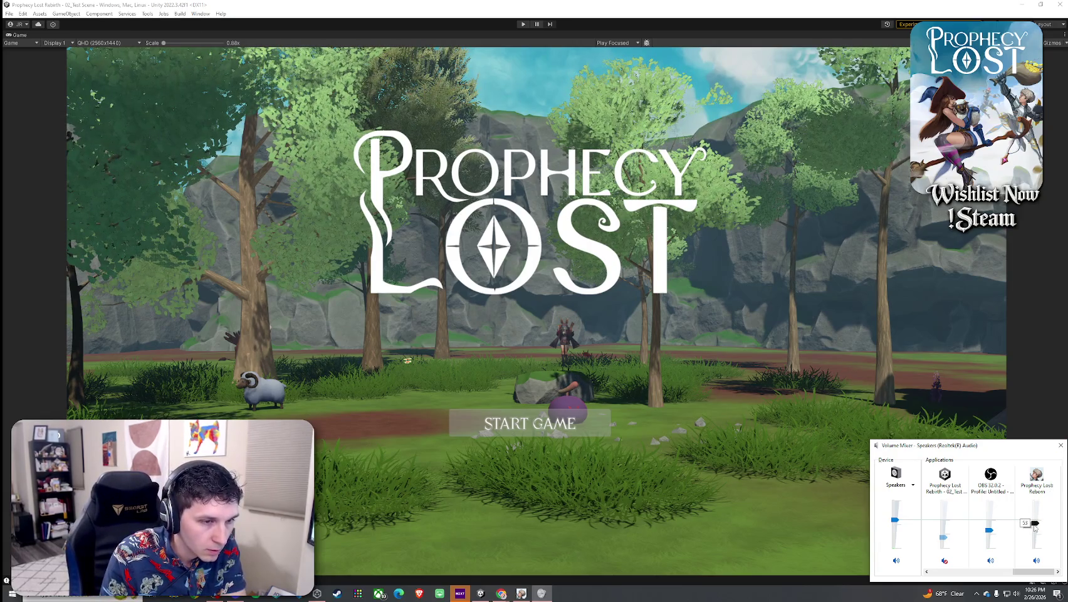
click(1061, 446)
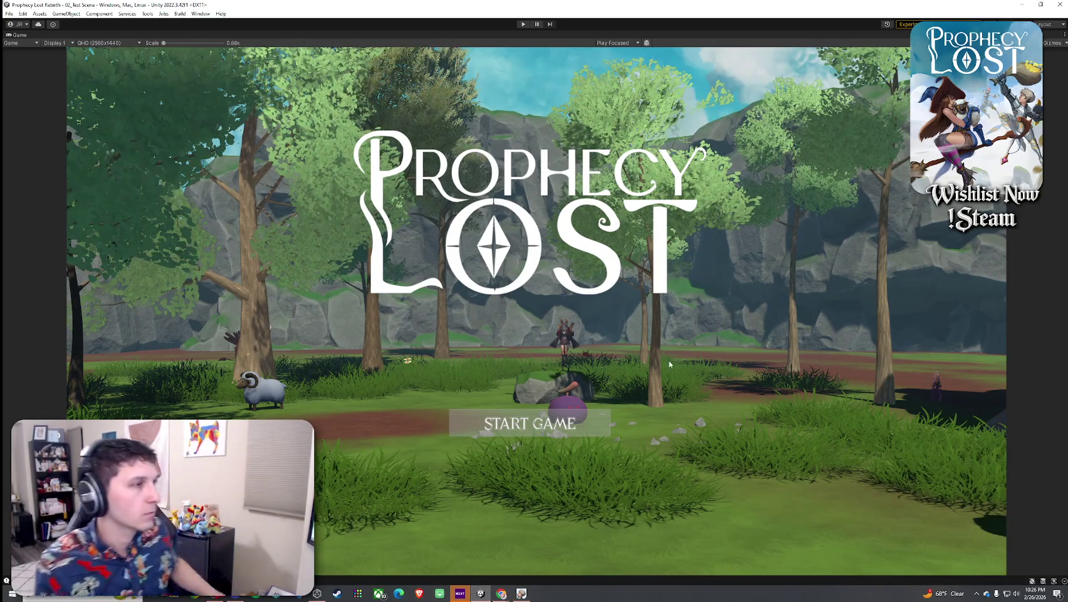
key(ctrl+p)
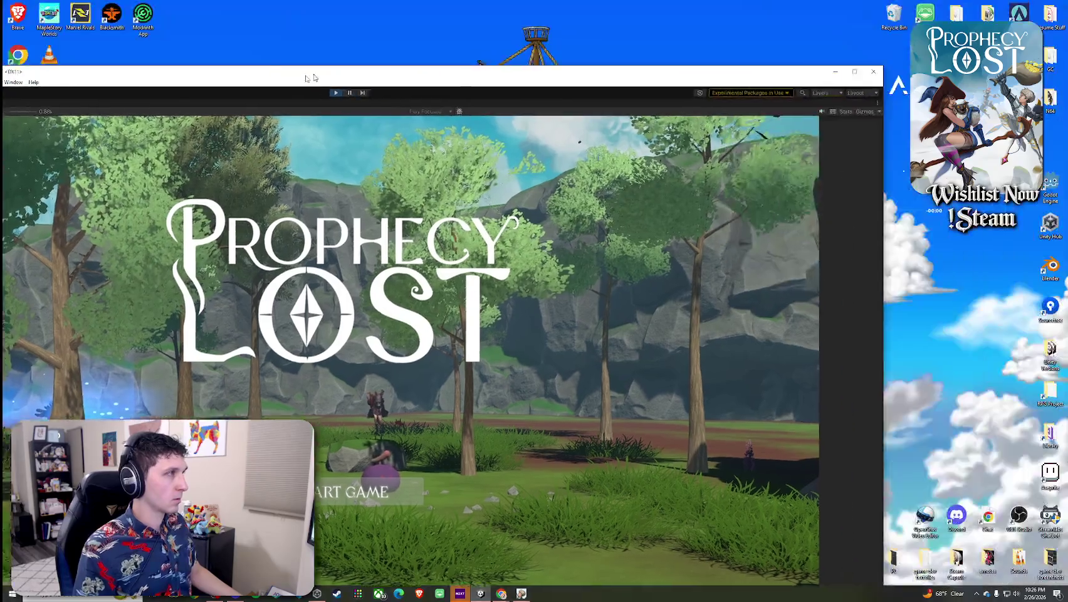
drag(689, 5, 265, 83)
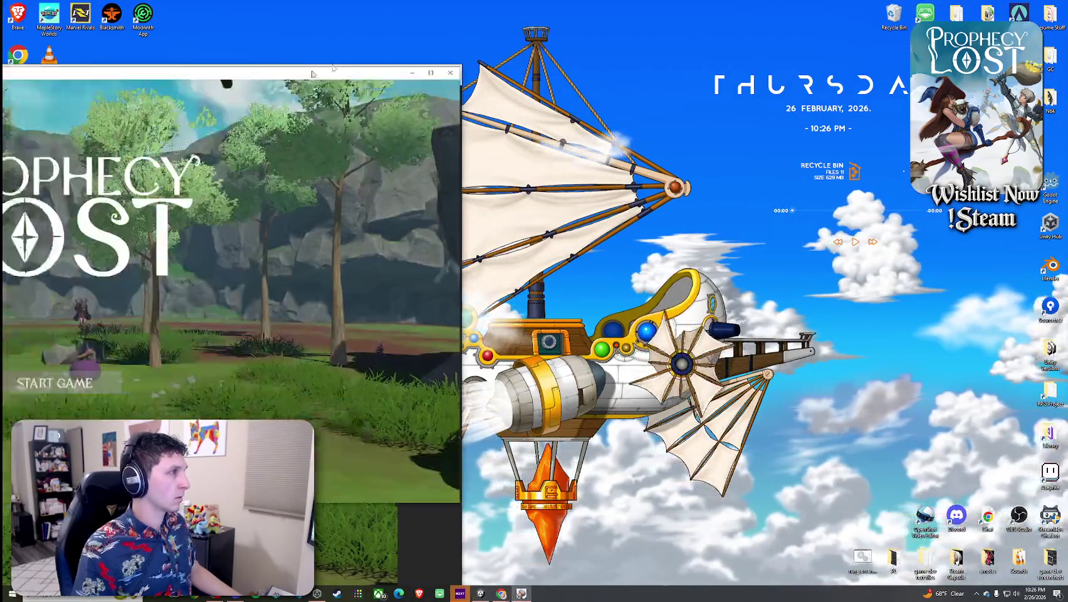
Maximize the built game, start a match, and run to the burning sword before opening the inventory
double_click(265, 83)
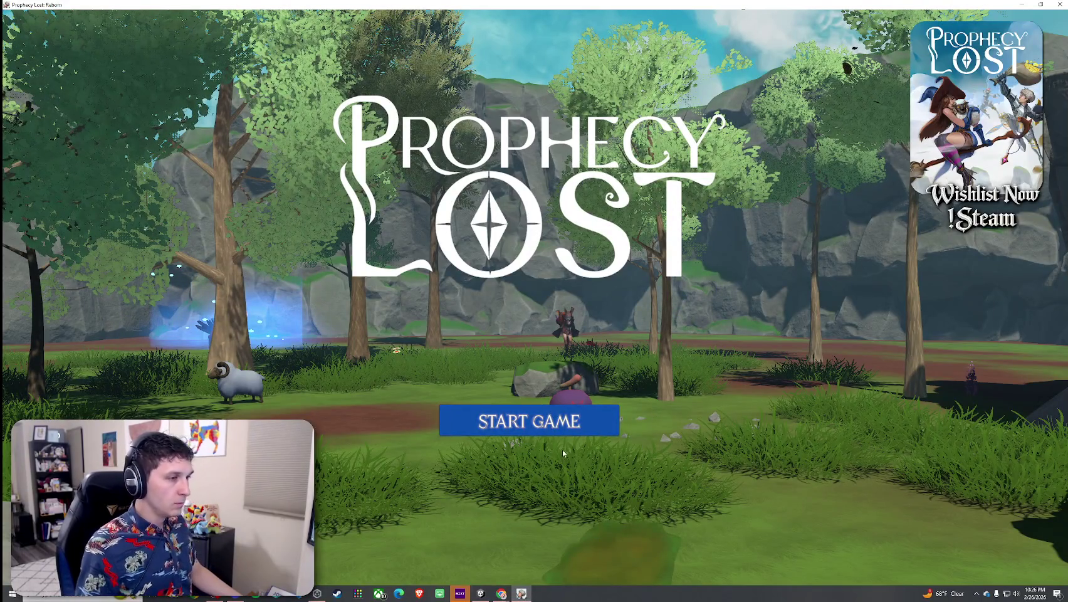
click(531, 420)
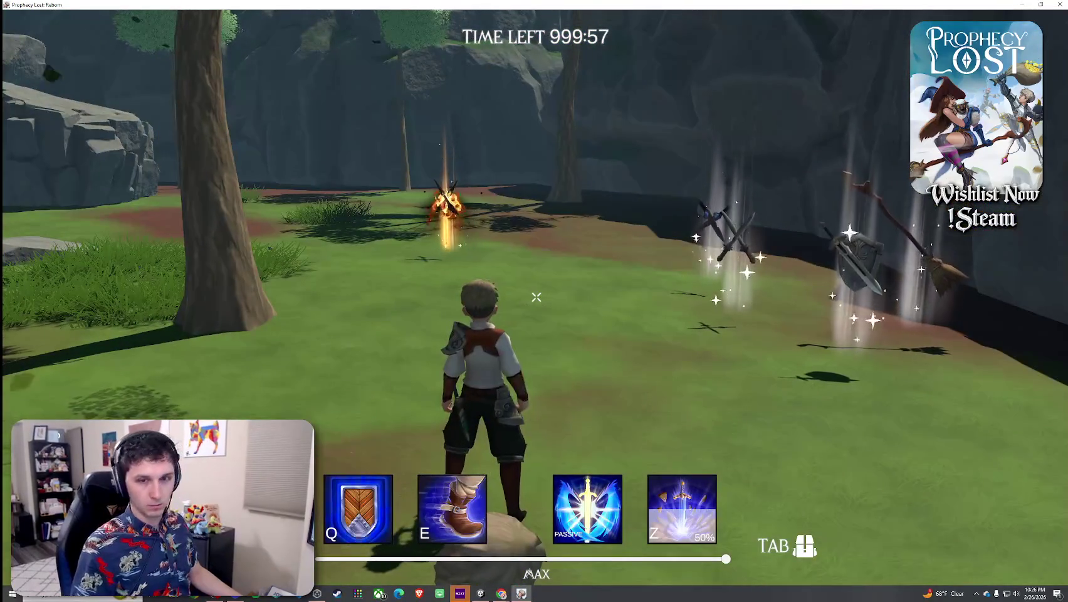
key(w)
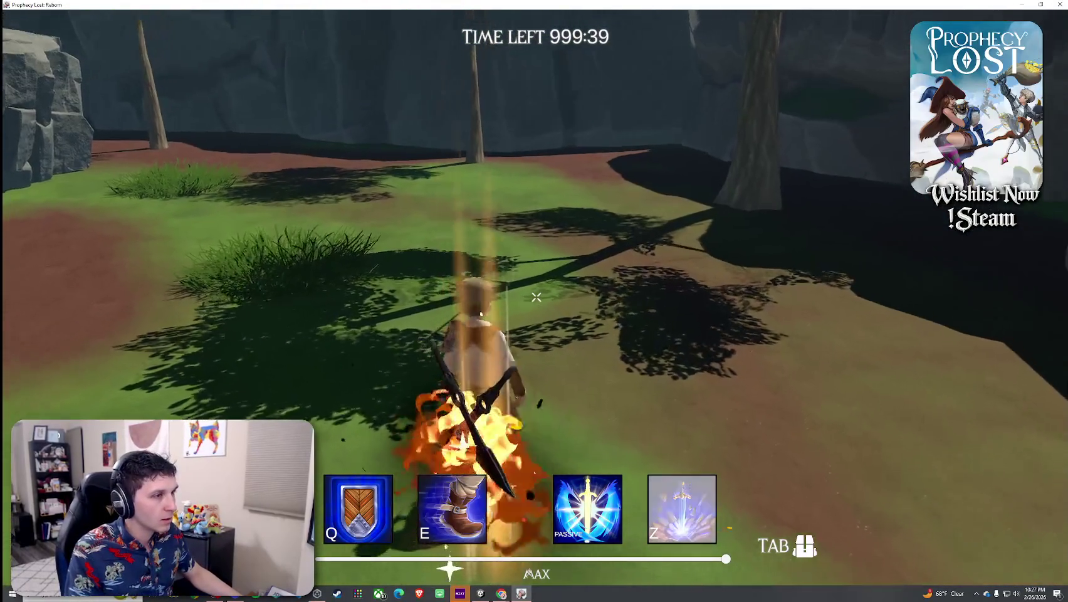
key(Tab)
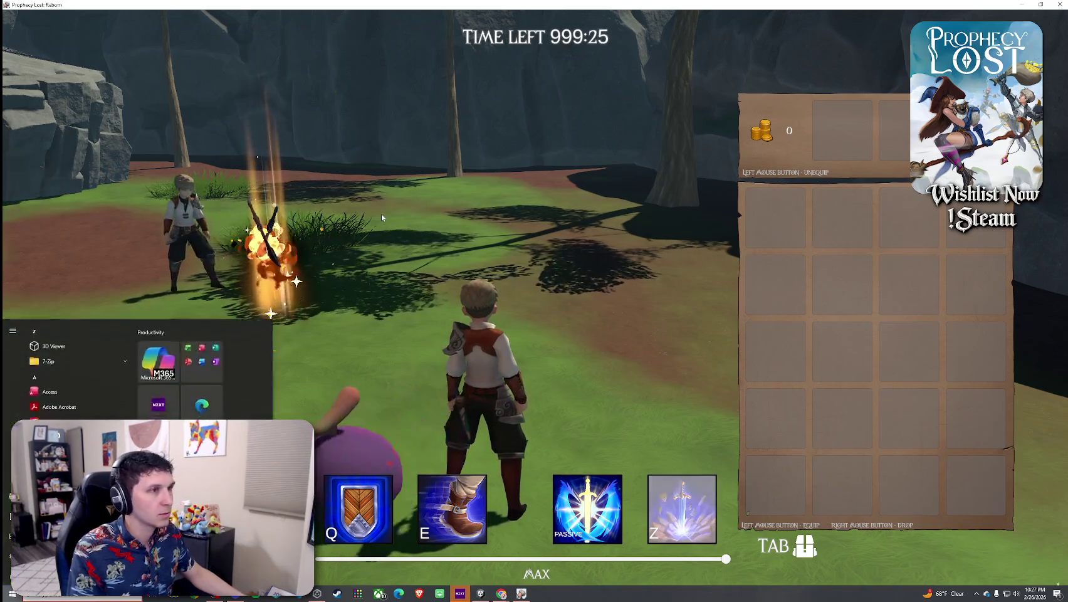
Equip the Ember Fang sword from the inventory, test it in the meadow, then open the Start menu to leave
key(Tab)
key(Tab)
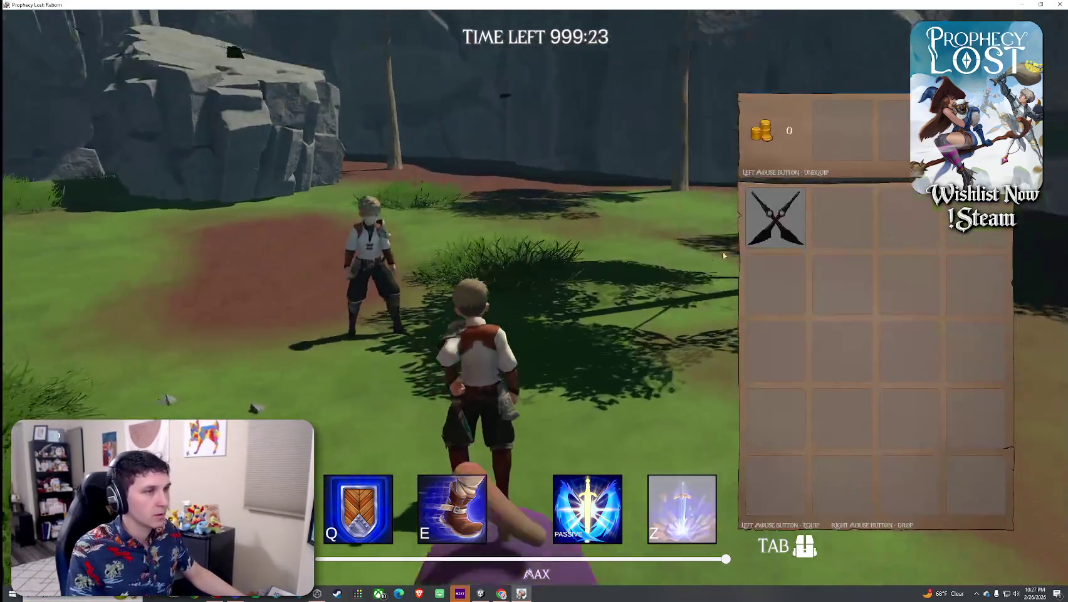
key(Tab)
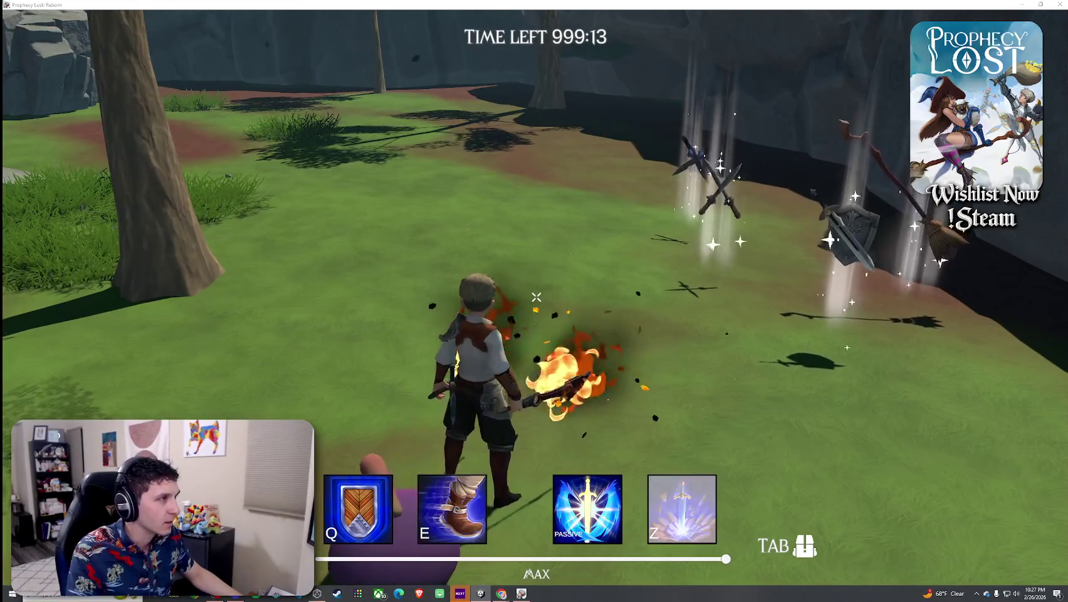
key(super)
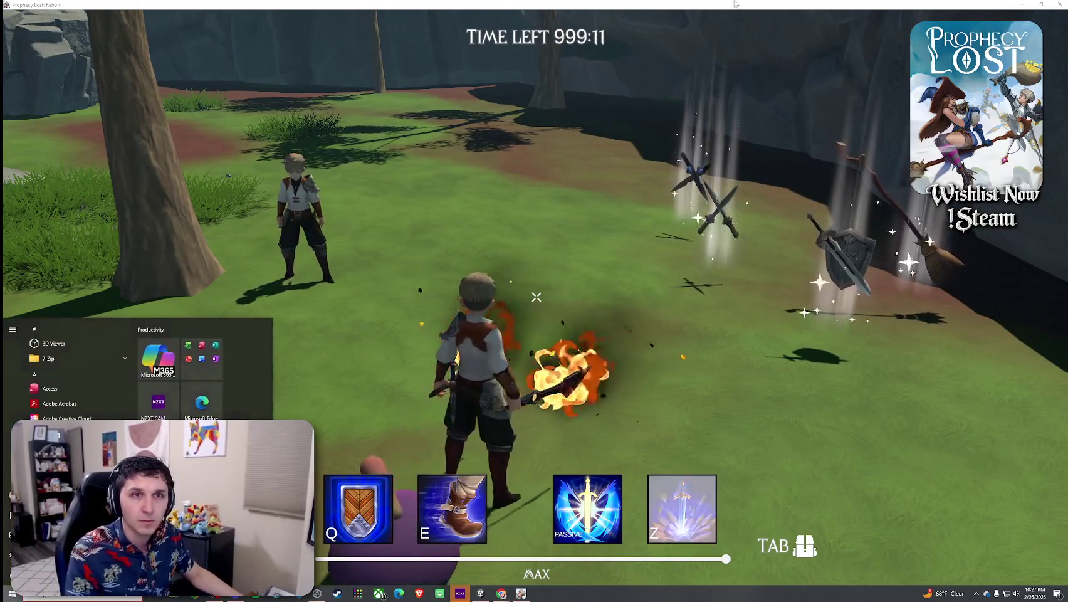
key(super)
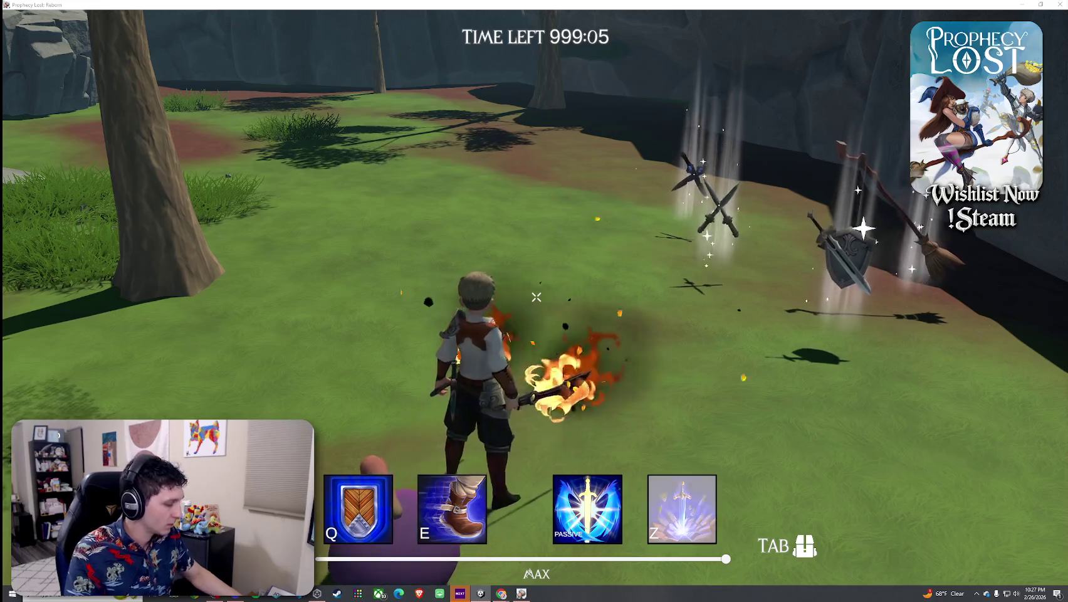
key(XF86AudioPlay)
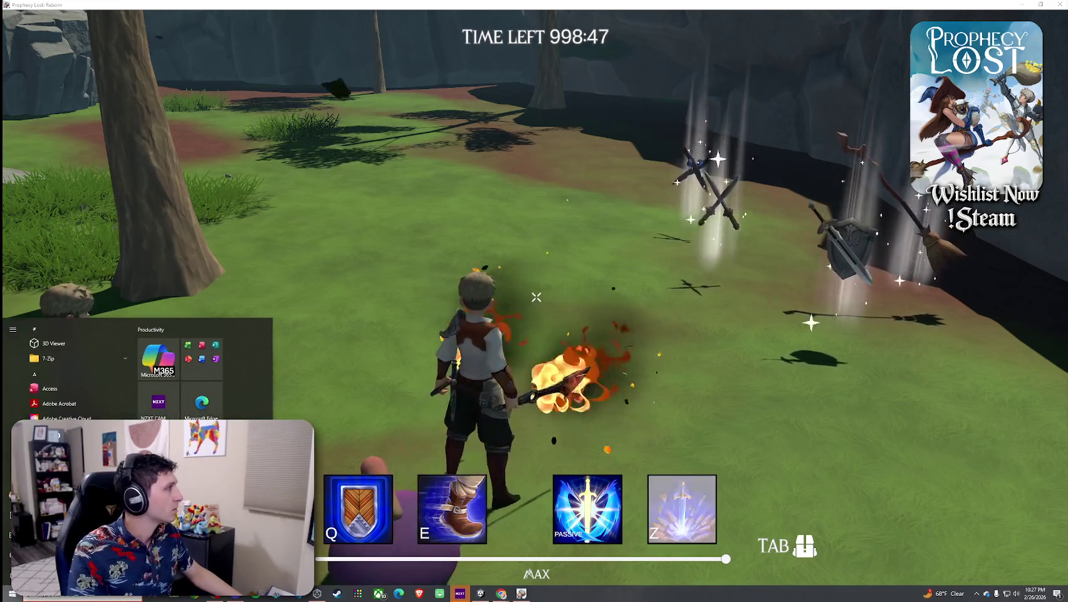
key(super)
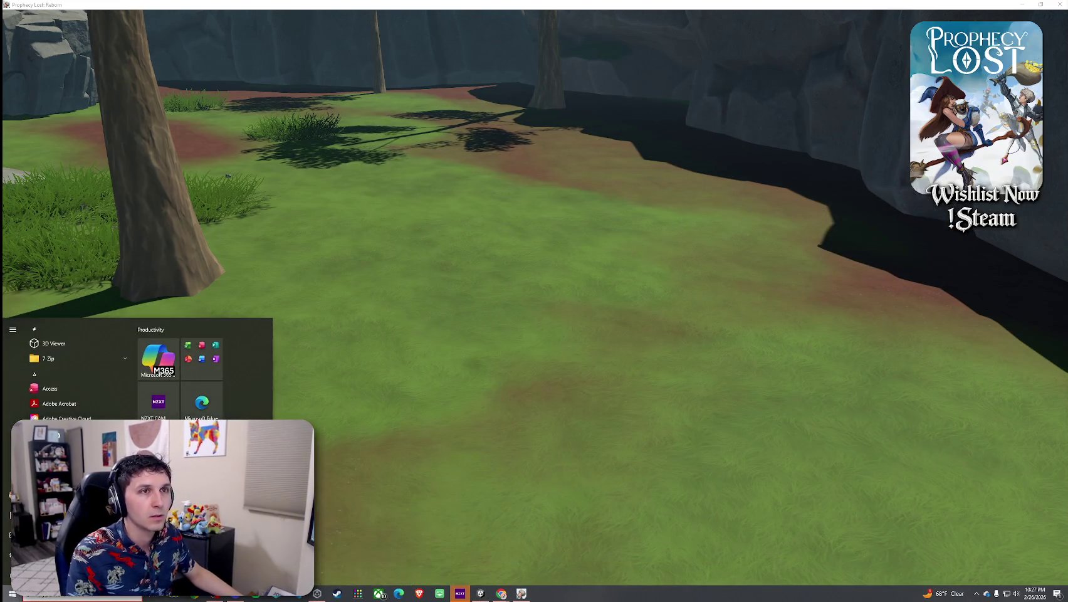
Close the built game, restore the normal editor Scene view, and save the test scene
click(1061, 5)
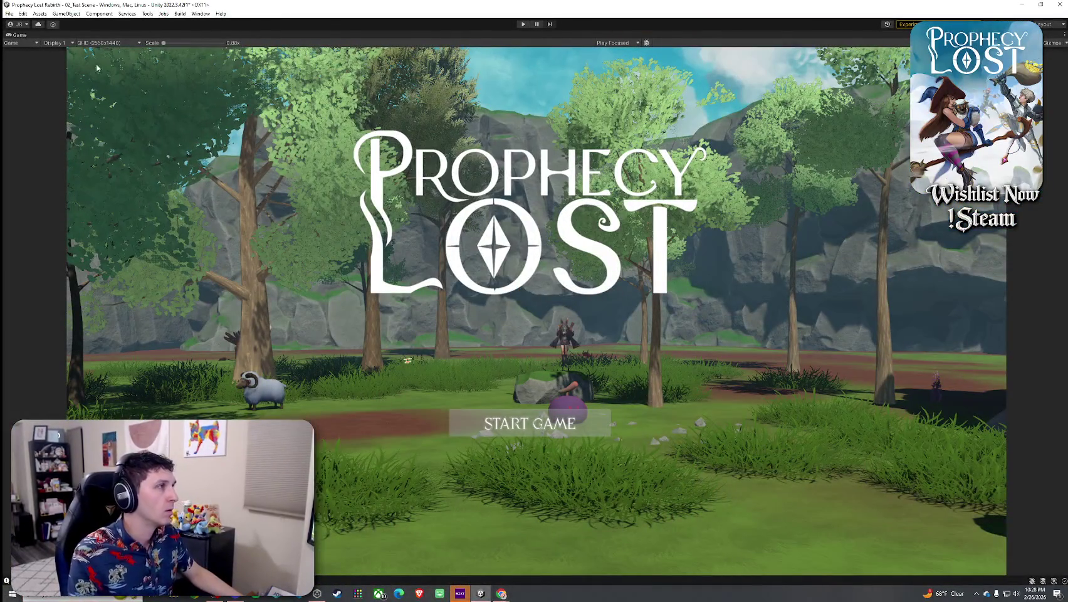
key(shift+space)
click(23, 13)
click(186, 31)
click(182, 34)
key(ctrl+s)
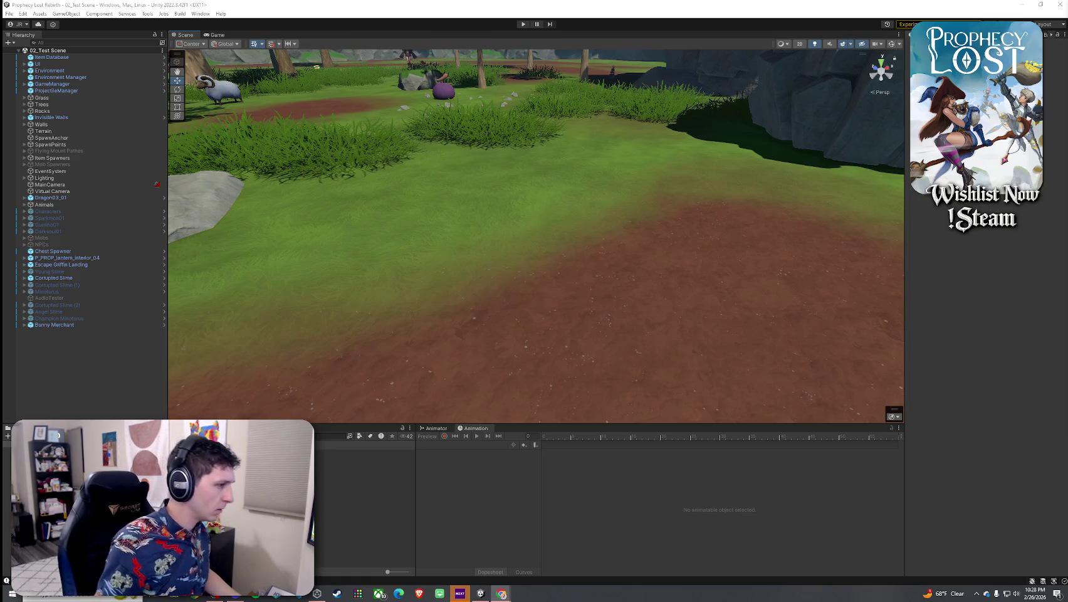
In the Ember Fang prefab, drag the fire sound's Spatial Blend up to 0.9
click(364, 452)
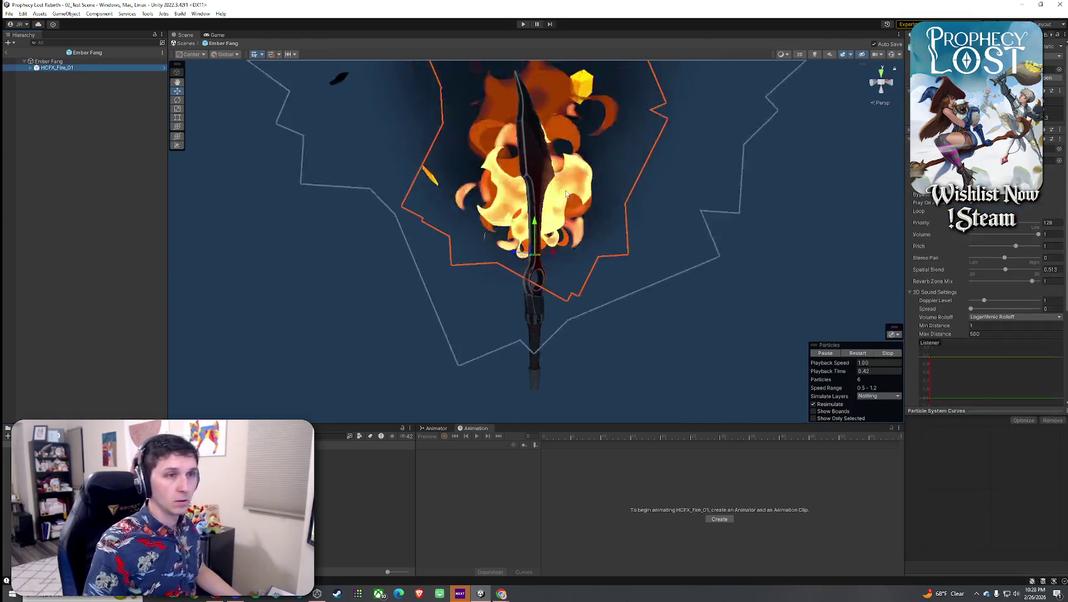
drag(1009, 274, 1044, 271)
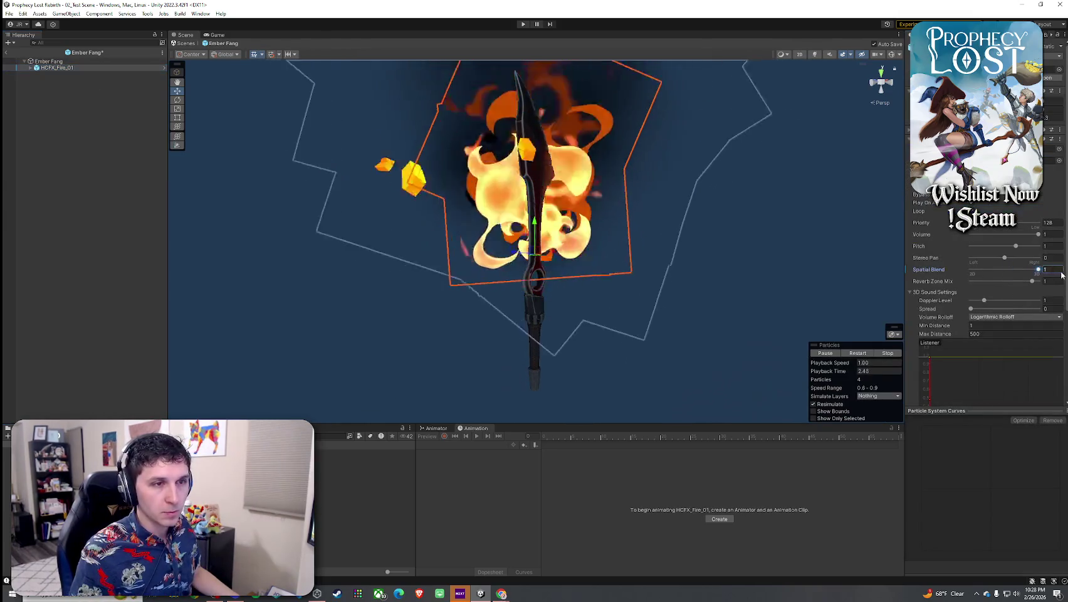
click(1053, 234)
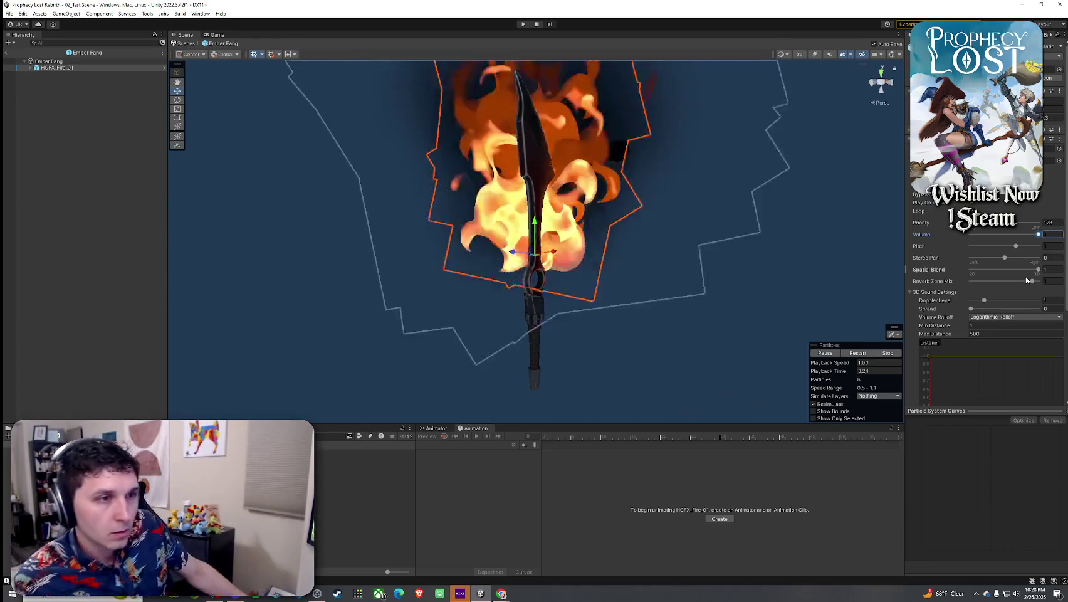
drag(1037, 272, 1034, 273)
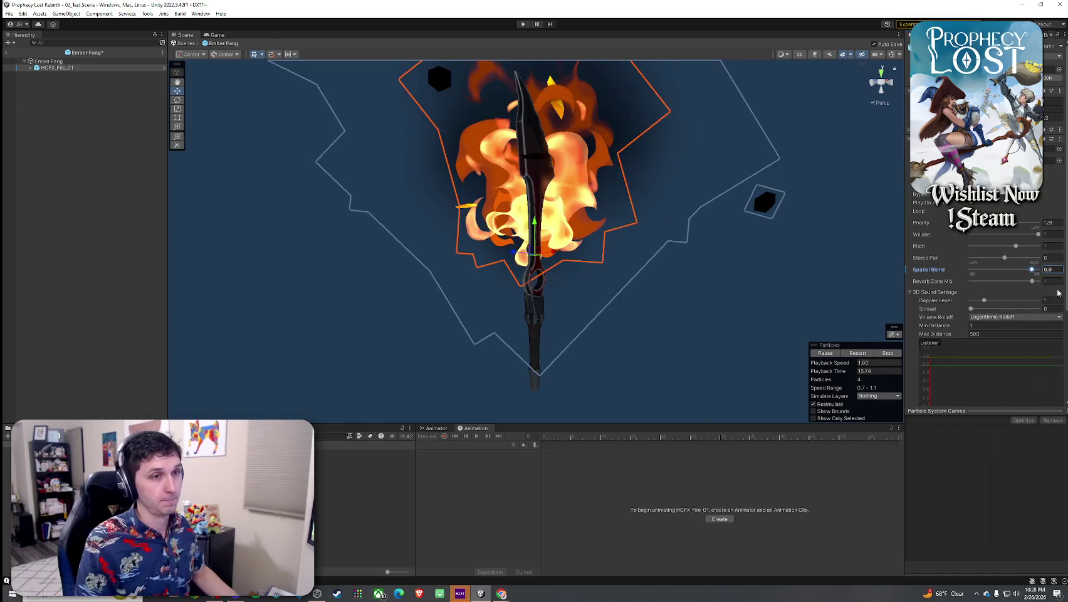
Select HCFX_Fire_01, exit the Ember Fang prefab, save the scene, and enter Play mode
click(7, 53)
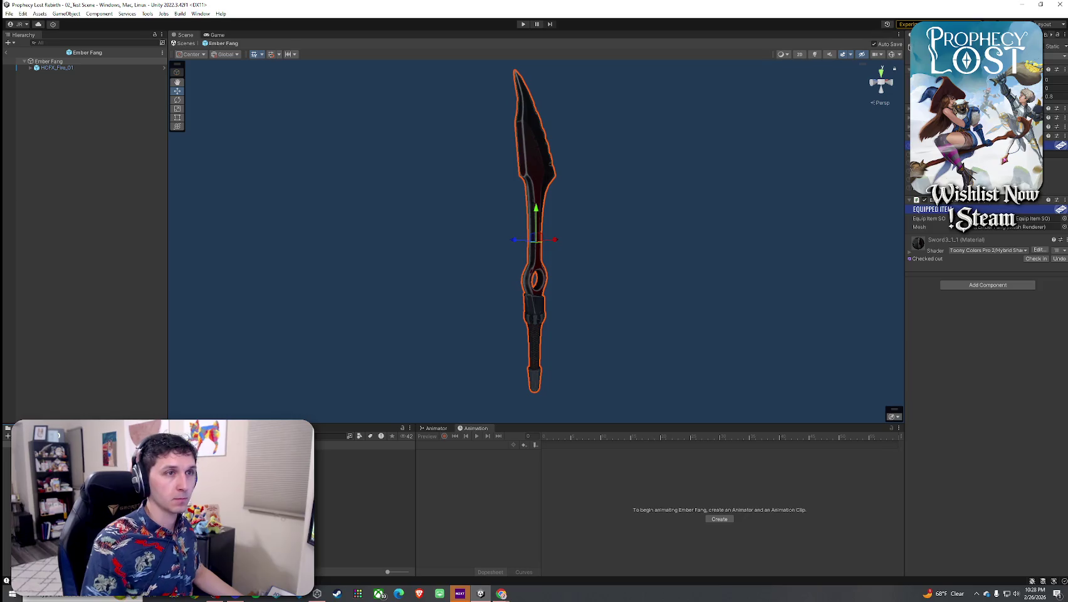
click(88, 69)
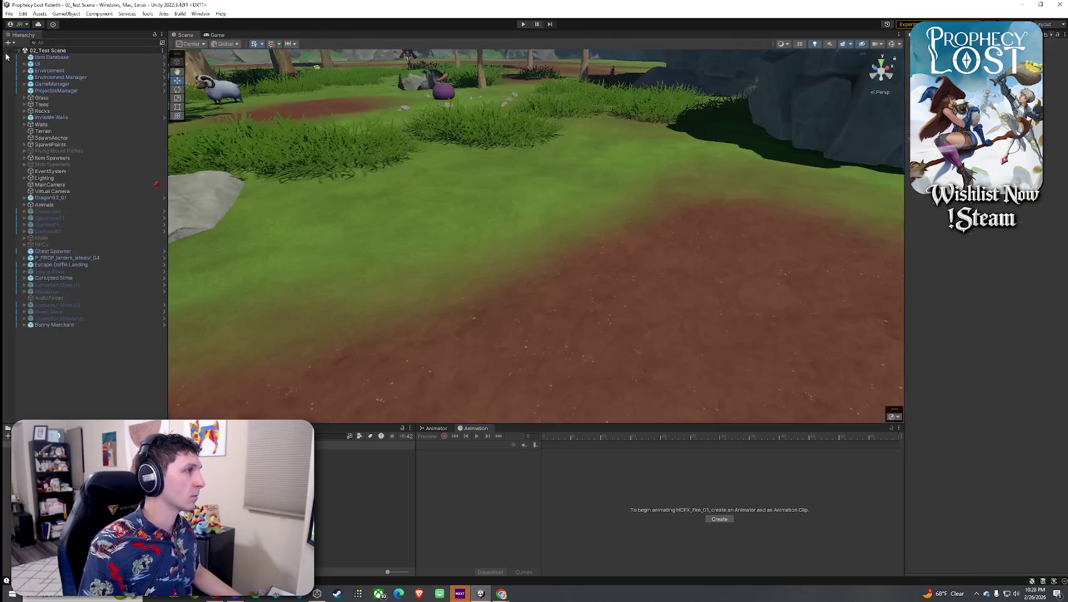
click(9, 14)
click(30, 55)
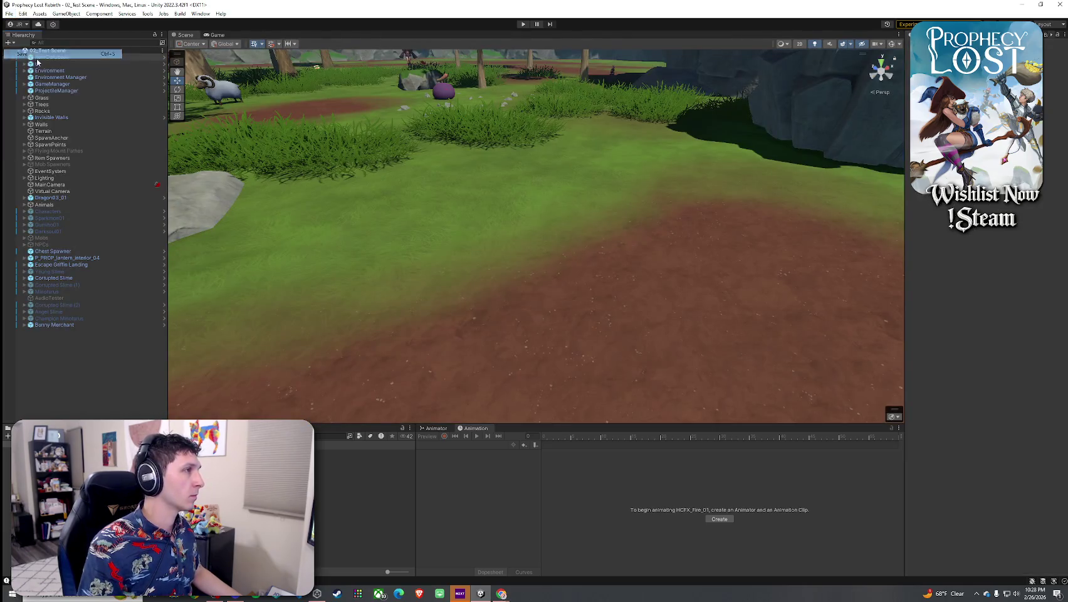
click(523, 24)
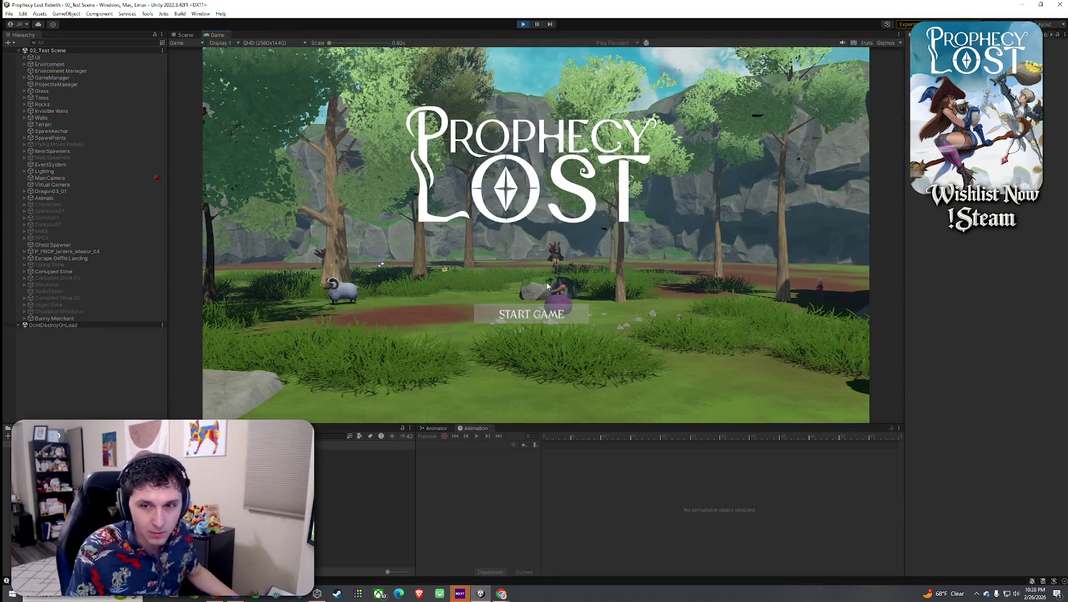
Start the game and run around, using the E dash and Q shield abilities
click(561, 316)
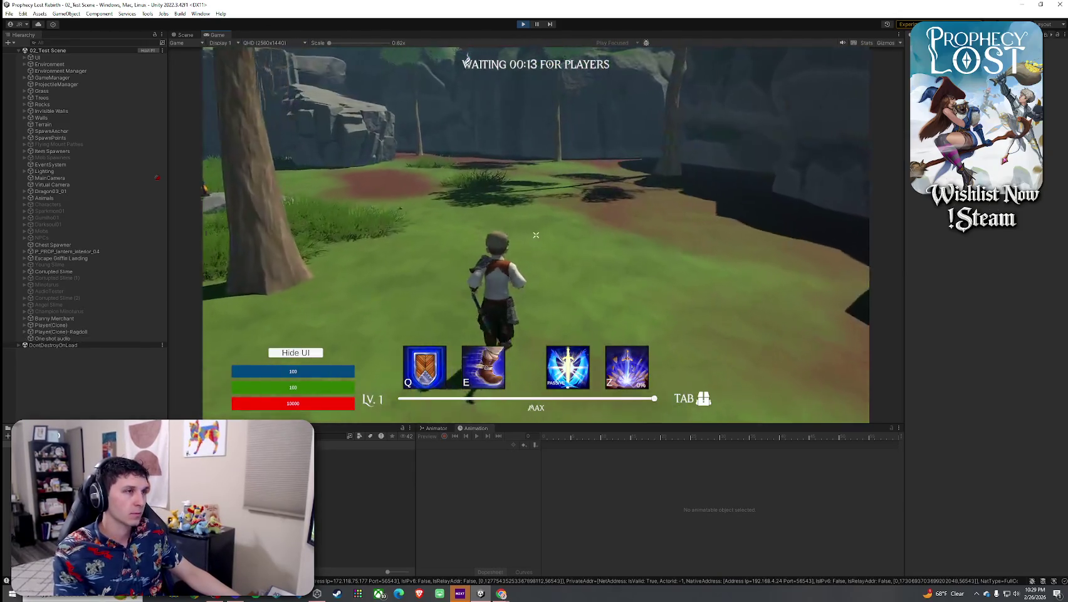
key(w)
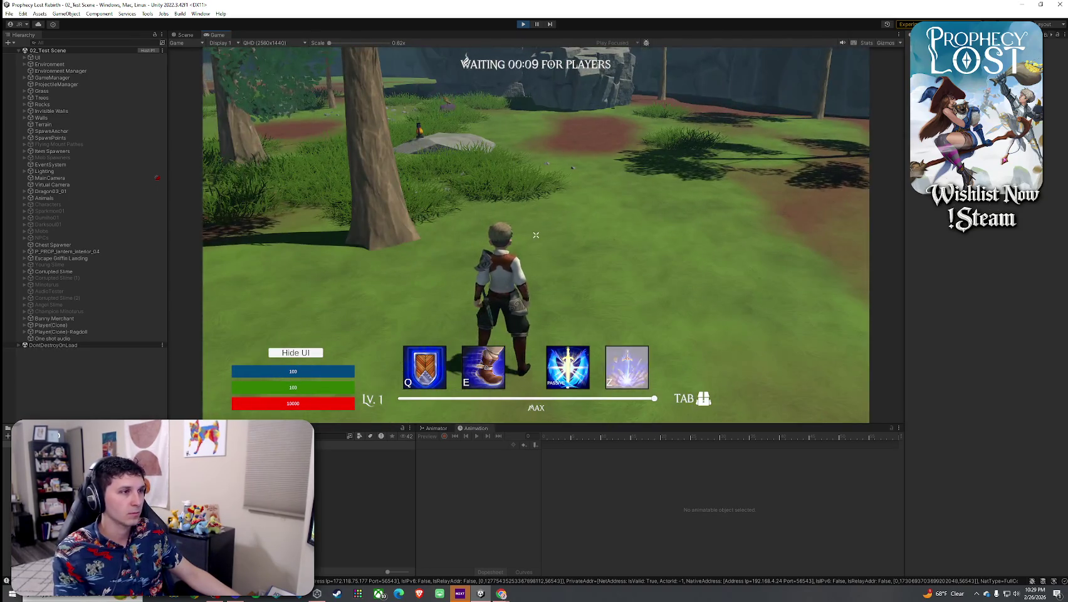
key(e)
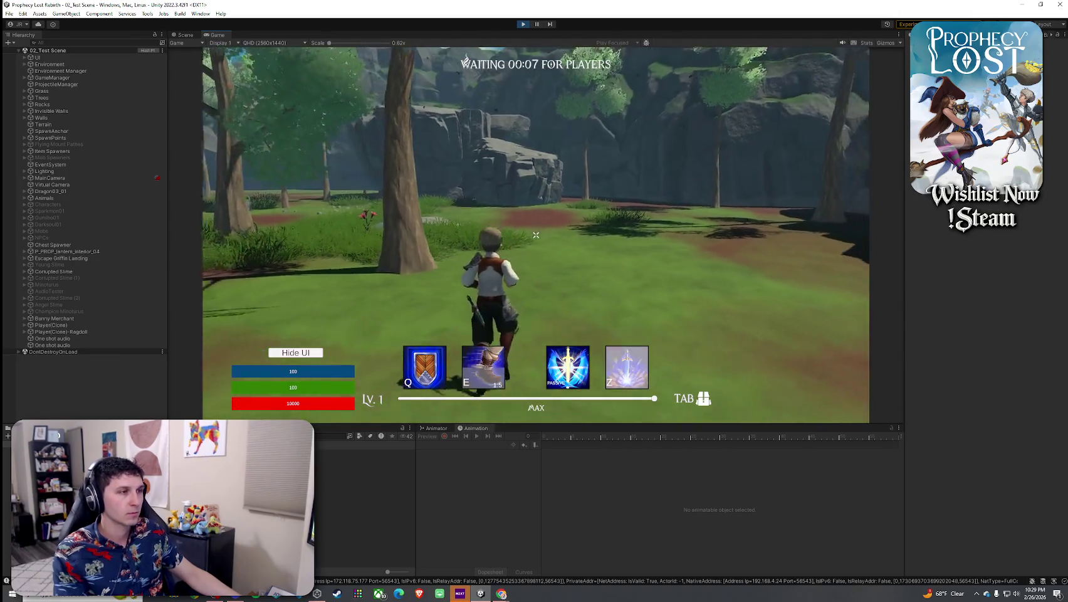
key(q)
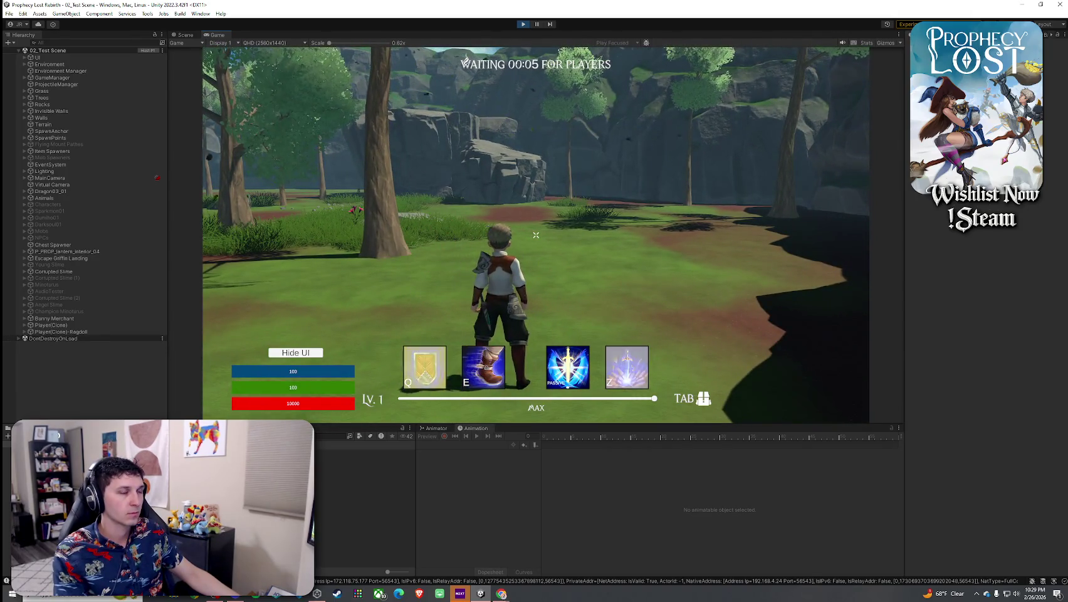
key(w)
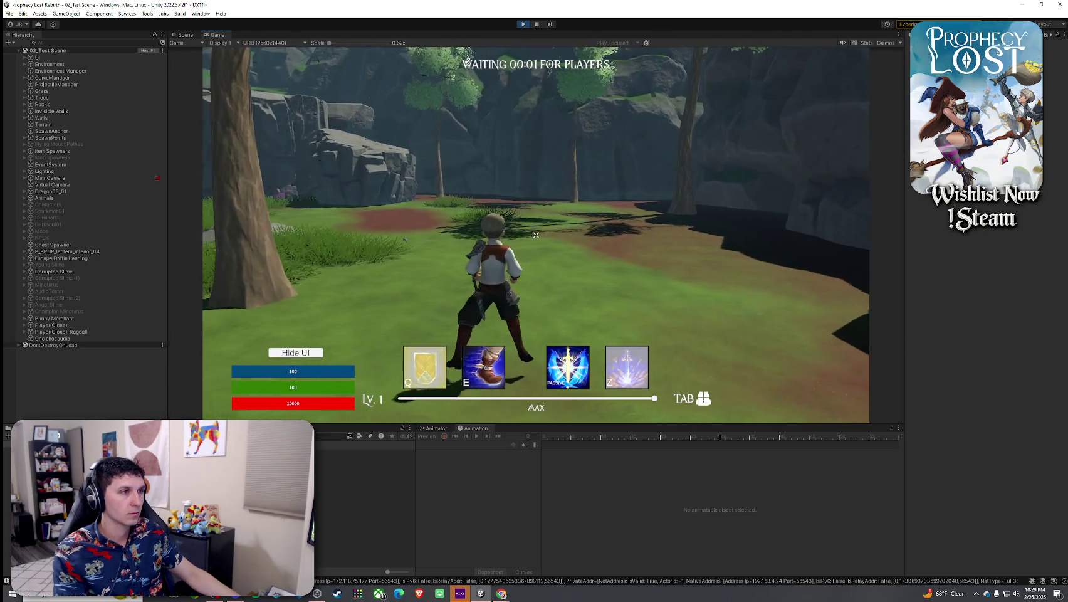
key(q)
key(w)
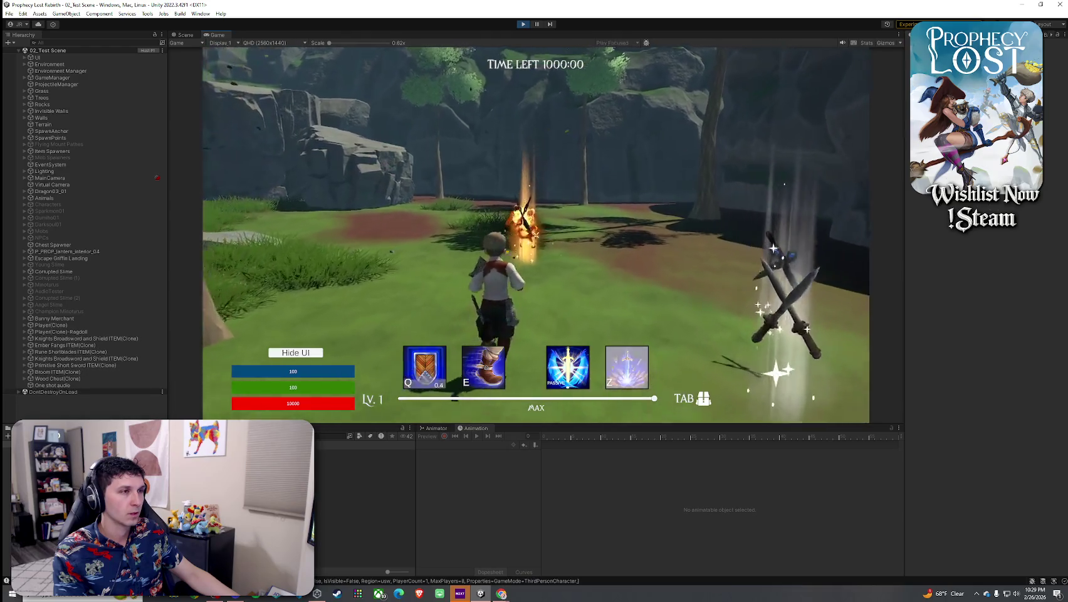
Open the inventory to equip the flaming sword, then select Champion Minotaurus in the Hierarchy
key(Tab)
key(Tab)
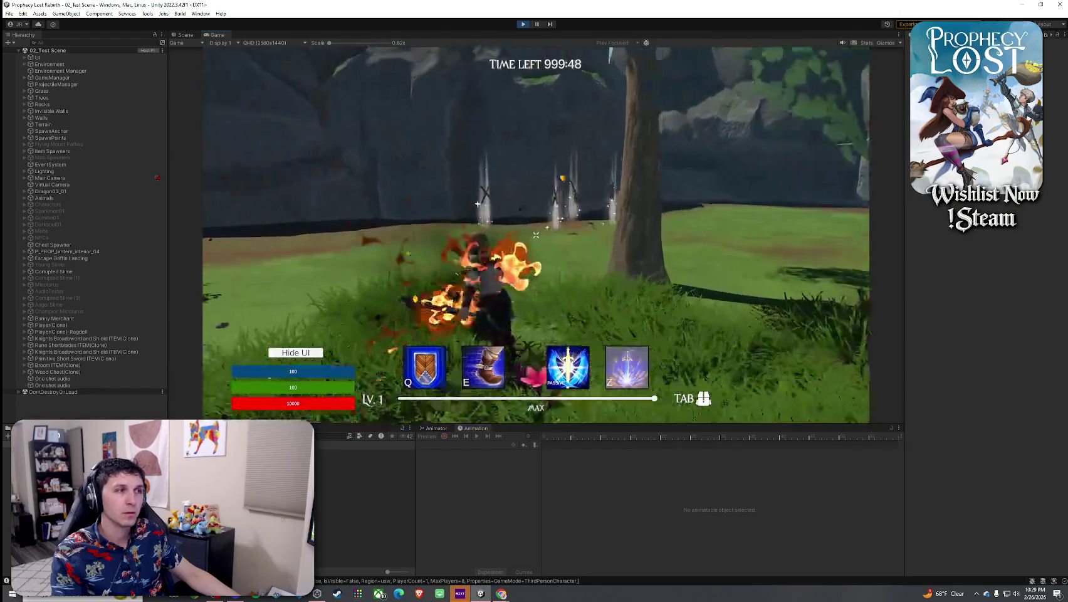
key(super)
click(112, 311)
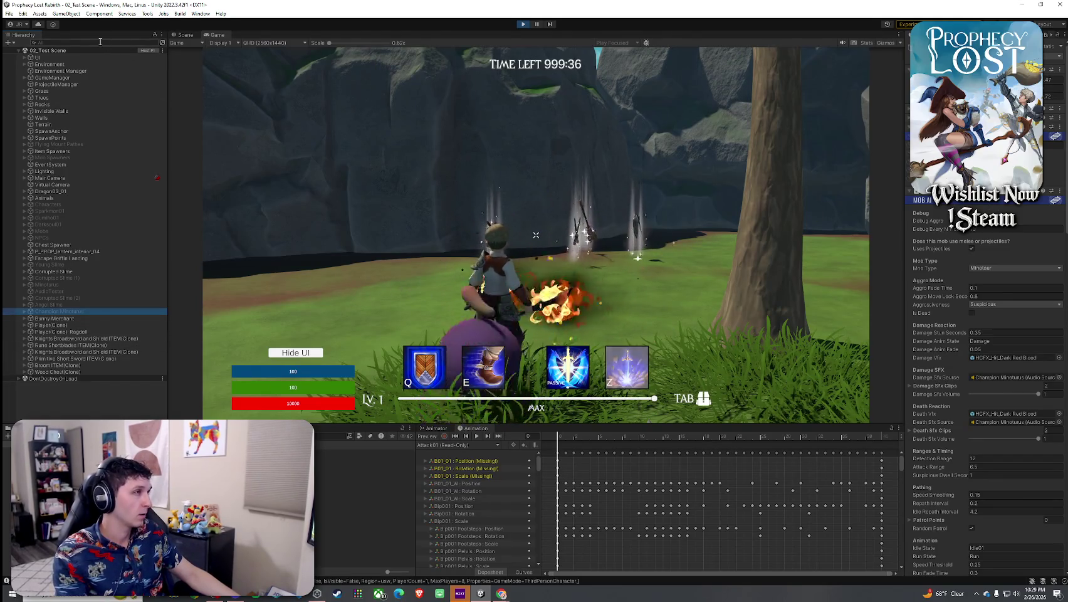
Set HCFX_Fire_01's Spatial Blend in the Ember Fang prefab to 0.75, then stop Play mode
click(364, 453)
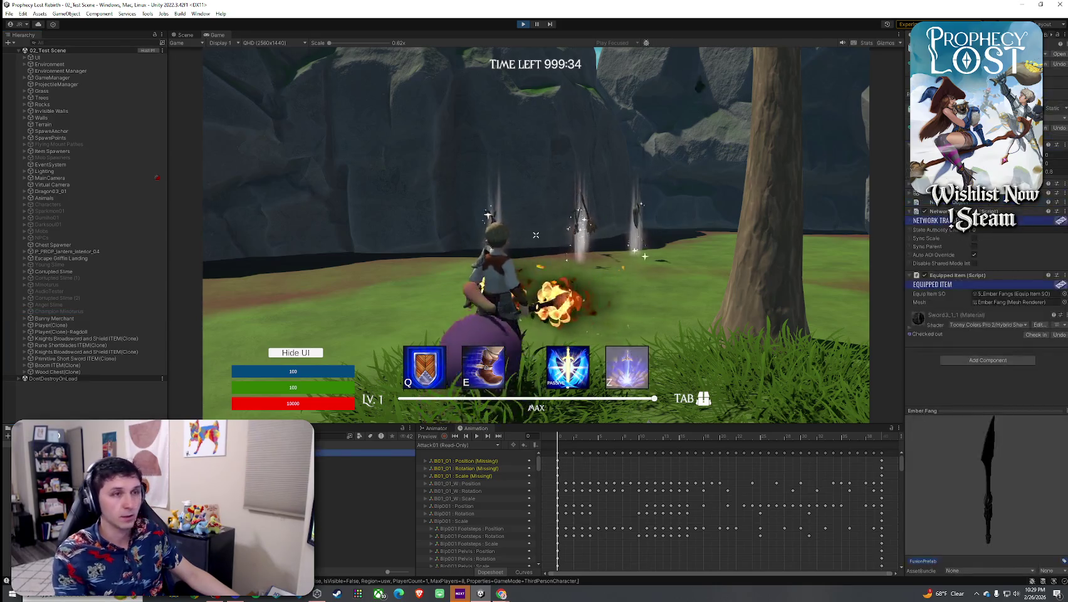
click(1059, 54)
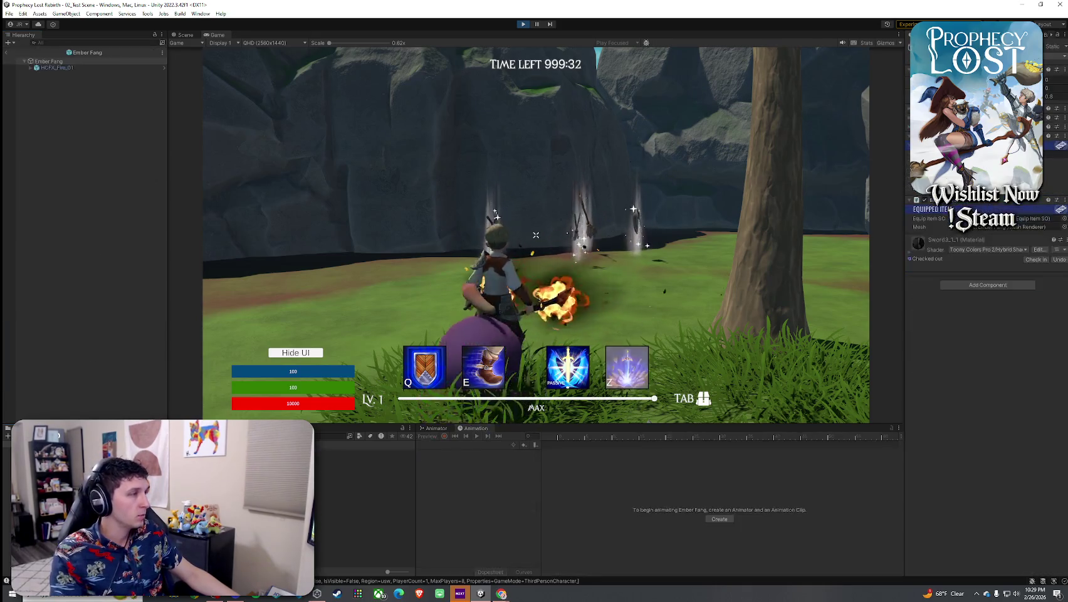
click(96, 68)
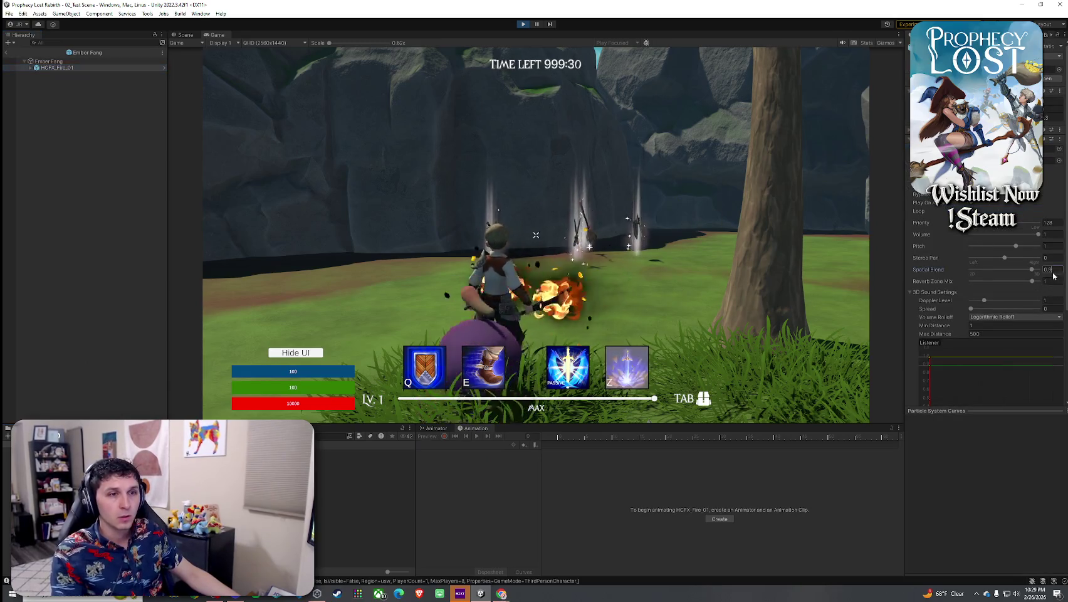
text(.75)
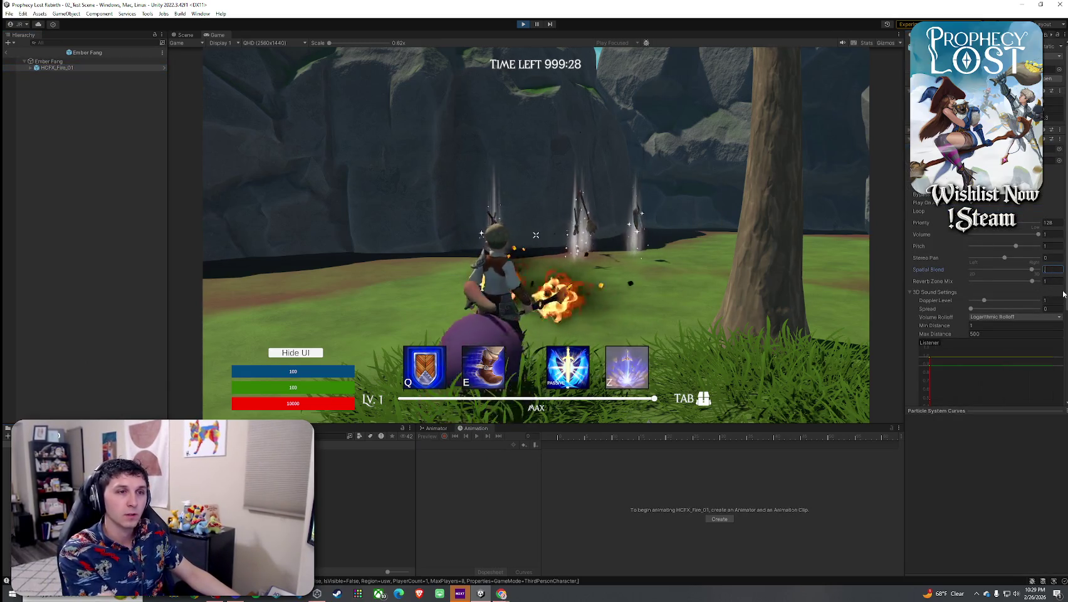
key(Return)
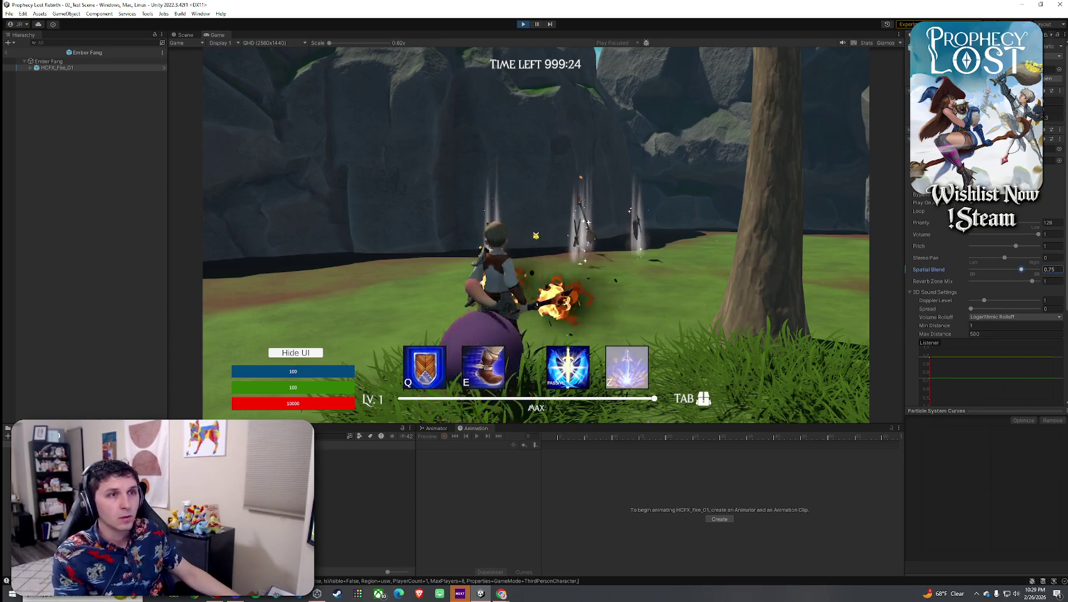
click(536, 235)
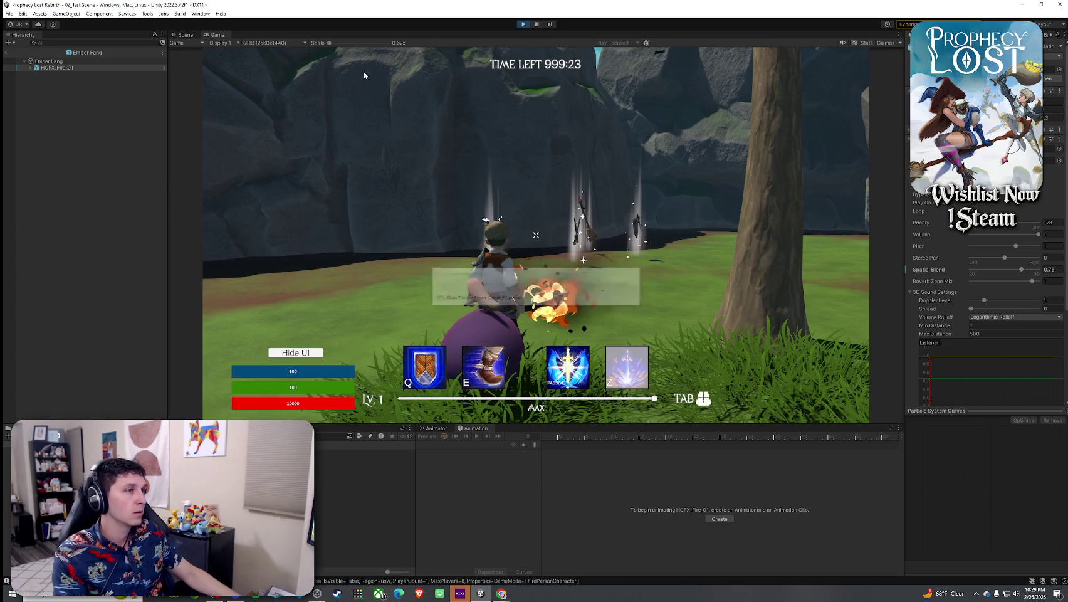
click(524, 27)
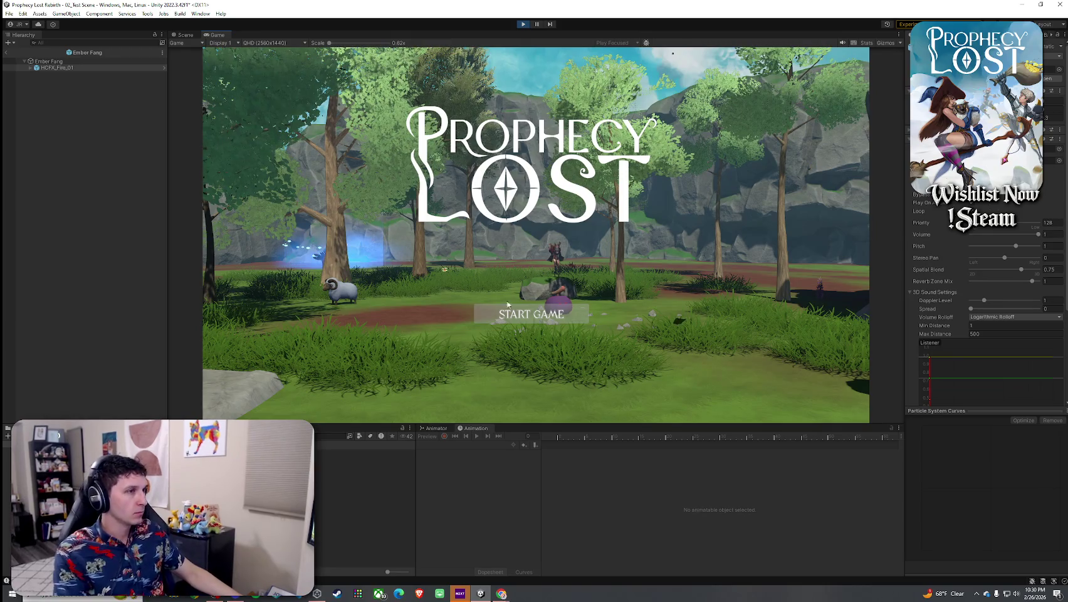
Start a match from the title screen, run across the field, then open the tray sound options
click(527, 316)
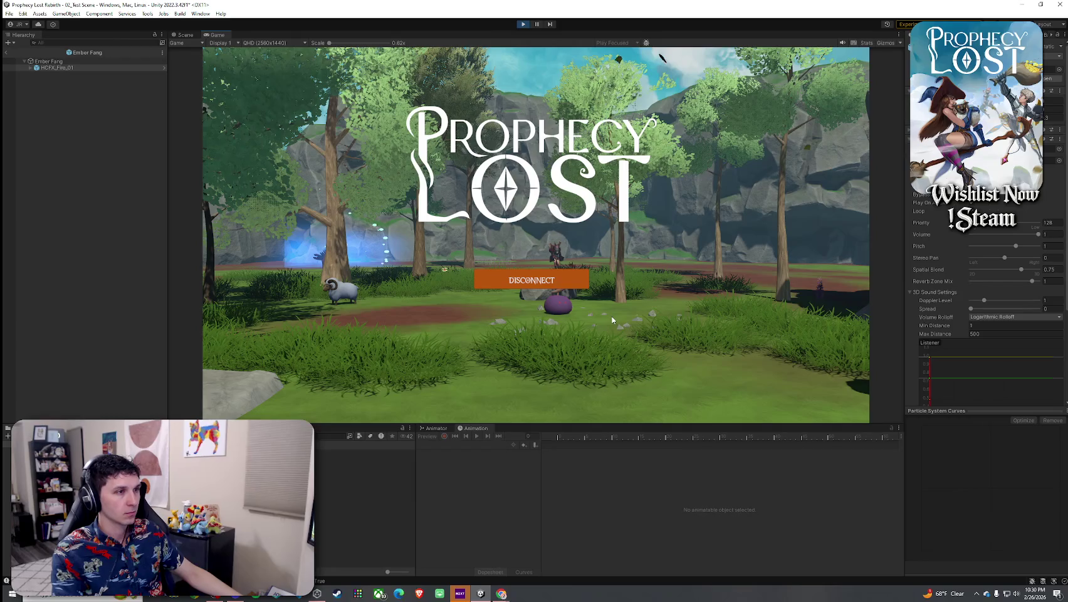
key(w)
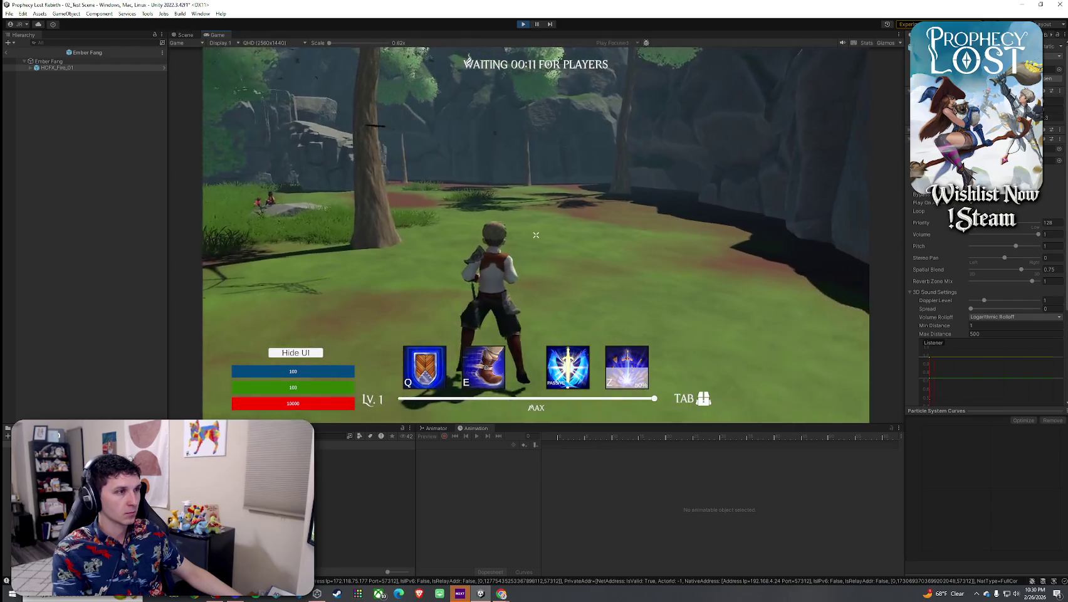
key(w)
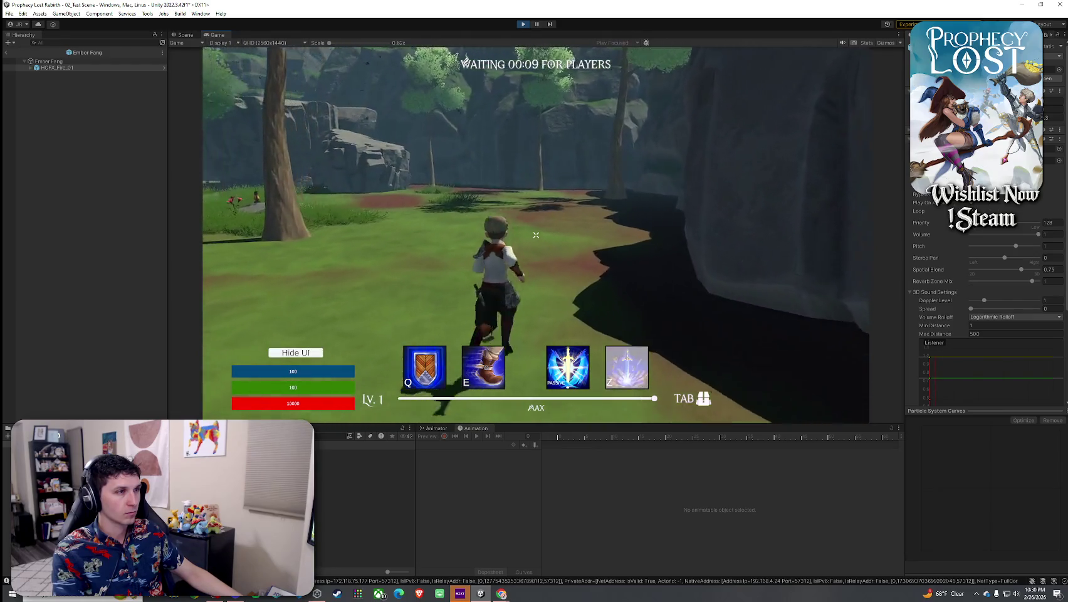
key(w)
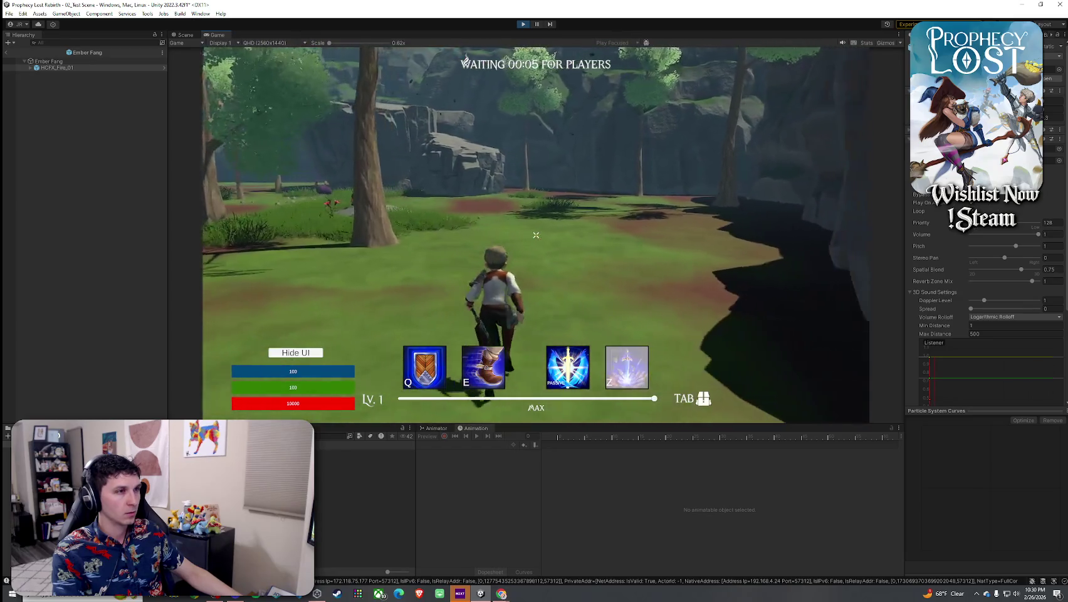
key(super)
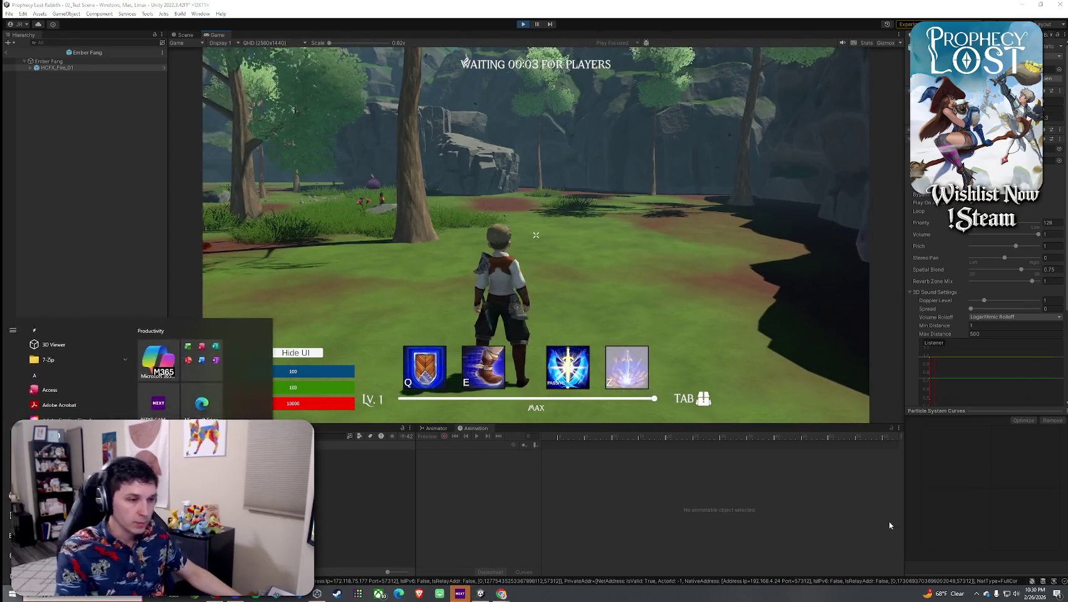
right_click(1015, 593)
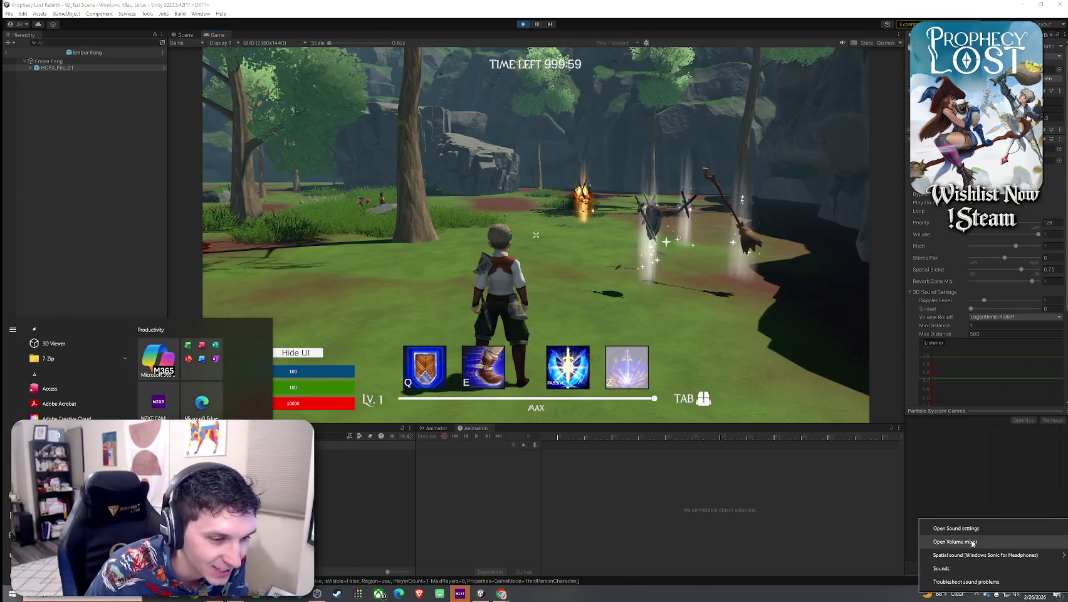
Open the Volume Mixer, return to the Unity Game view, and open the character's inventory
click(953, 540)
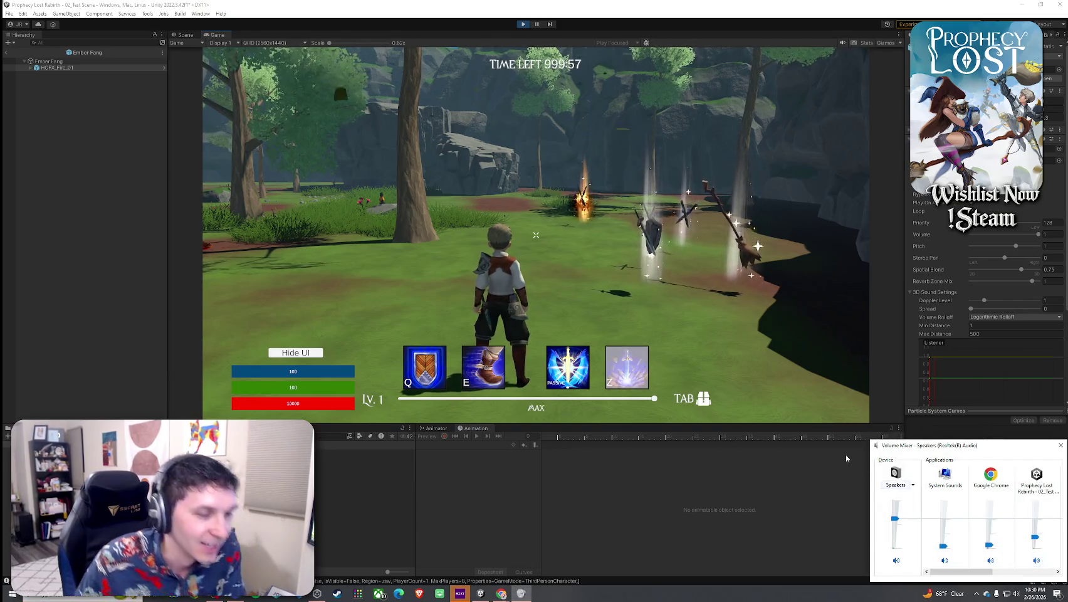
click(865, 462)
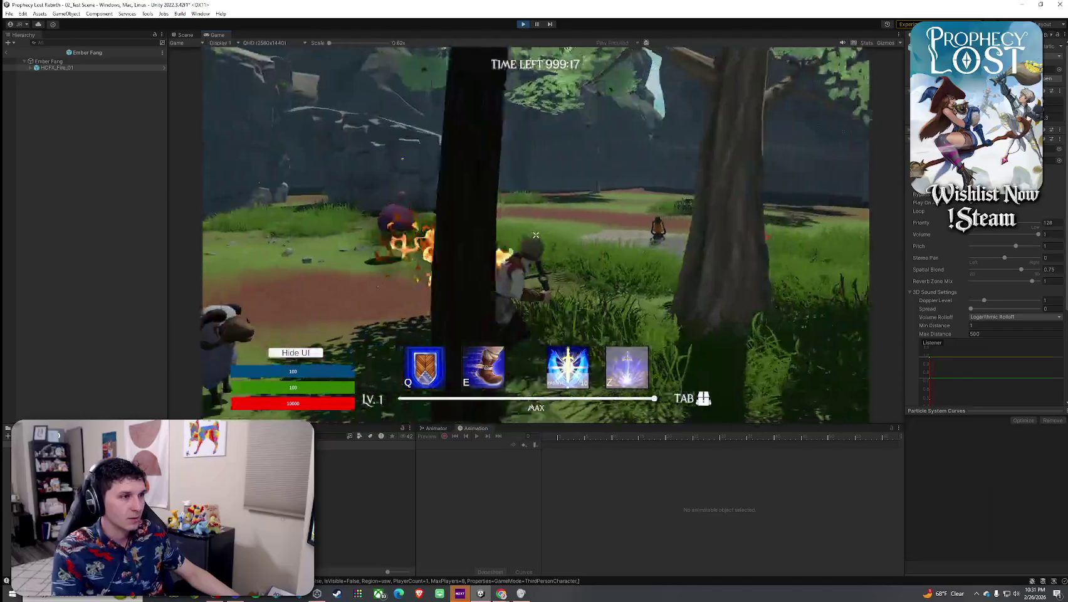
key(Tab)
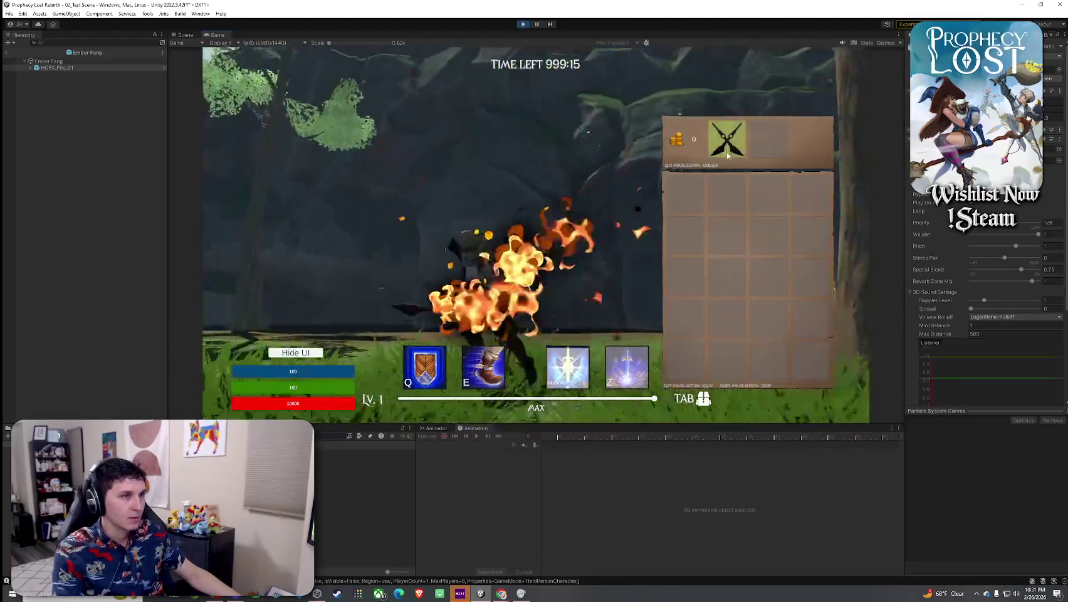
Drop the crossed-blades sword from the inventory and run over to the purple blob
right_click(685, 193)
key(Tab)
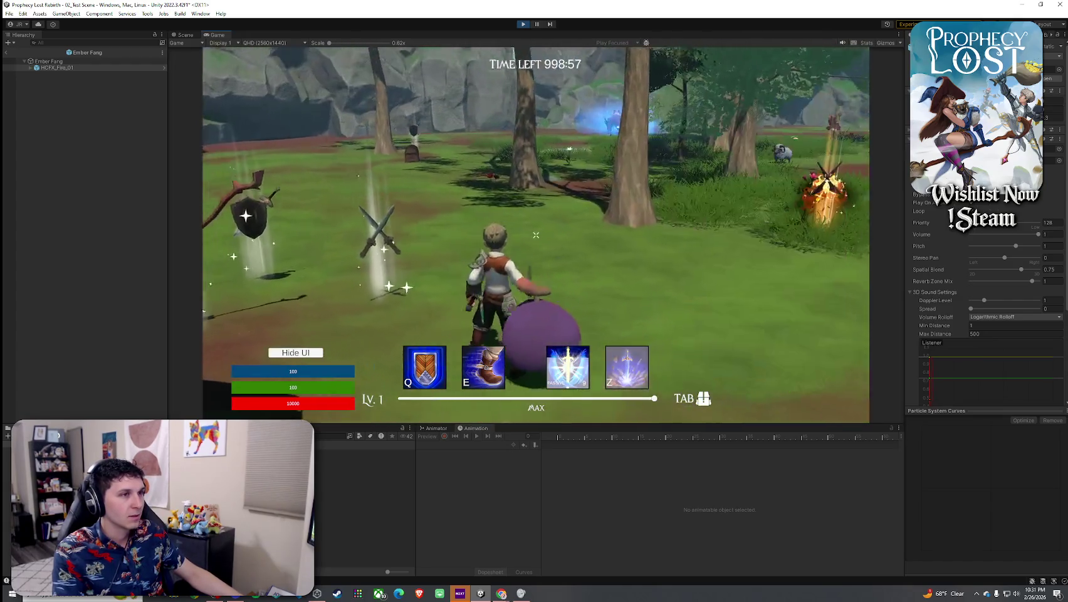
key(w)
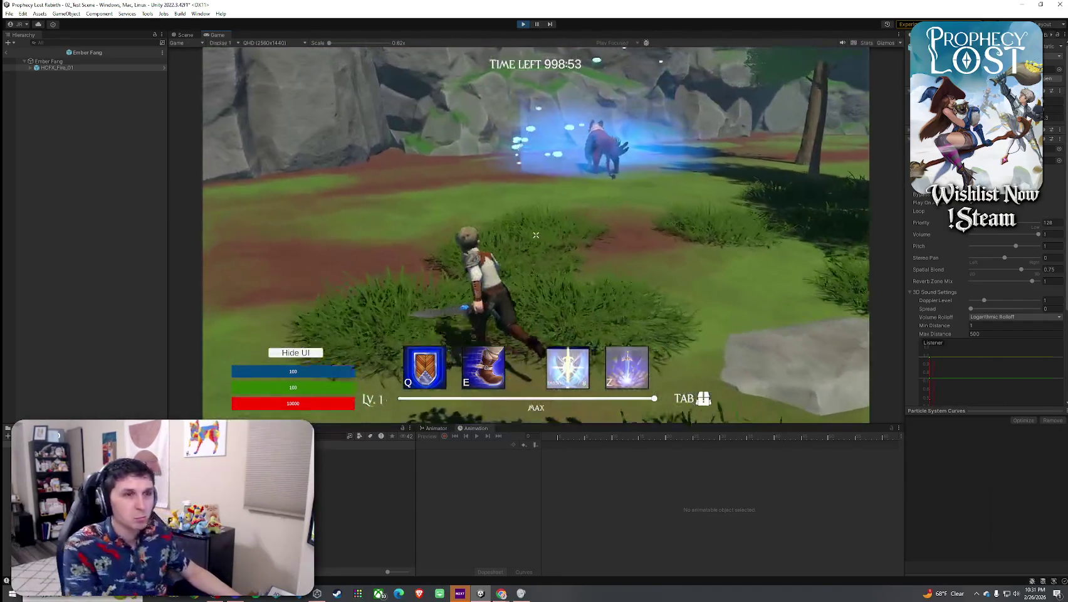
key(w)
key(w)
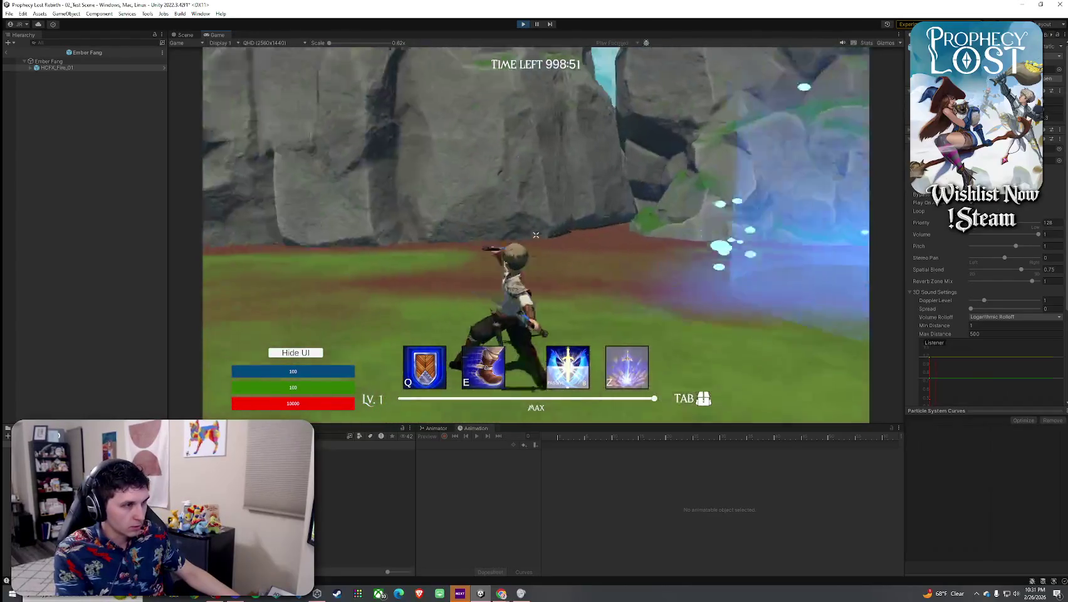
key(w)
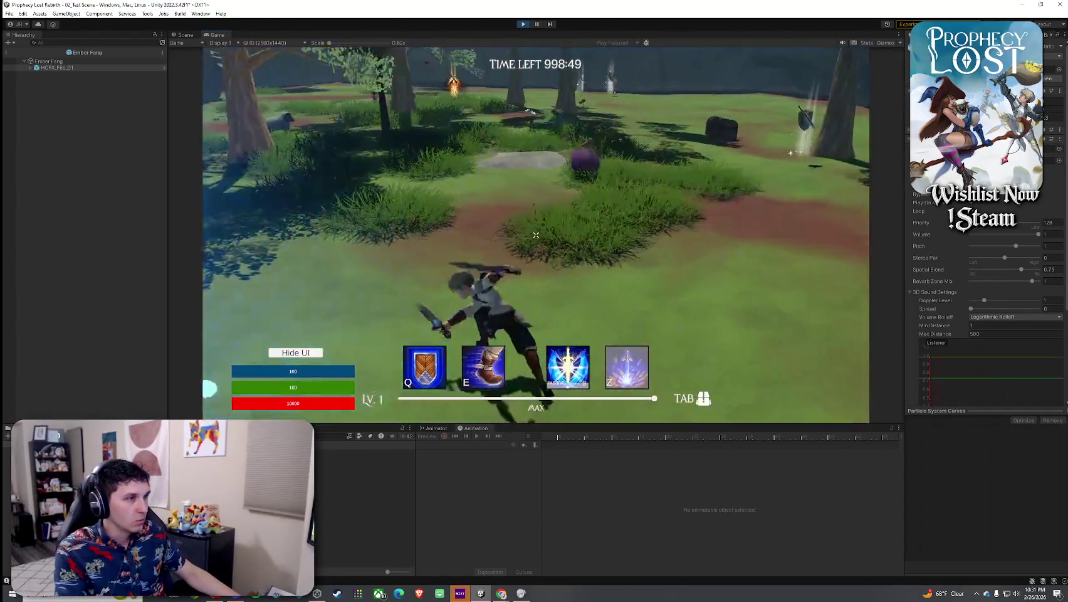
key(w)
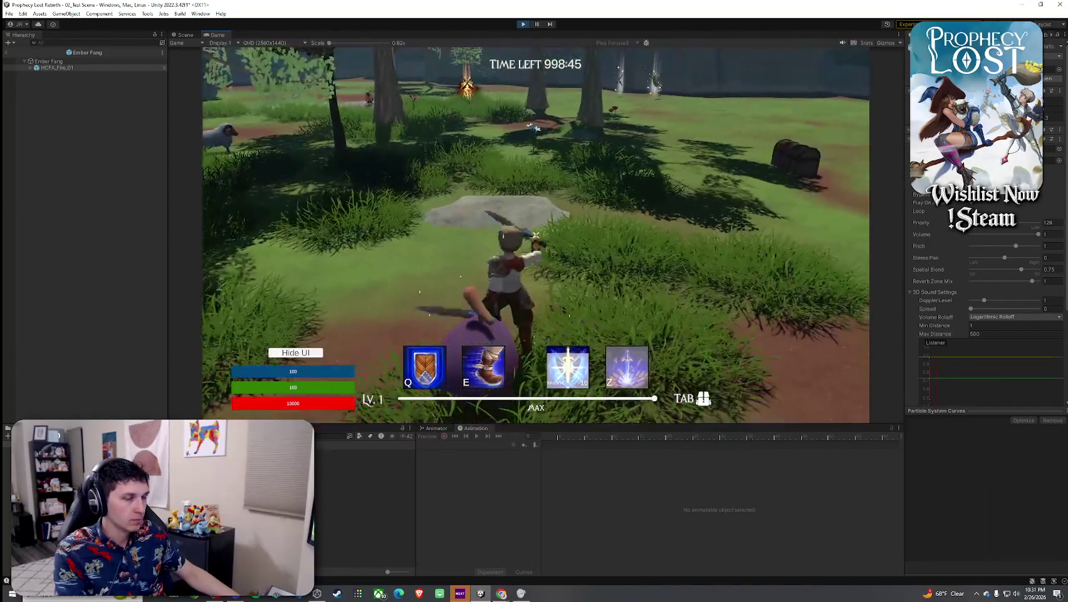
key(w)
Slash the purple blob twice, then reopen the inventory
click(536, 235)
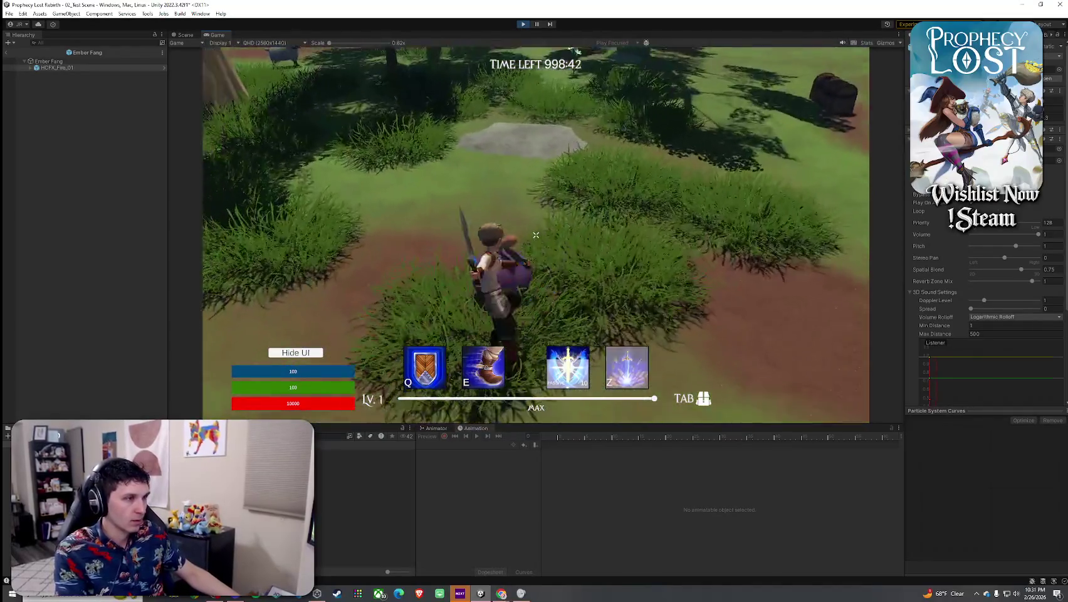
click(536, 234)
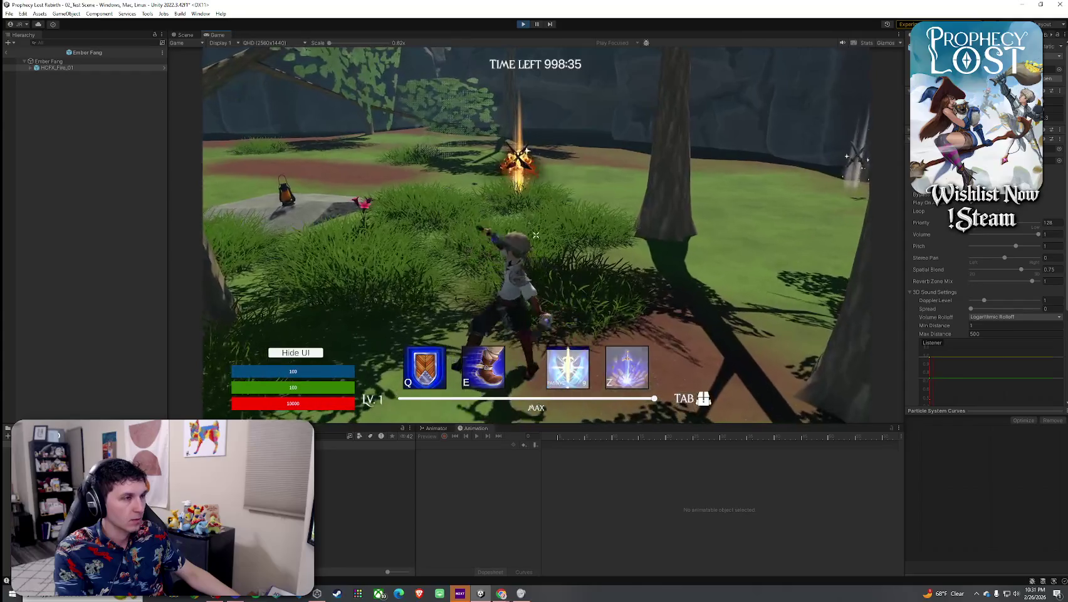
key(Tab)
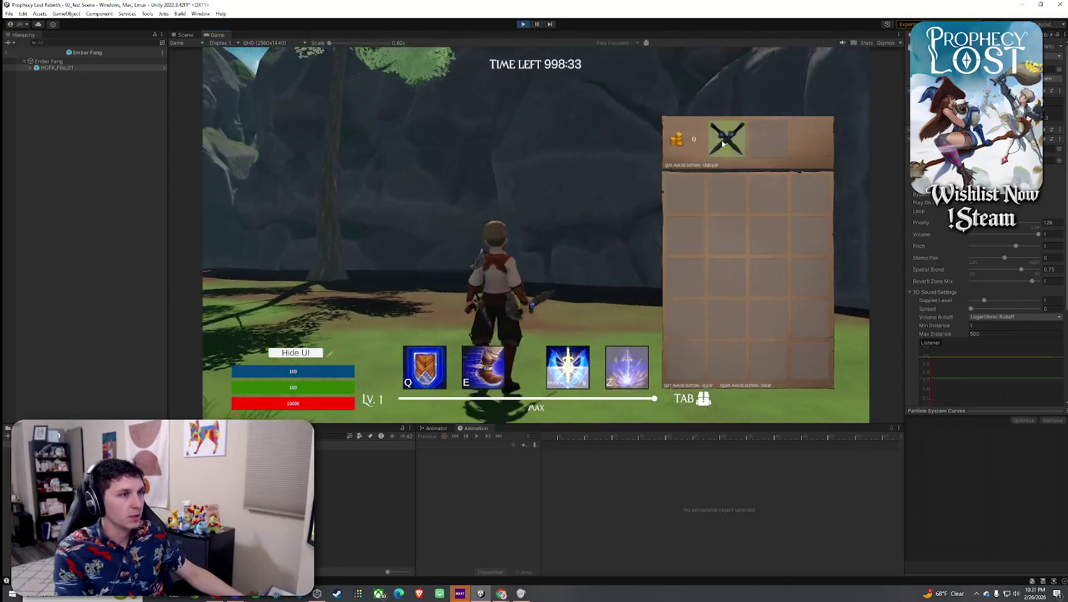
Unequip and re-equip the Ember Fang, close the inventory, and run onto the rock
click(723, 143)
key(Tab)
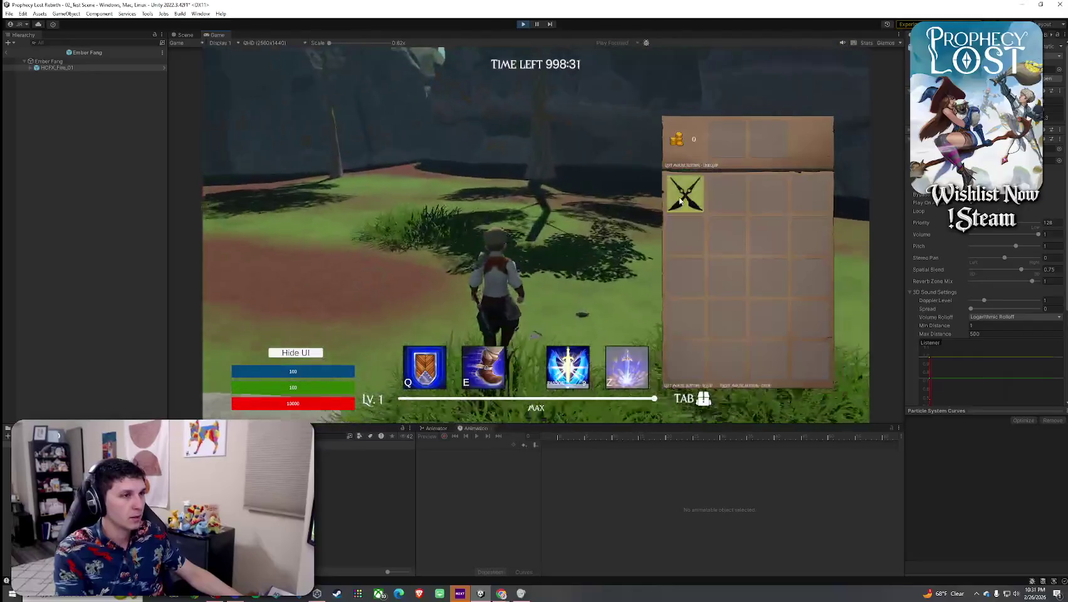
click(681, 201)
key(Tab)
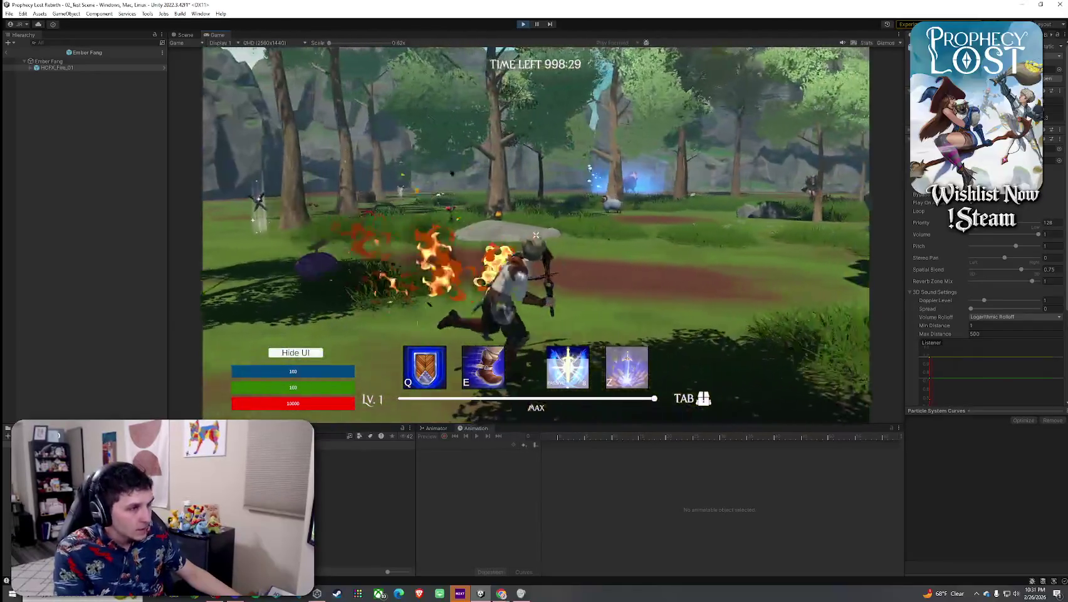
key(w)
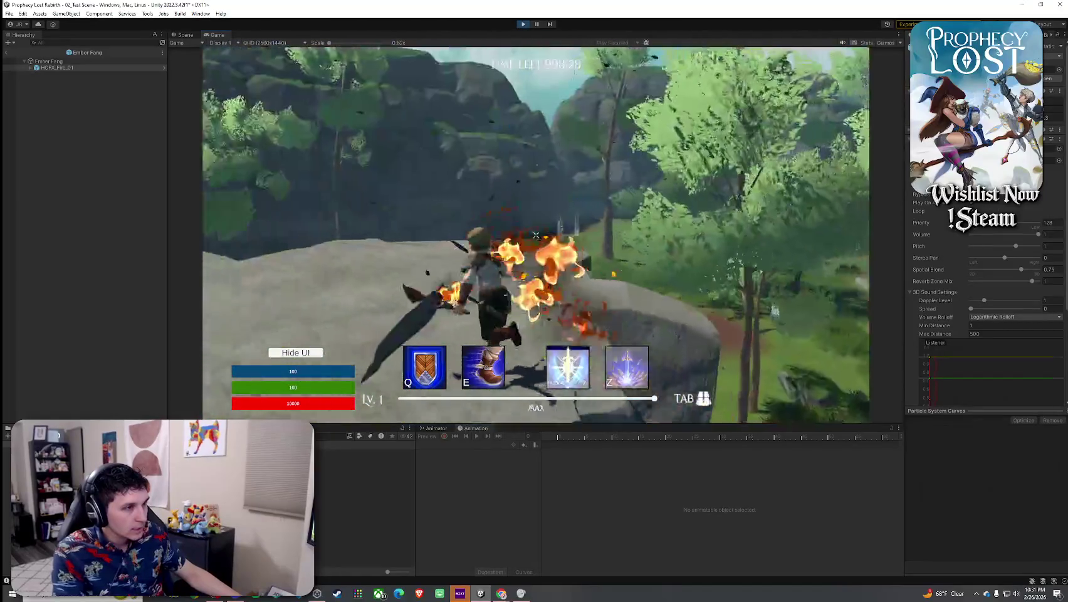
Swing the flaming Ember Fang seven times at the purple creatures, then stop the play-test
click(536, 235)
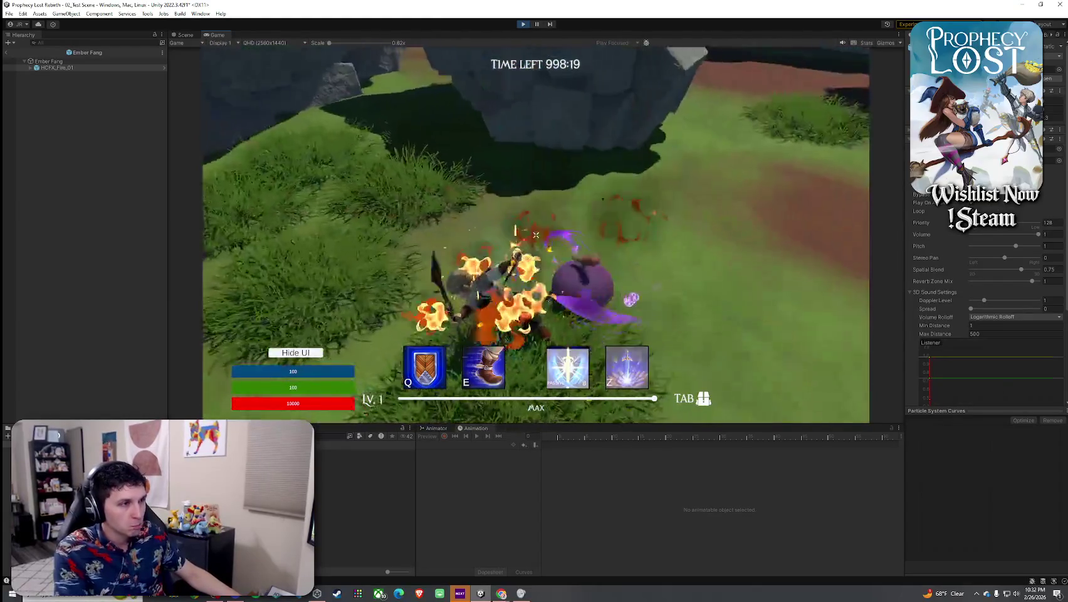
click(536, 236)
click(536, 235)
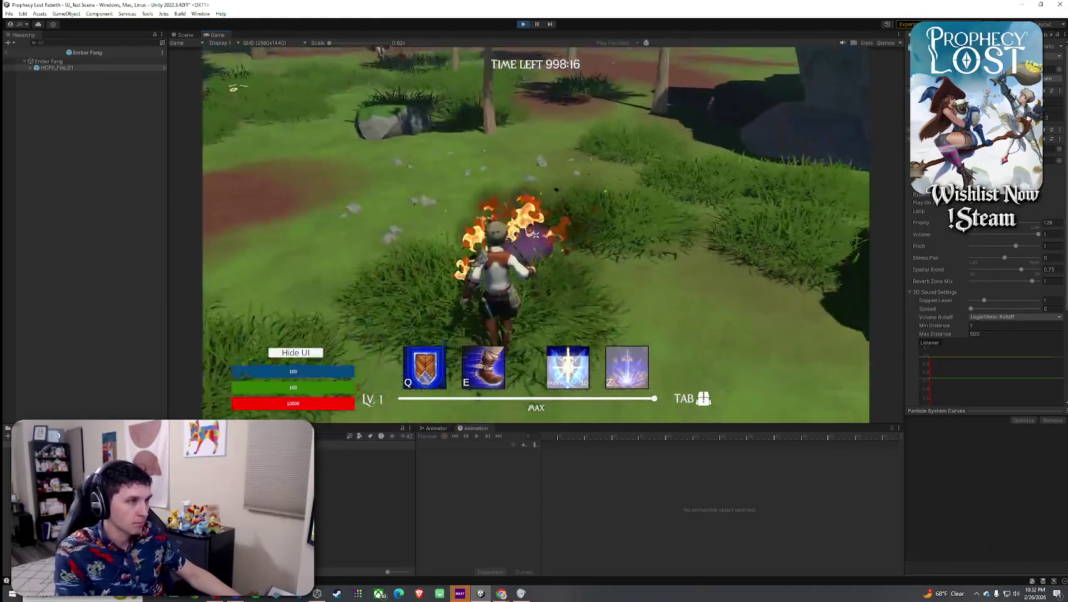
click(536, 235)
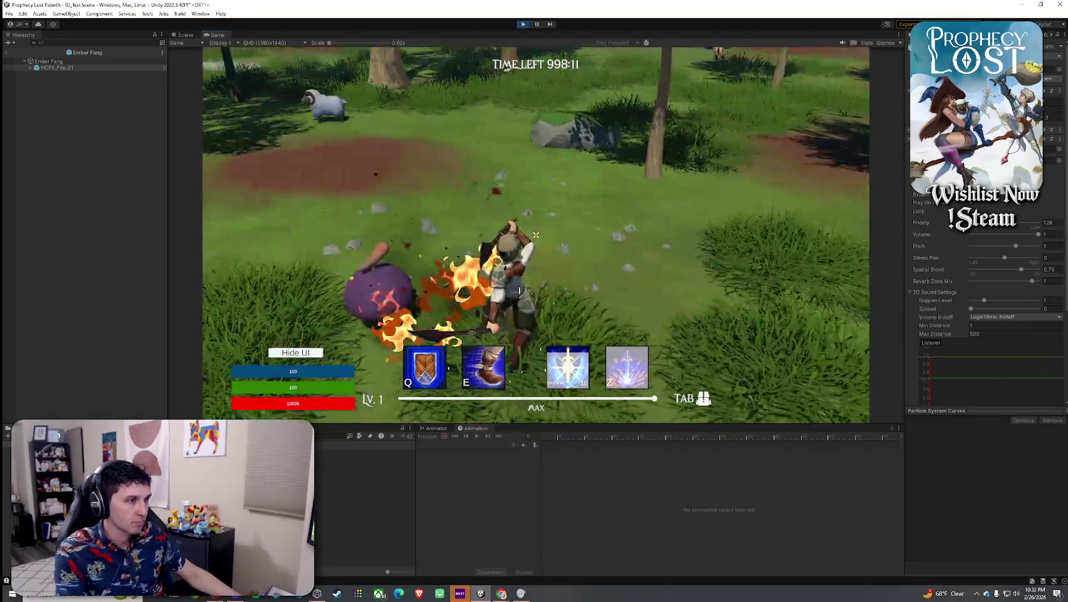
click(536, 235)
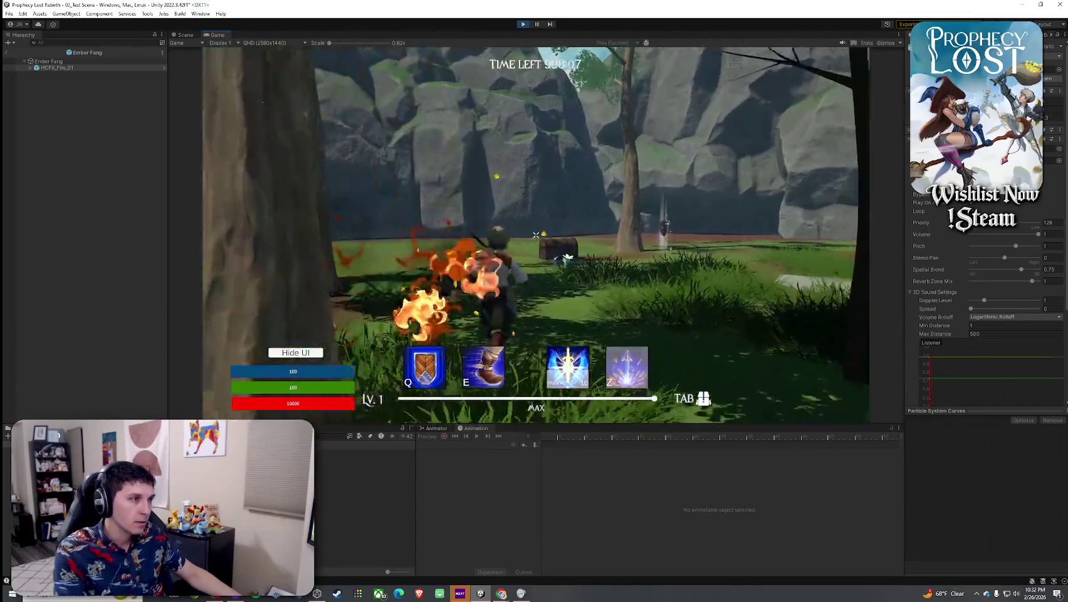
click(536, 235)
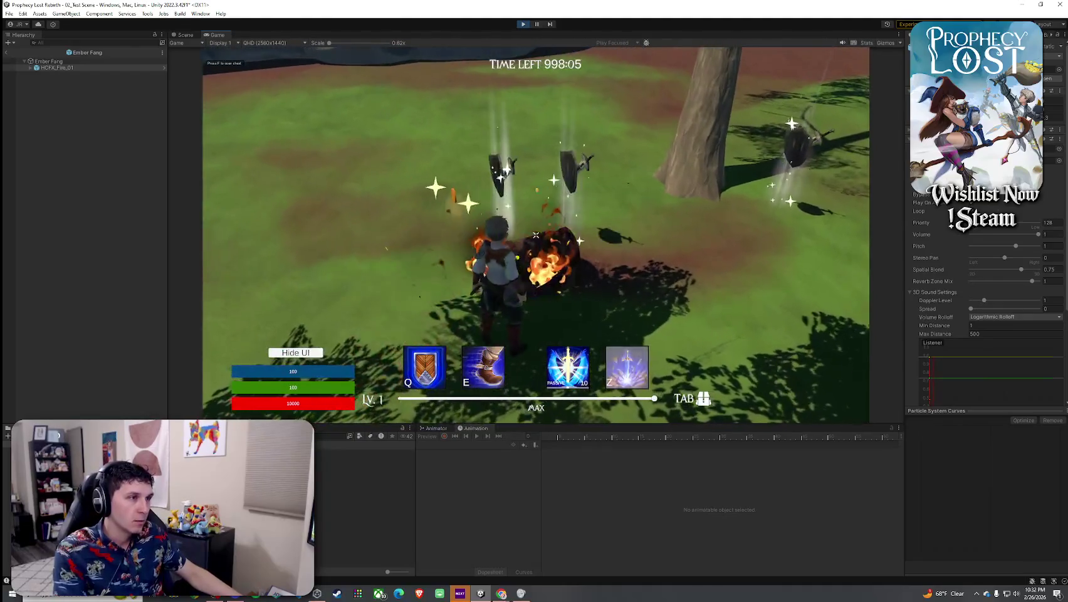
click(536, 235)
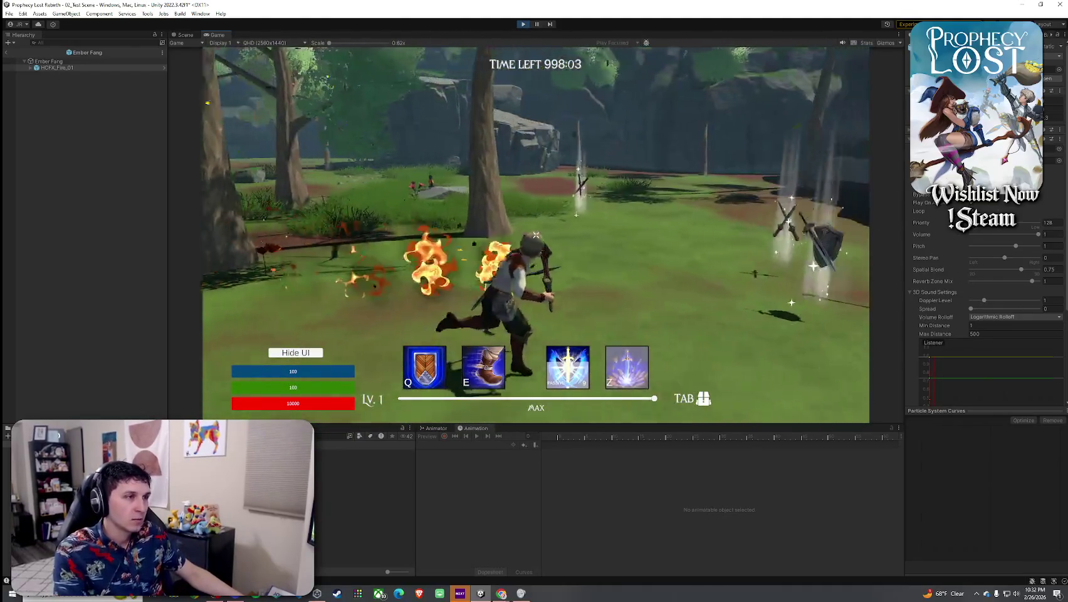
key(super)
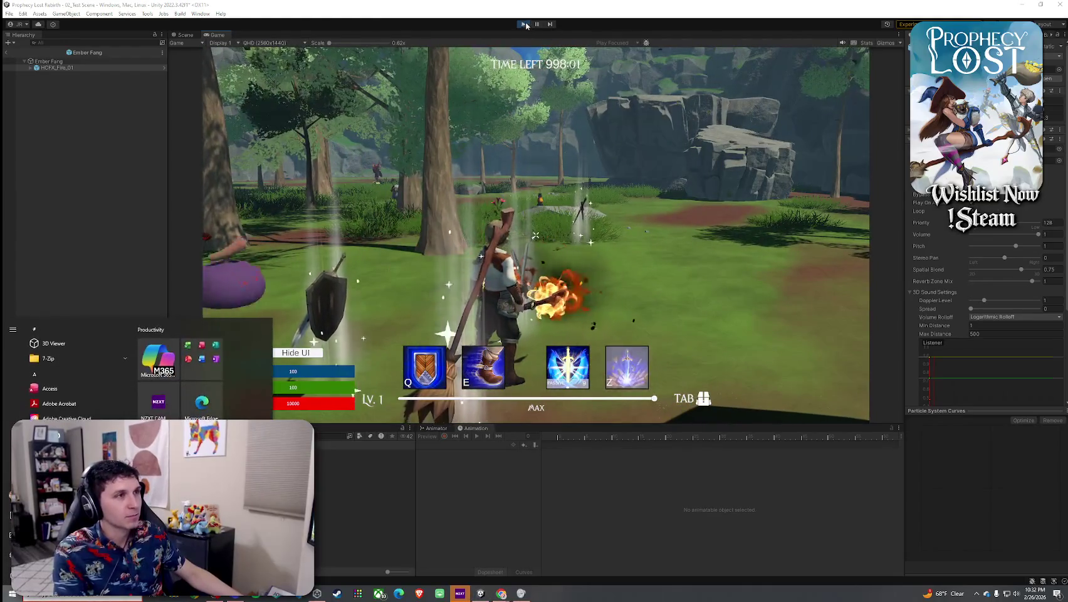
click(523, 25)
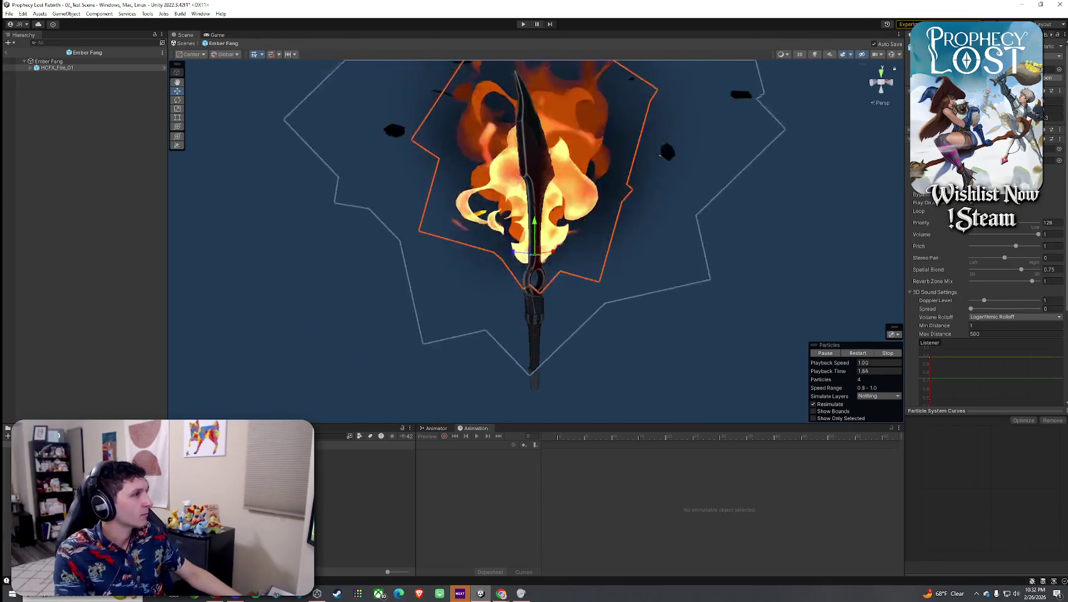
Leave the Ember Fang prefab, save 02_Test Scene, and select the Item Database object
click(7, 53)
click(9, 13)
click(69, 54)
click(74, 59)
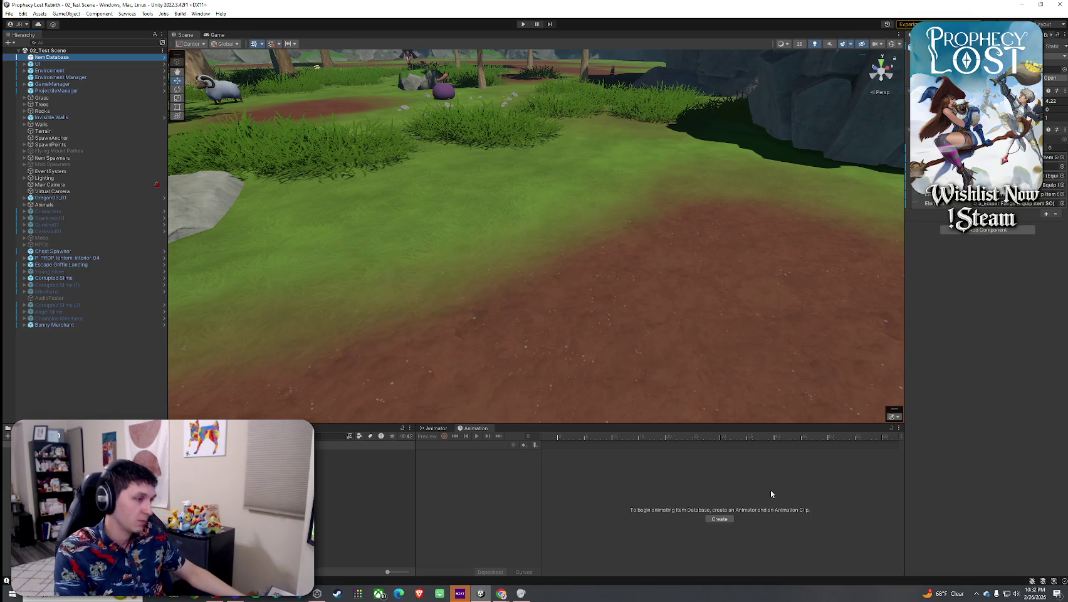
Close the Volume Mixer window from the taskbar
click(527, 594)
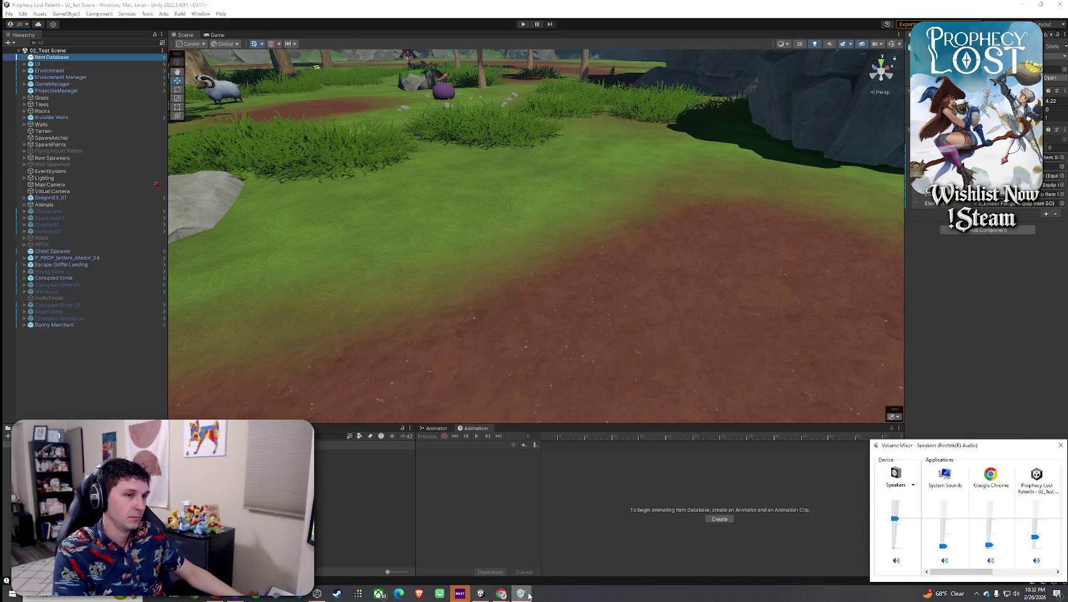
right_click(528, 594)
click(502, 577)
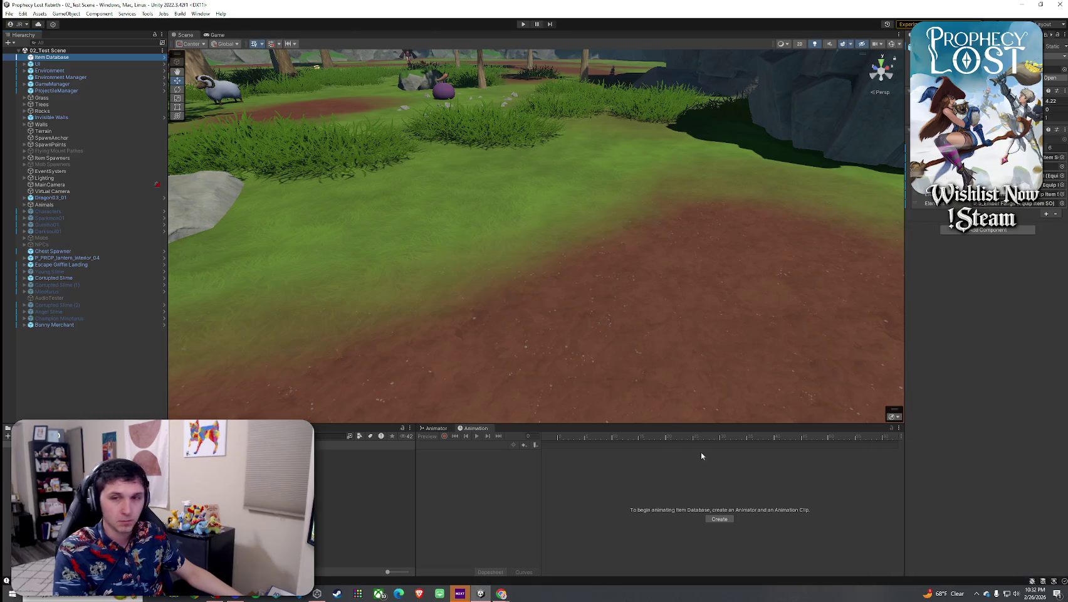
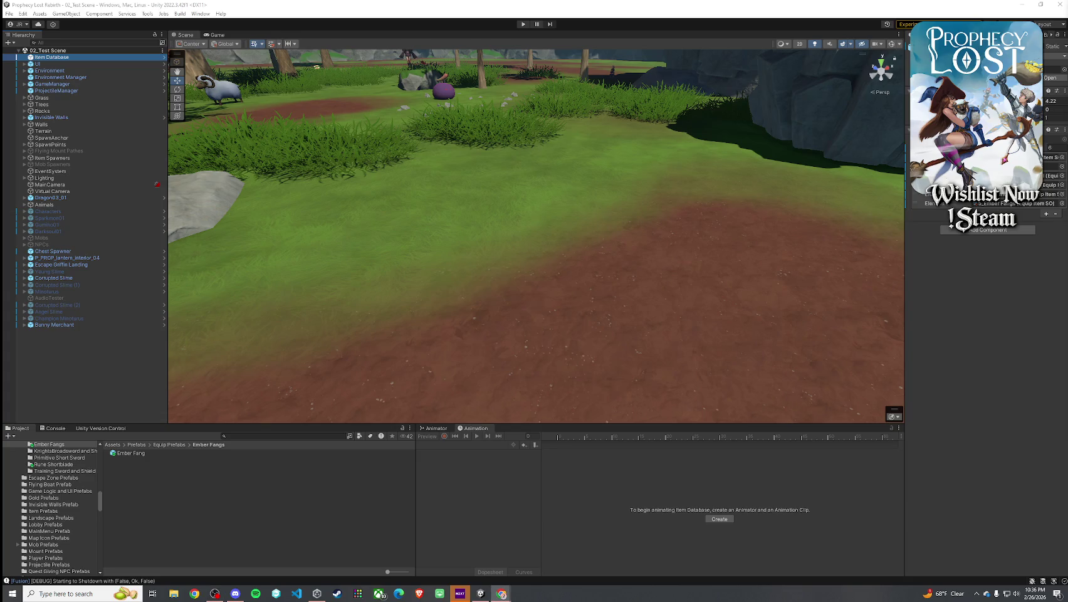
Save the current scene and enter Play mode to bring up the Prophecy Lost title screen
click(8, 13)
click(32, 55)
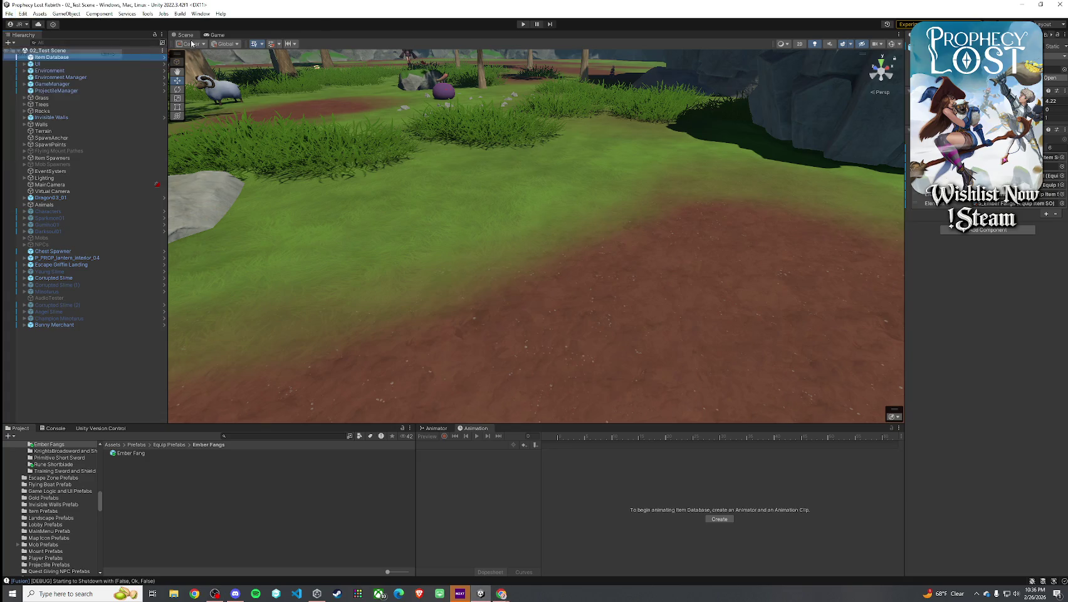
click(523, 24)
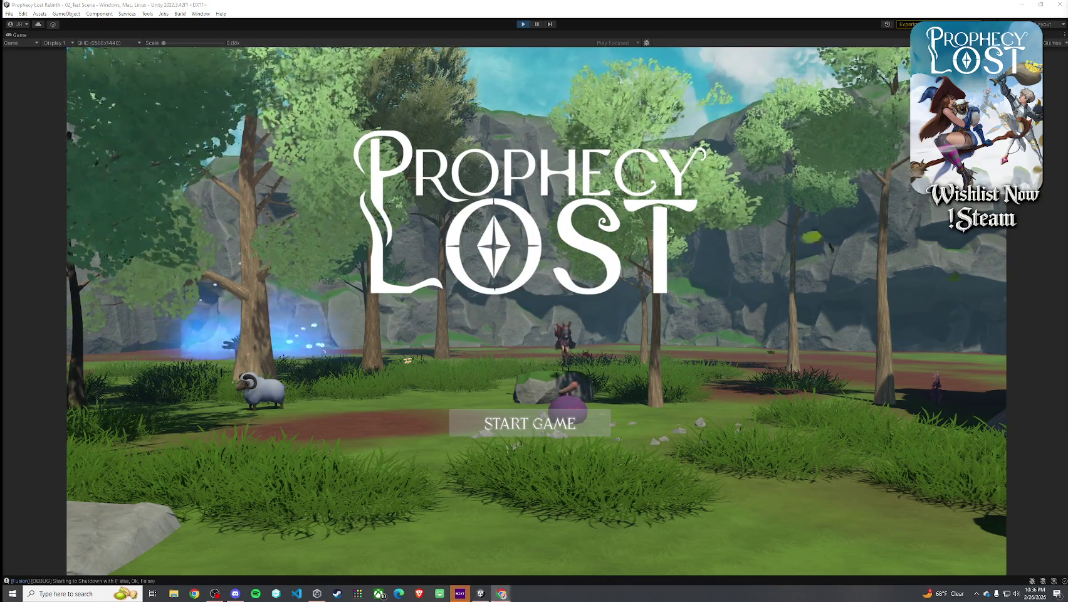
Start a session with START GAME and dismiss the Windows Start menu while the countdown runs
click(568, 416)
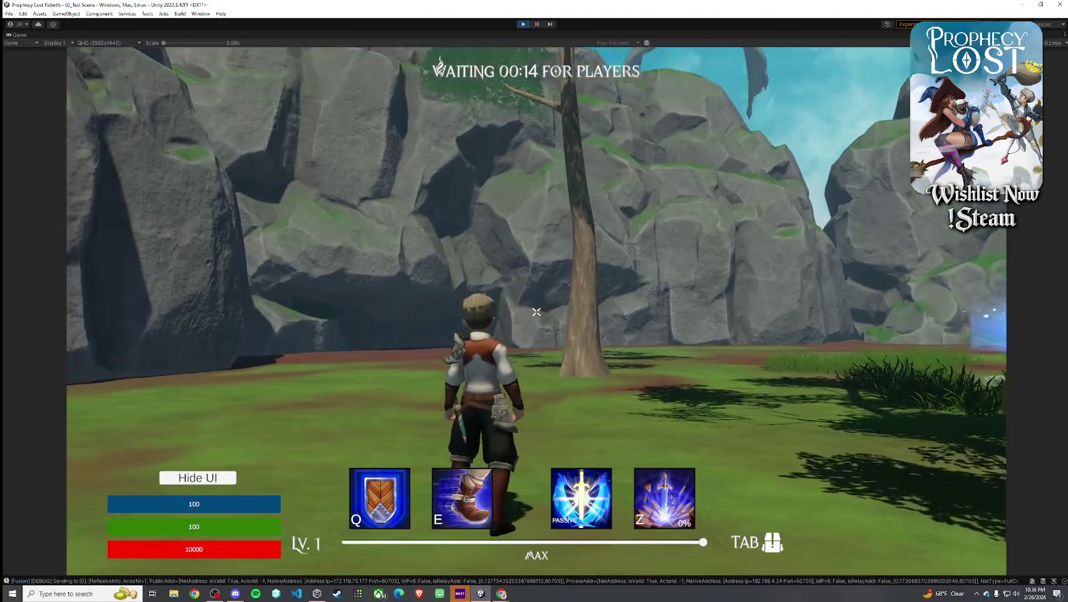
key(super)
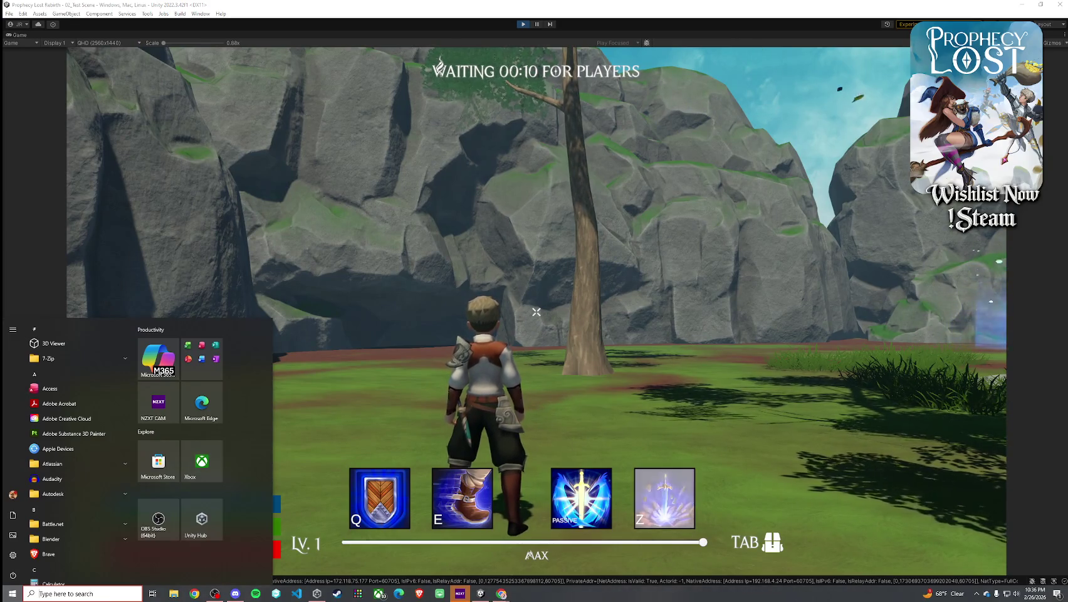
key(super)
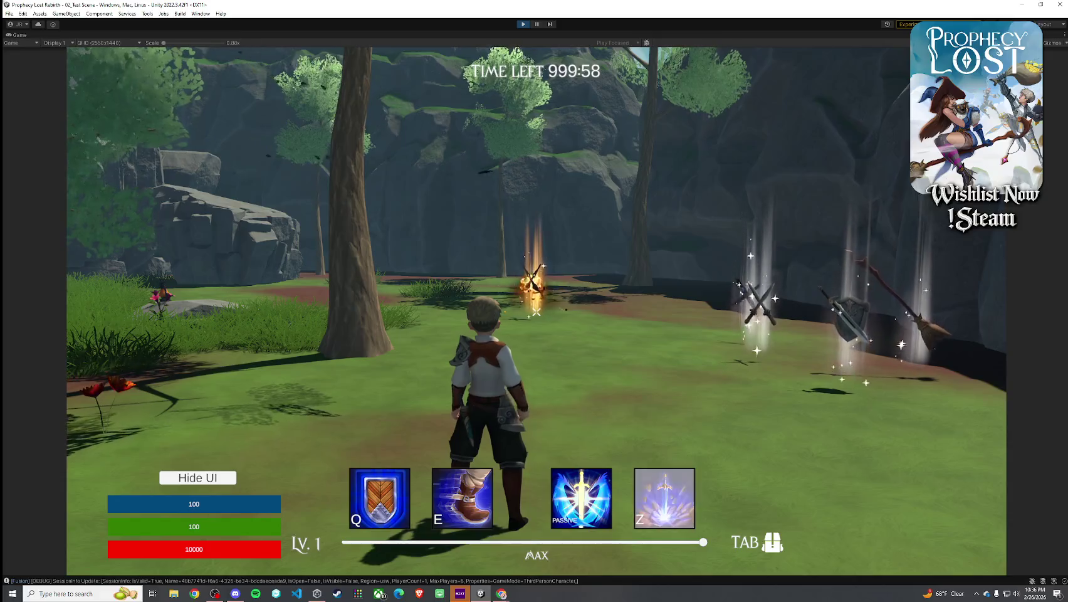
Run over the flaming weapon pickup and check it in the inventory
key(w)
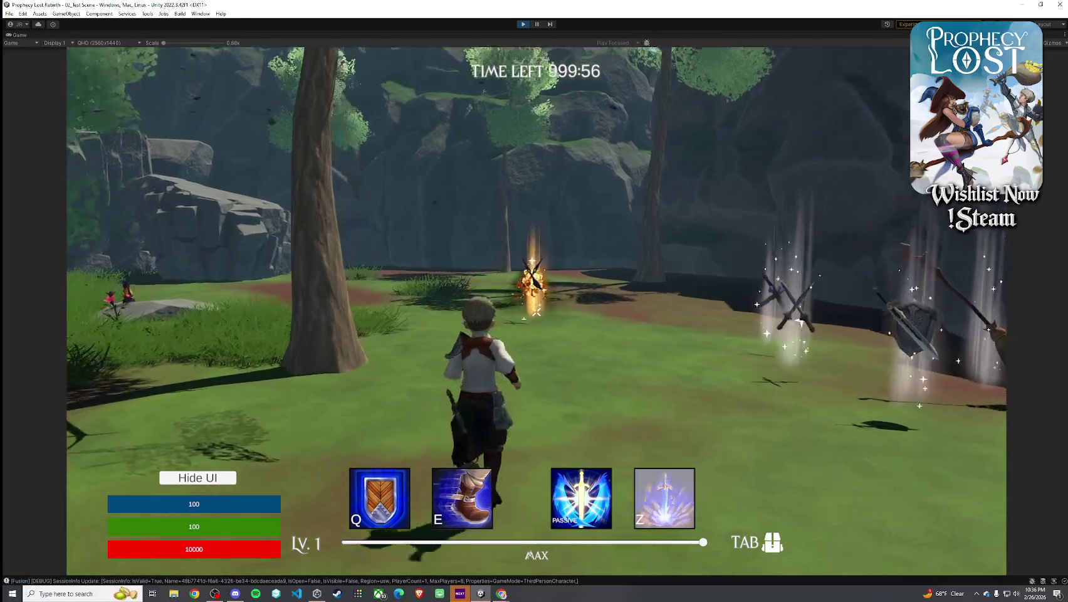
key(w)
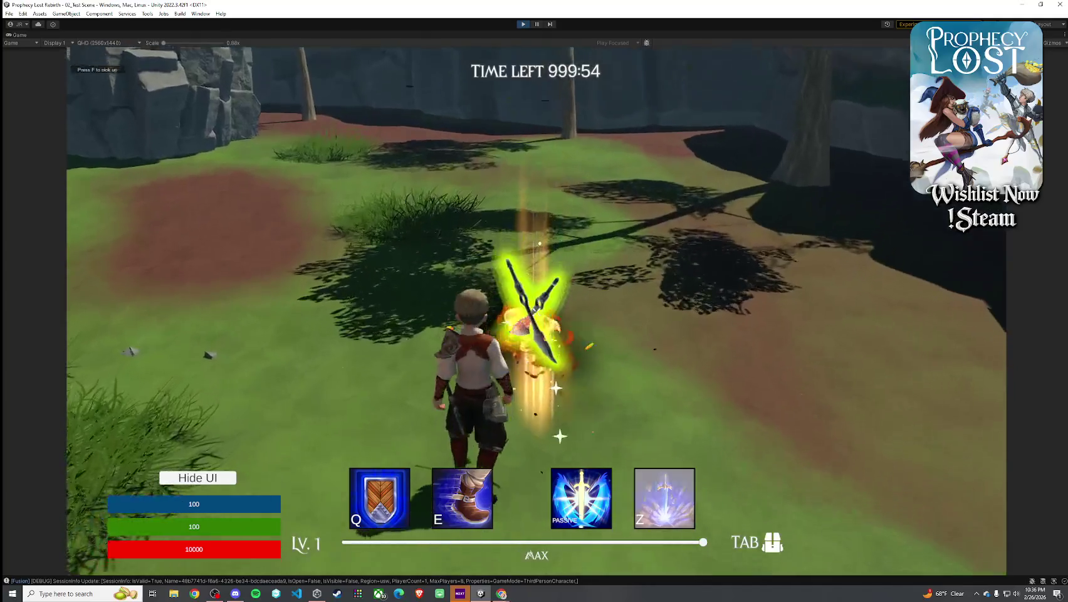
key(Tab)
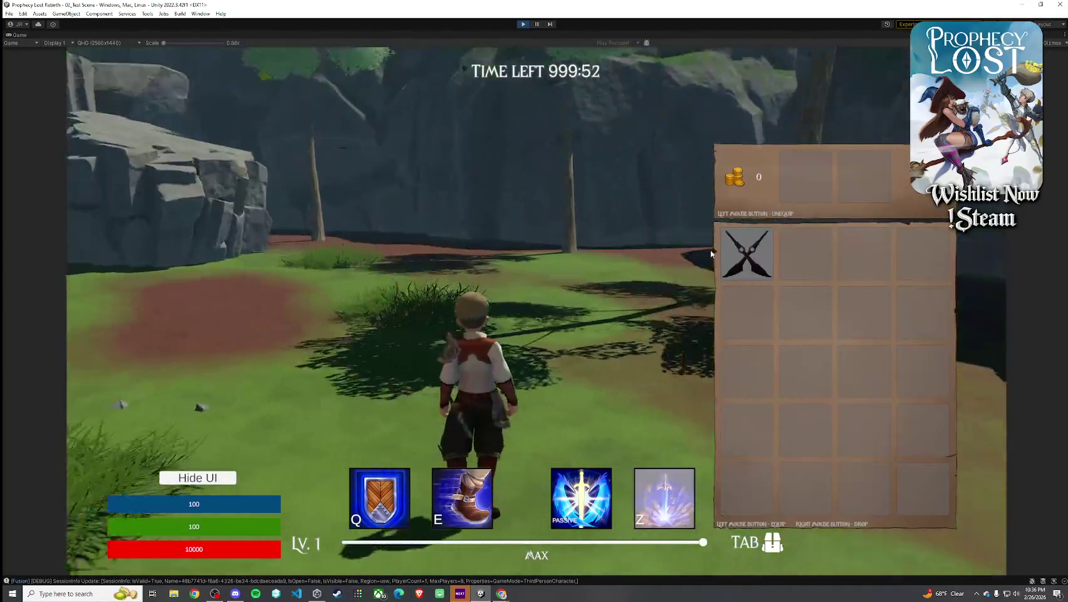
Run down the dirt path to the purple slime and hit it with fire attacks
key(w)
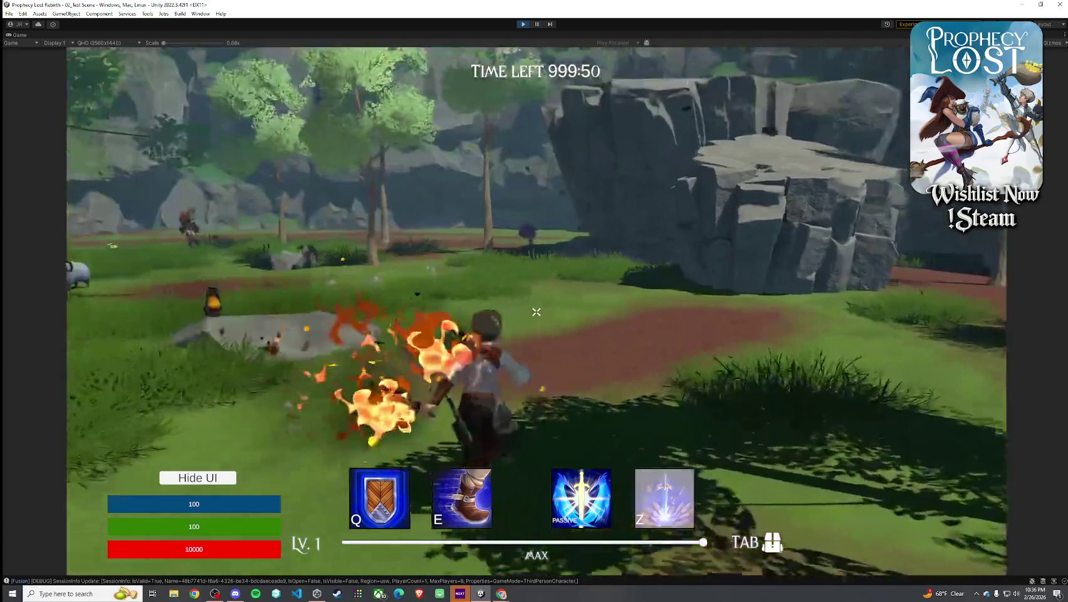
key(w)
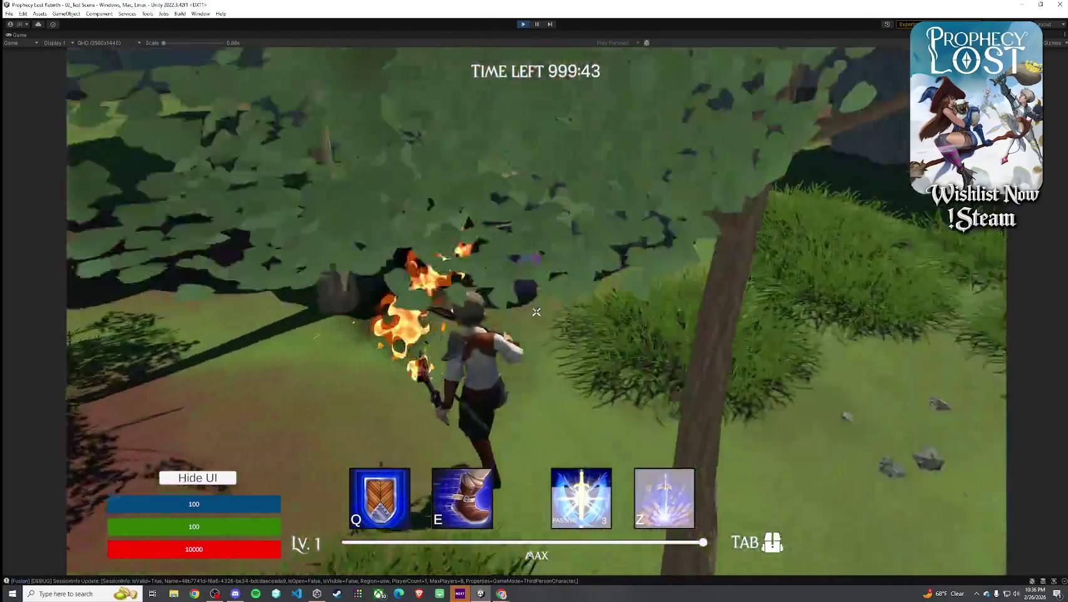
click(536, 312)
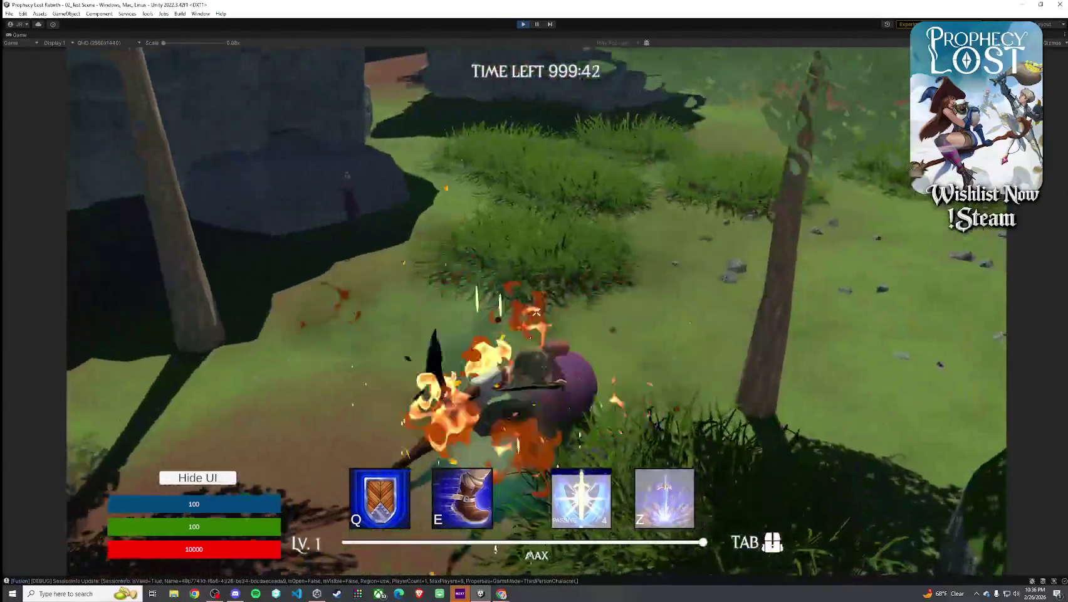
key(w)
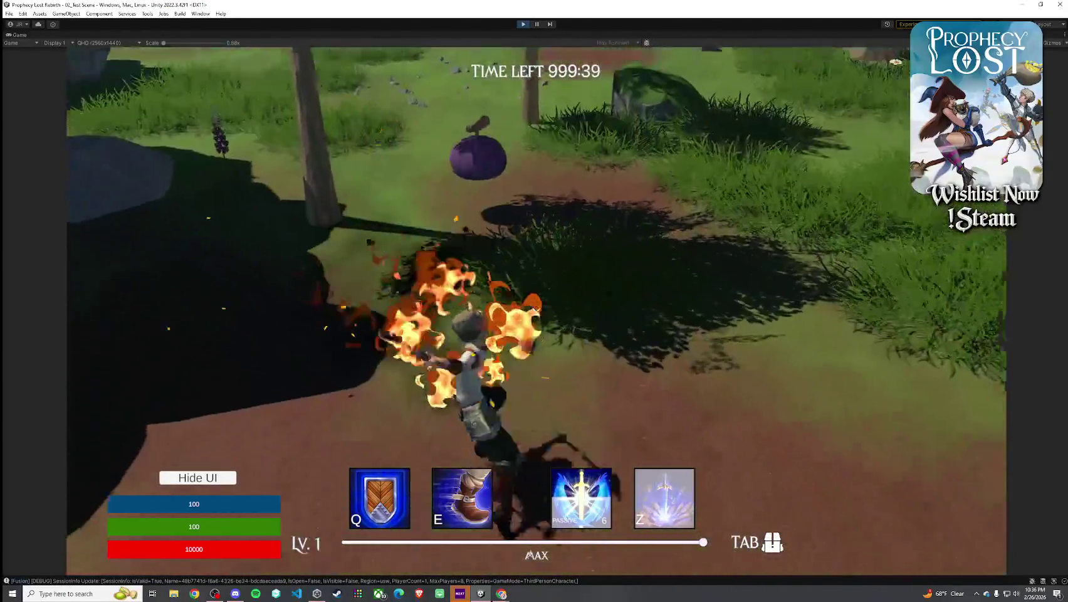
click(536, 312)
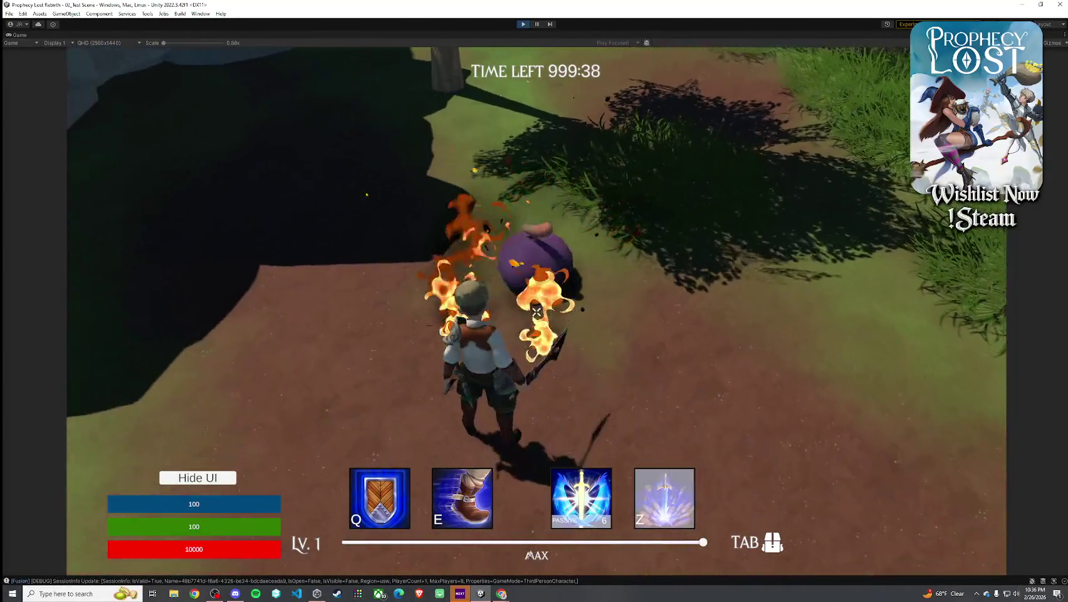
click(536, 311)
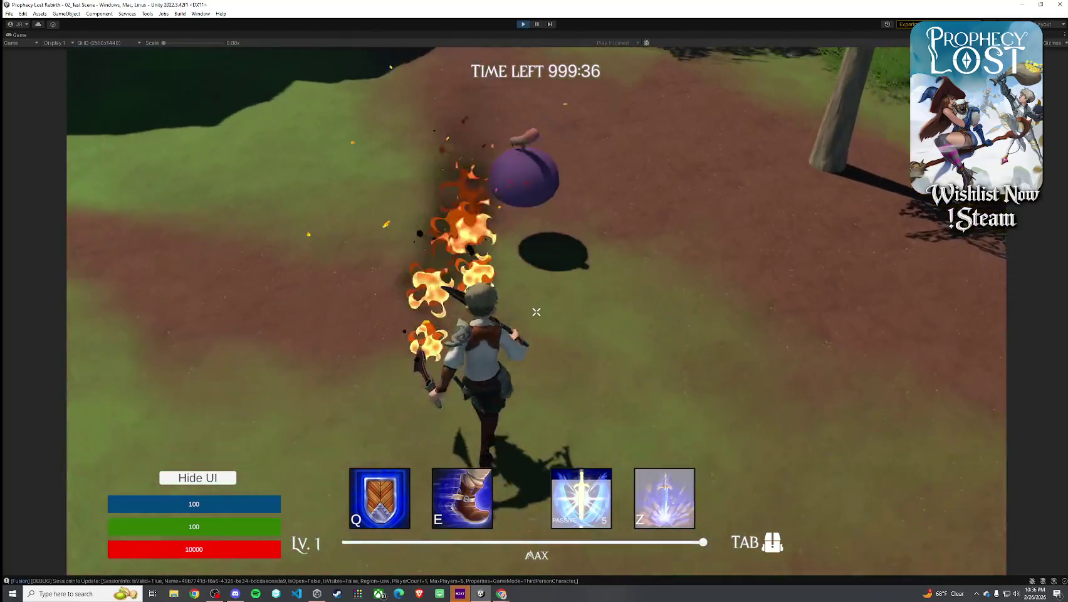
Keep attacking the slime up close, then pull the crossed swords from the equip slot
key(w)
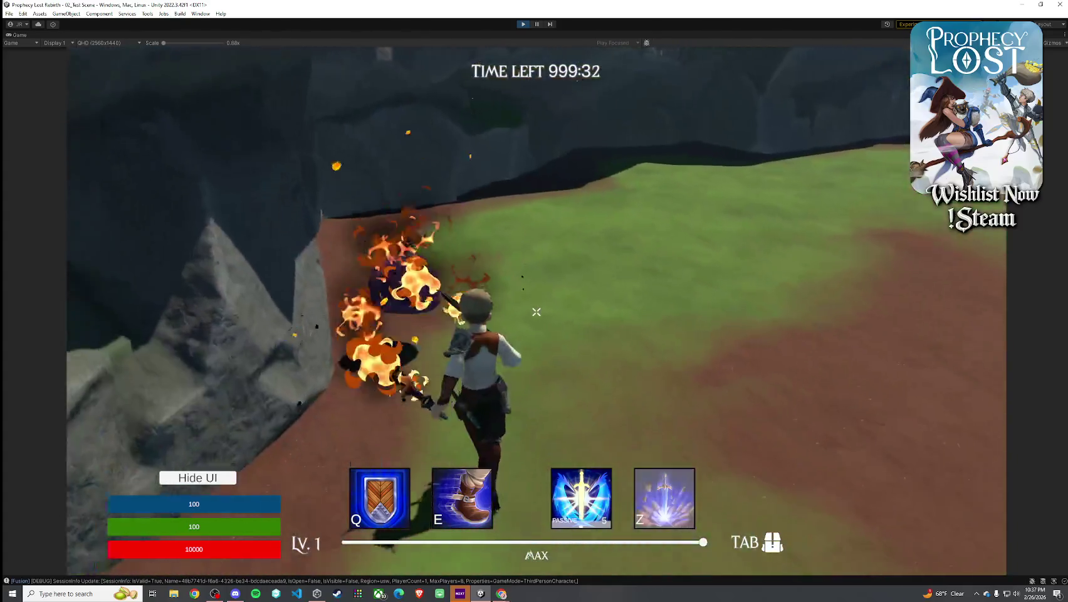
click(536, 312)
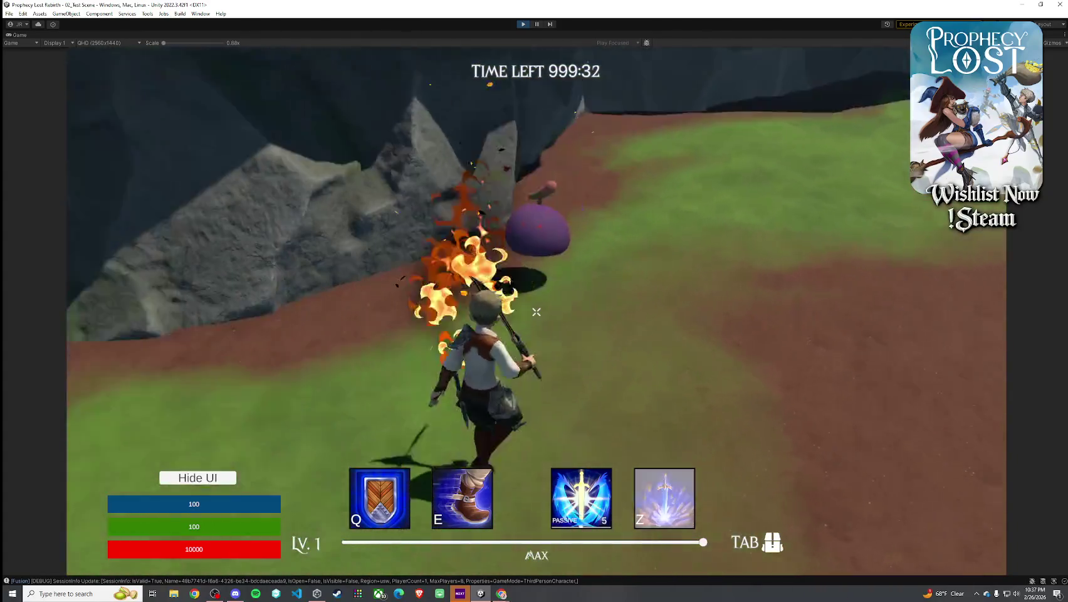
click(536, 312)
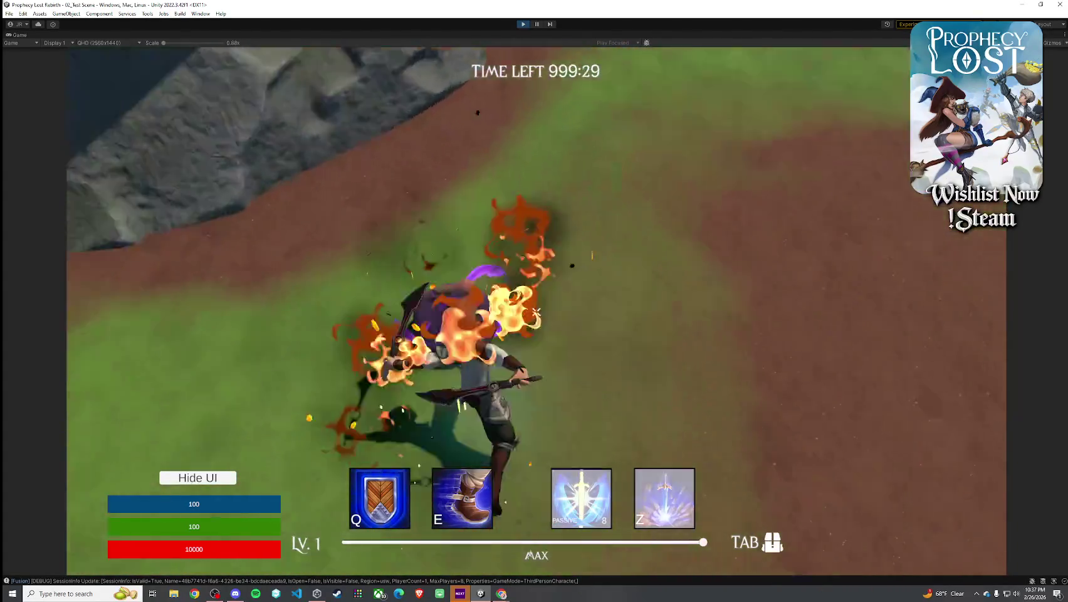
click(536, 312)
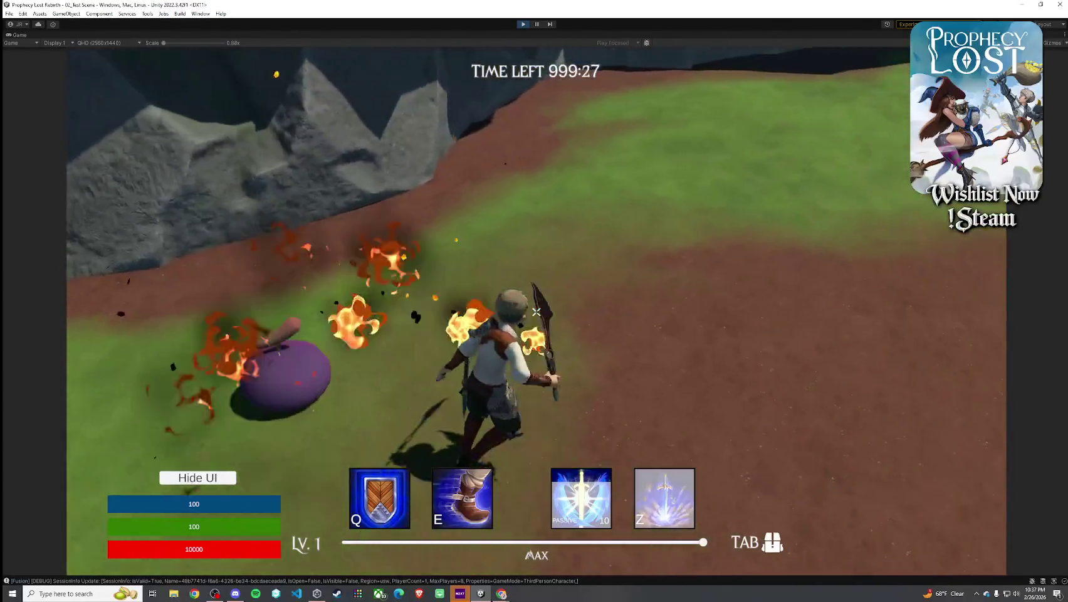
click(536, 311)
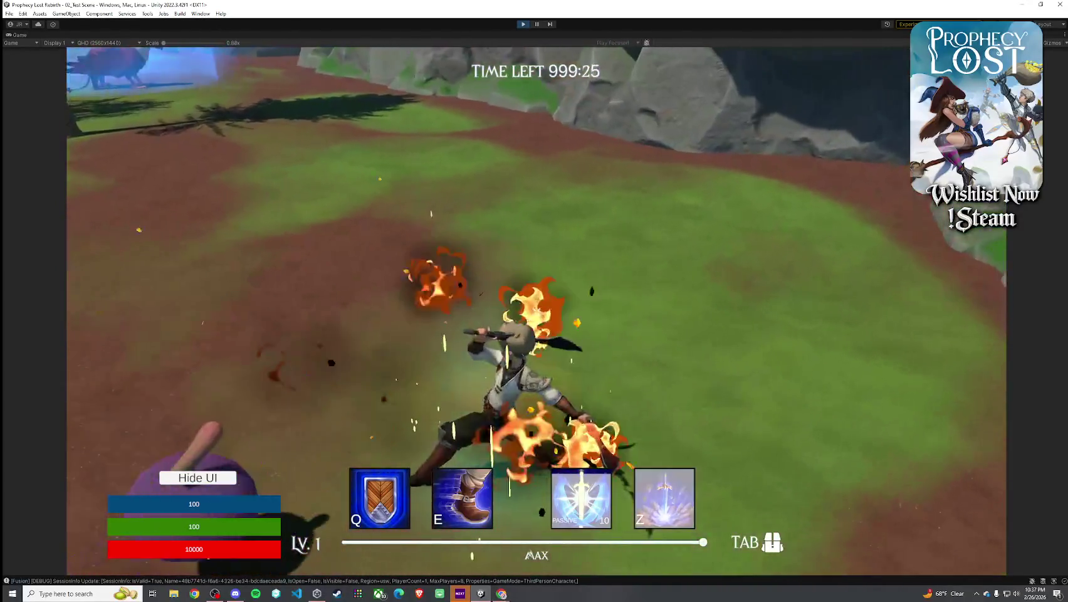
click(536, 312)
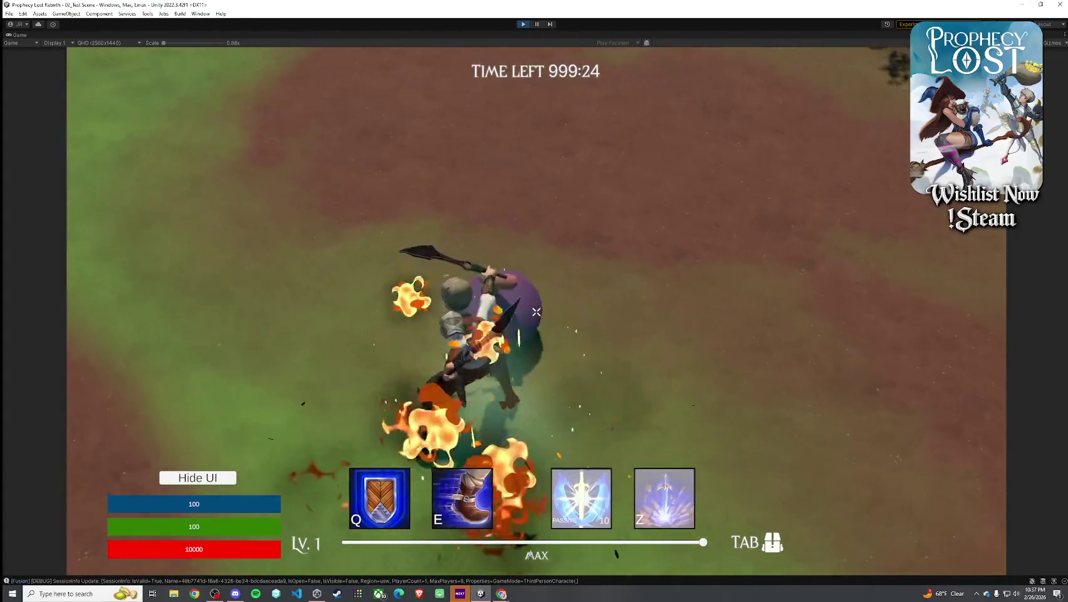
click(536, 311)
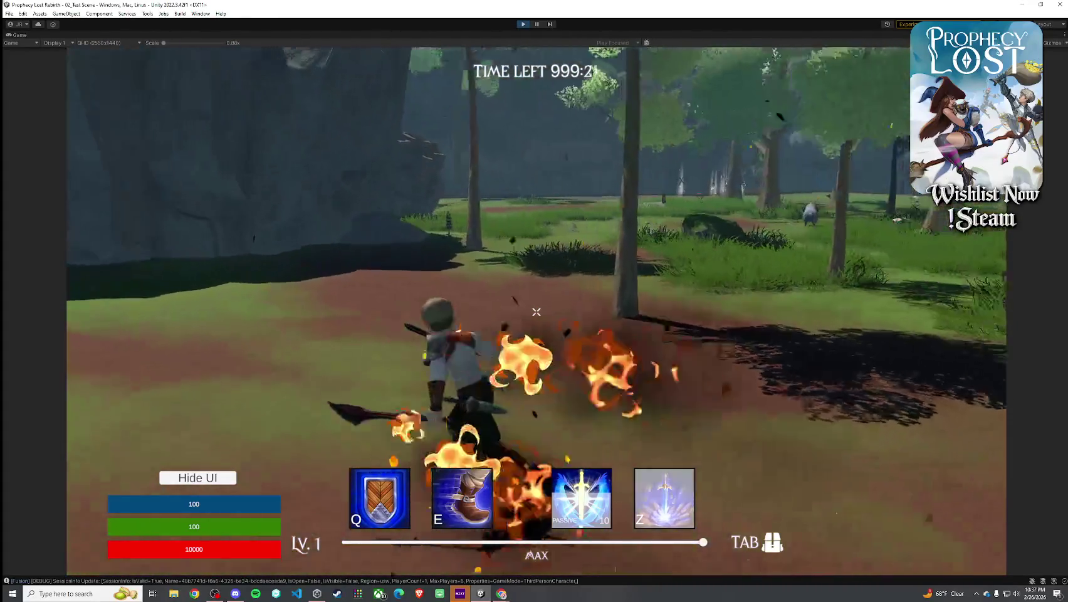
key(Tab)
click(806, 176)
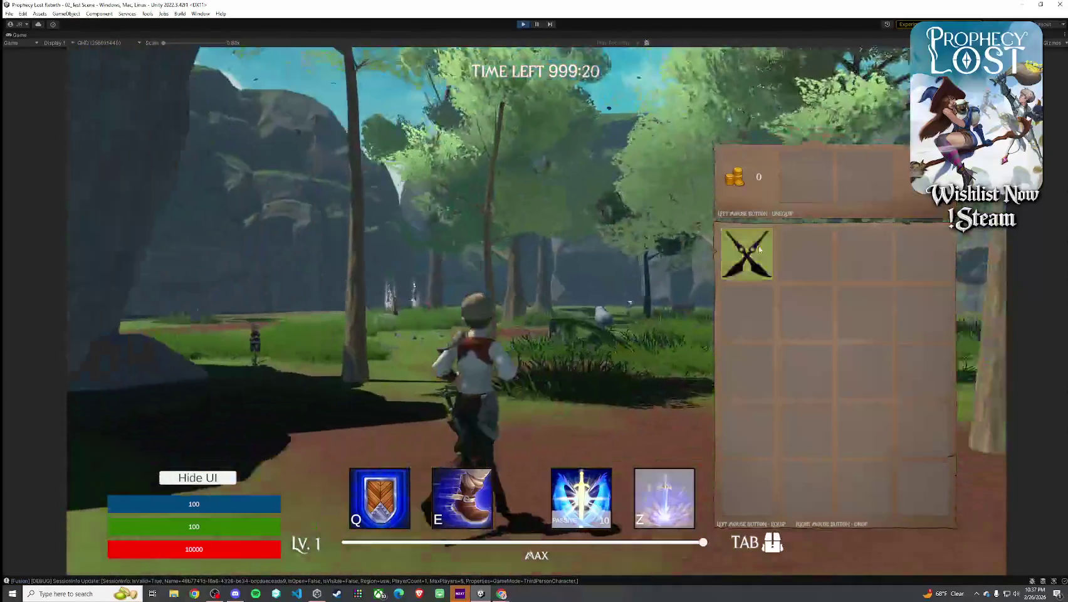
Re-equip the crossed swords, then unequip them and drop them into the world
click(747, 251)
click(804, 176)
right_click(749, 251)
key(Tab)
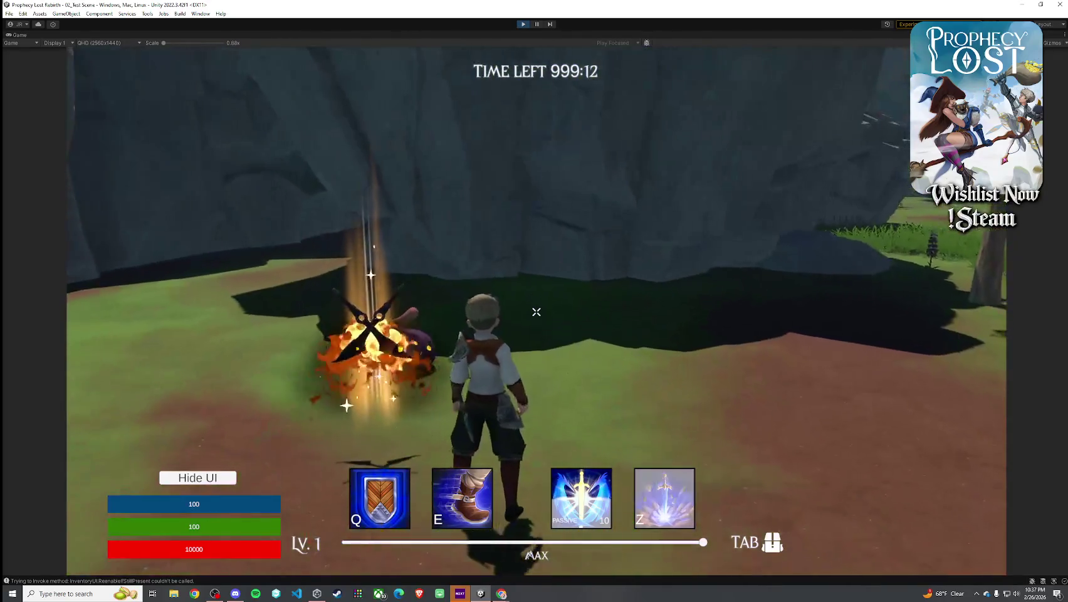
Pick the dropped swords back up, equip them and swing them while running
key(Tab)
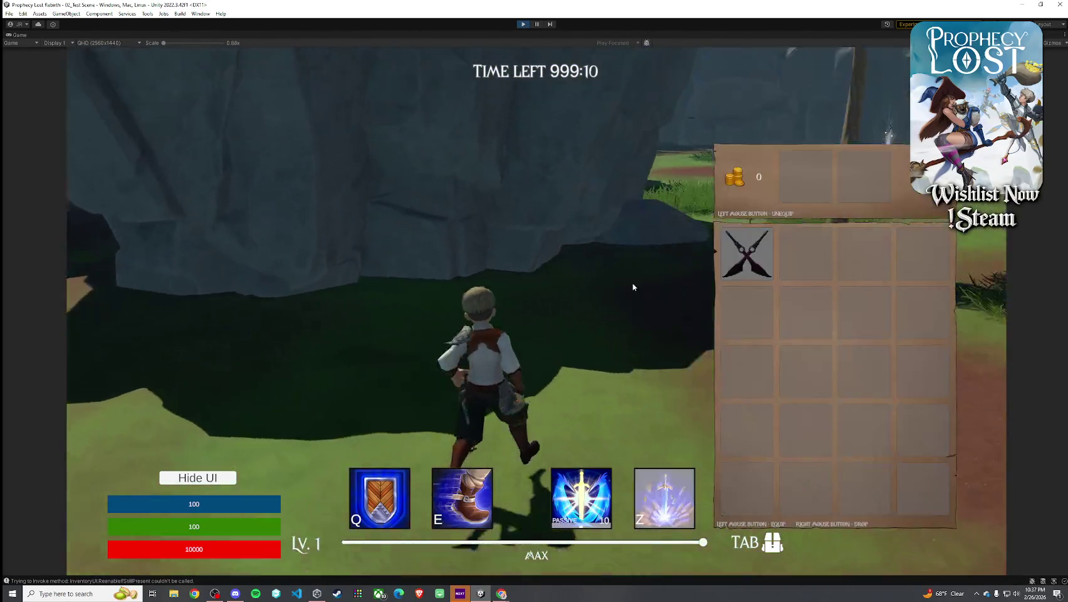
click(755, 268)
key(Tab)
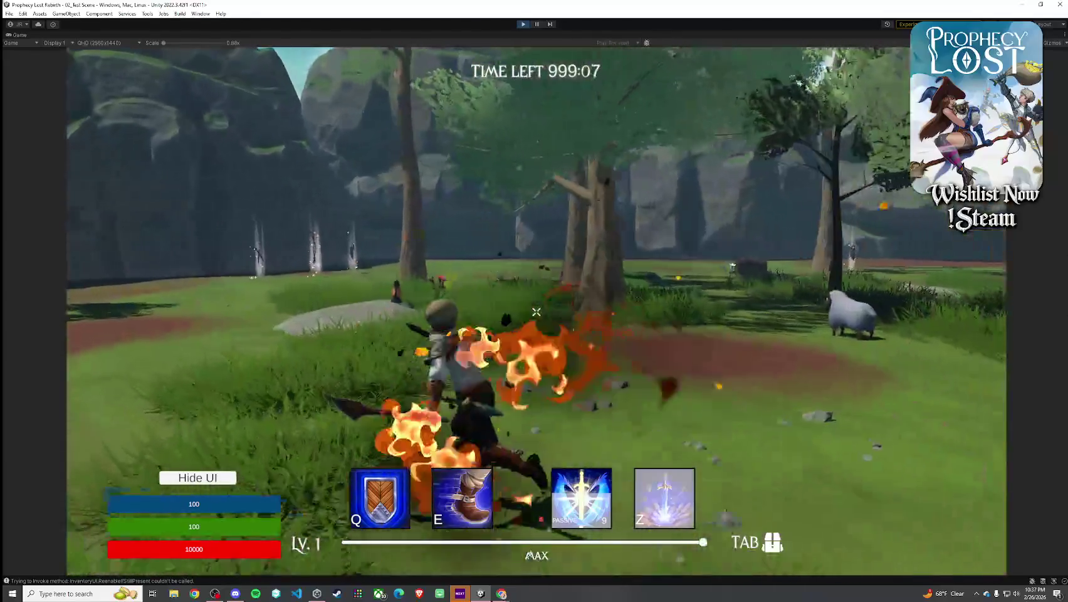
click(537, 311)
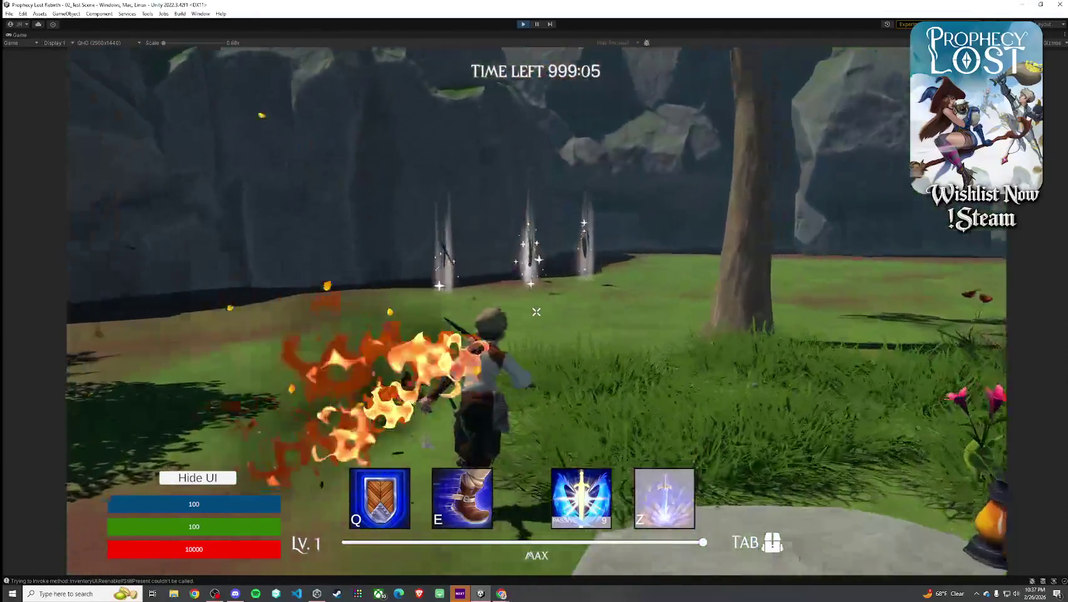
Unequip the swords from the weapon slot, then move them back into the equipped slot
key(Tab)
click(806, 172)
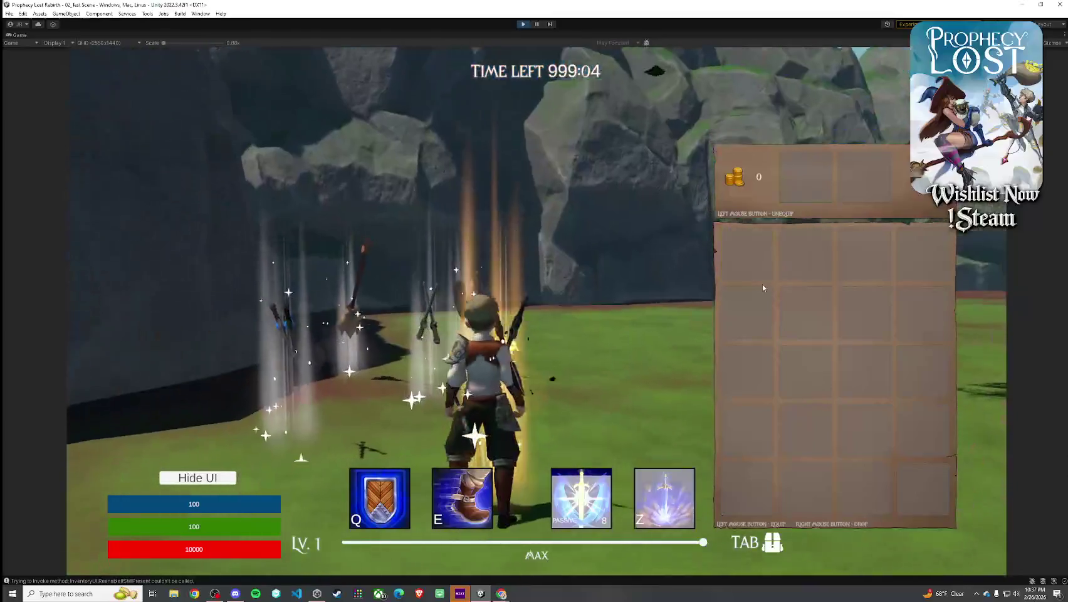
key(Tab)
key(Tab)
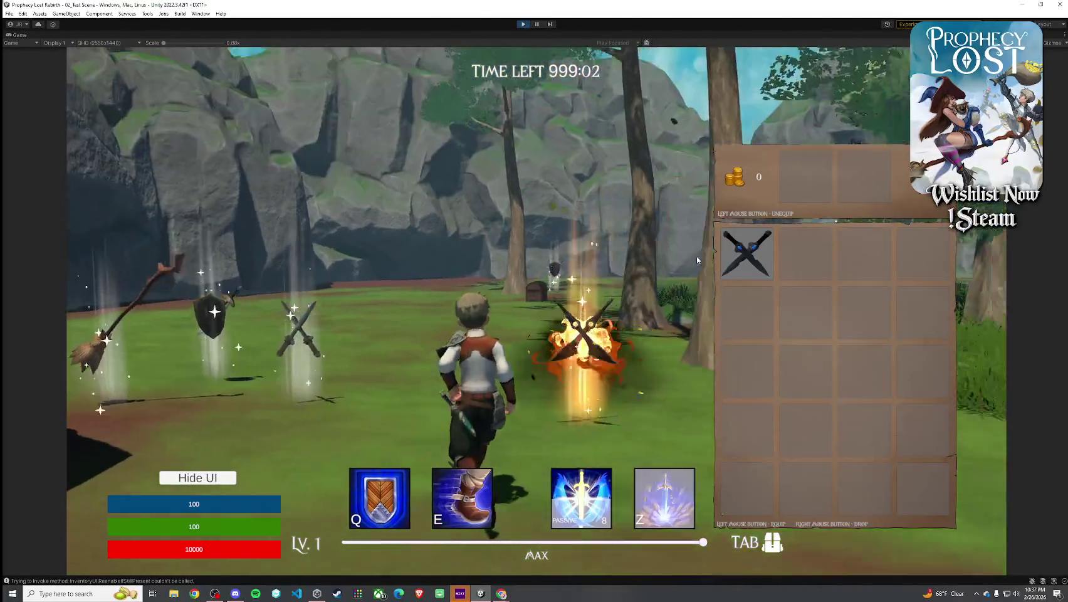
key(Tab)
key(Tab)
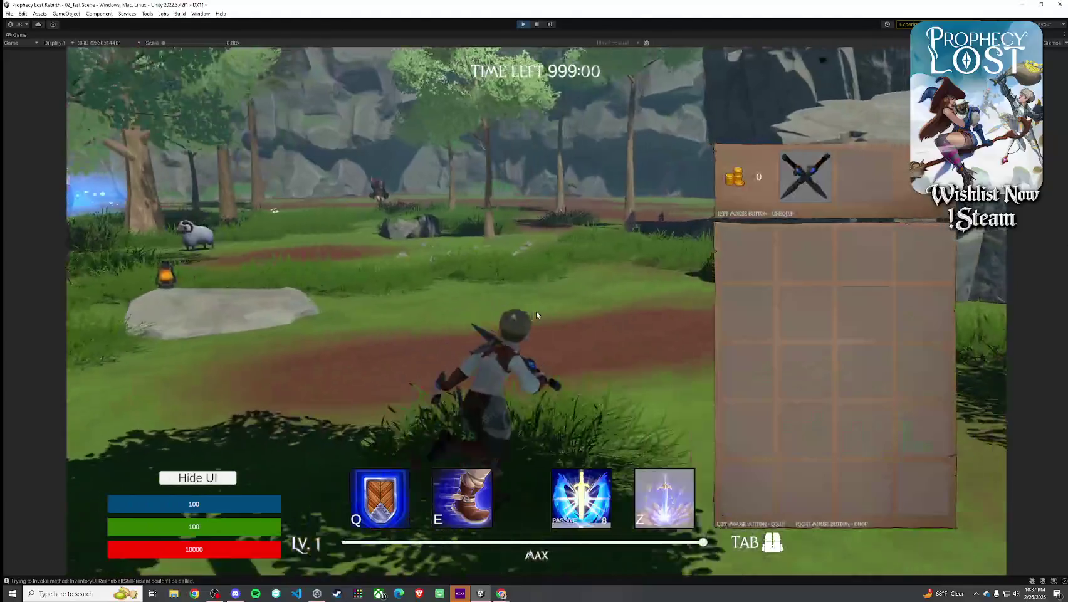
click(806, 176)
click(745, 250)
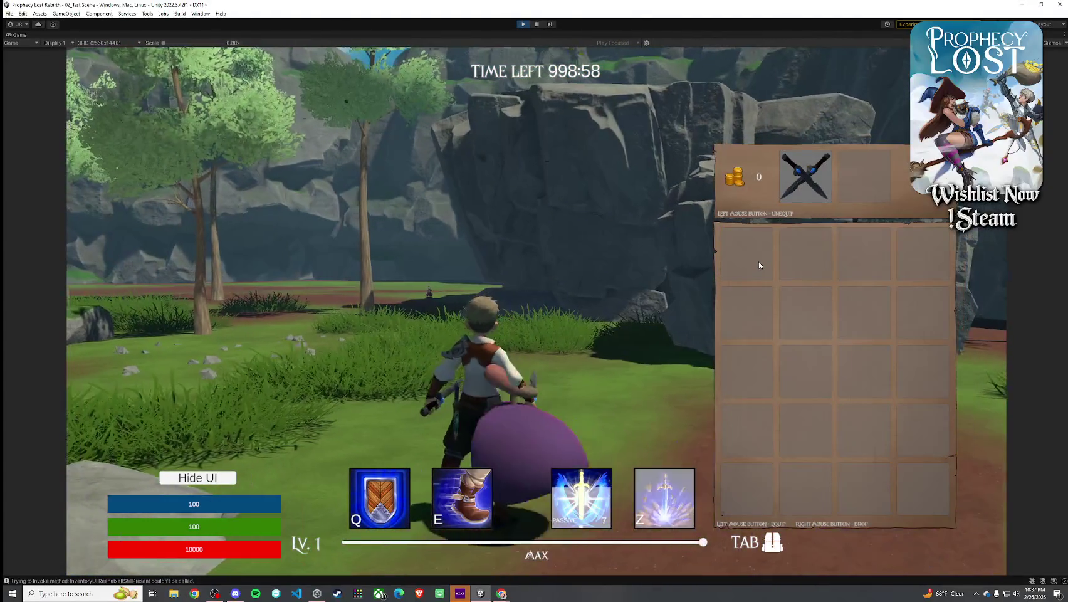
key(Tab)
Run across the field to the stone slab, attacking the purple creature on the way
key(w)
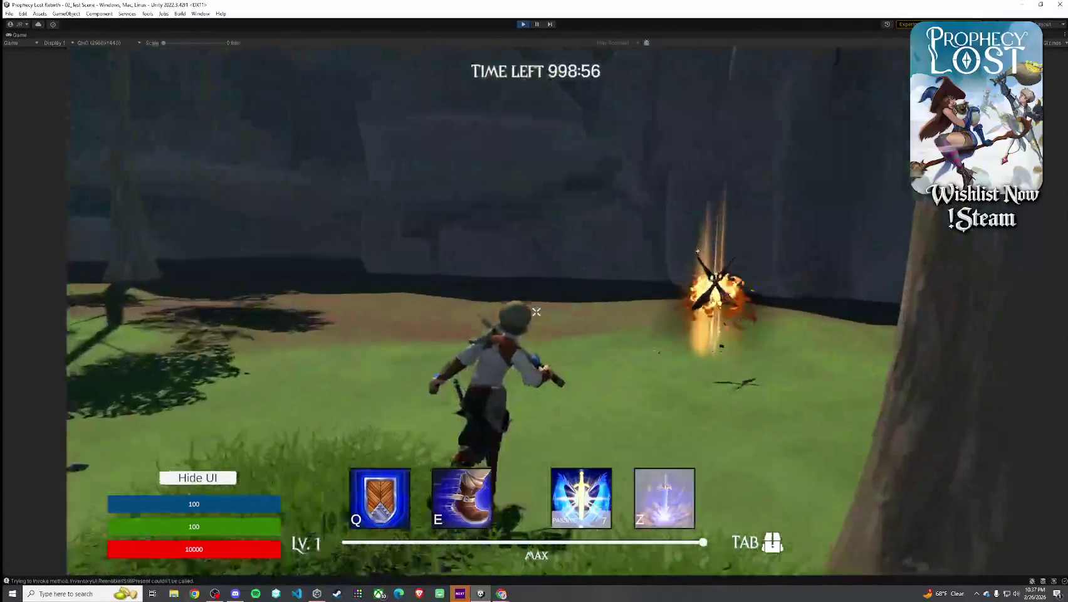
key(w)
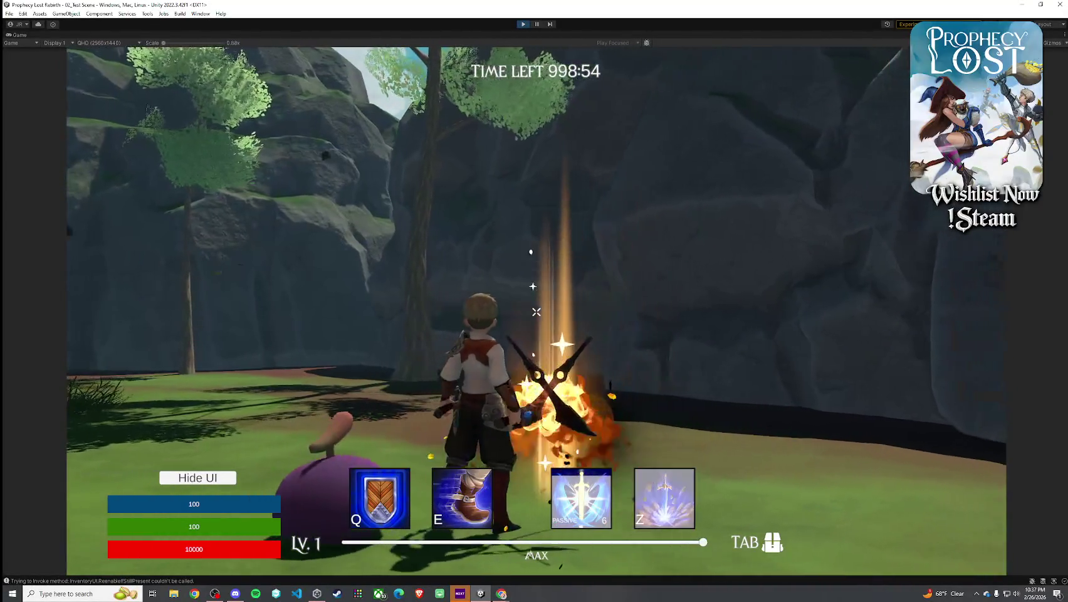
key(w)
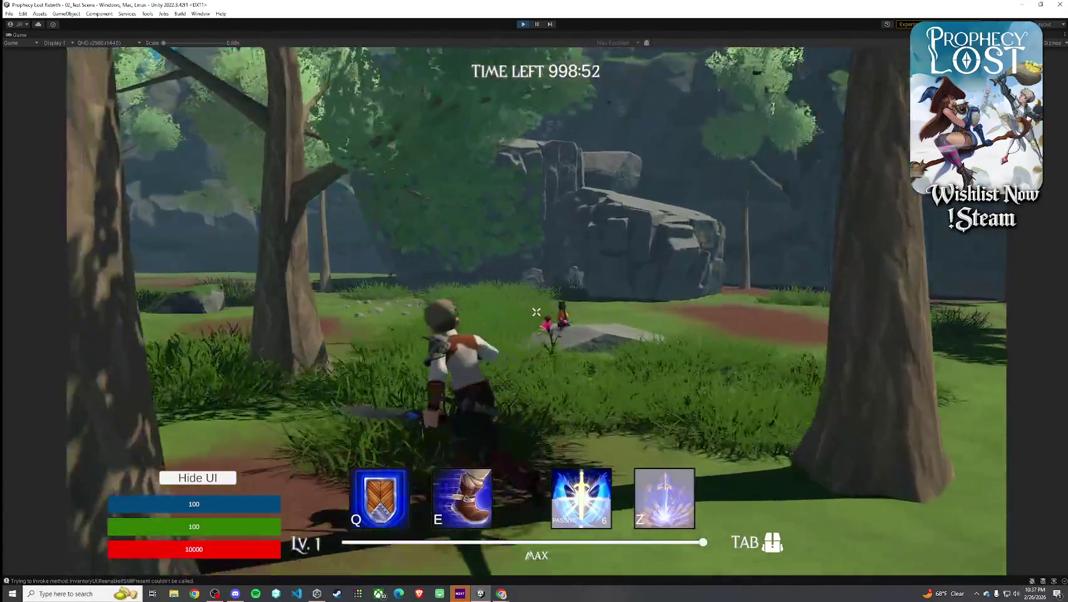
key(w)
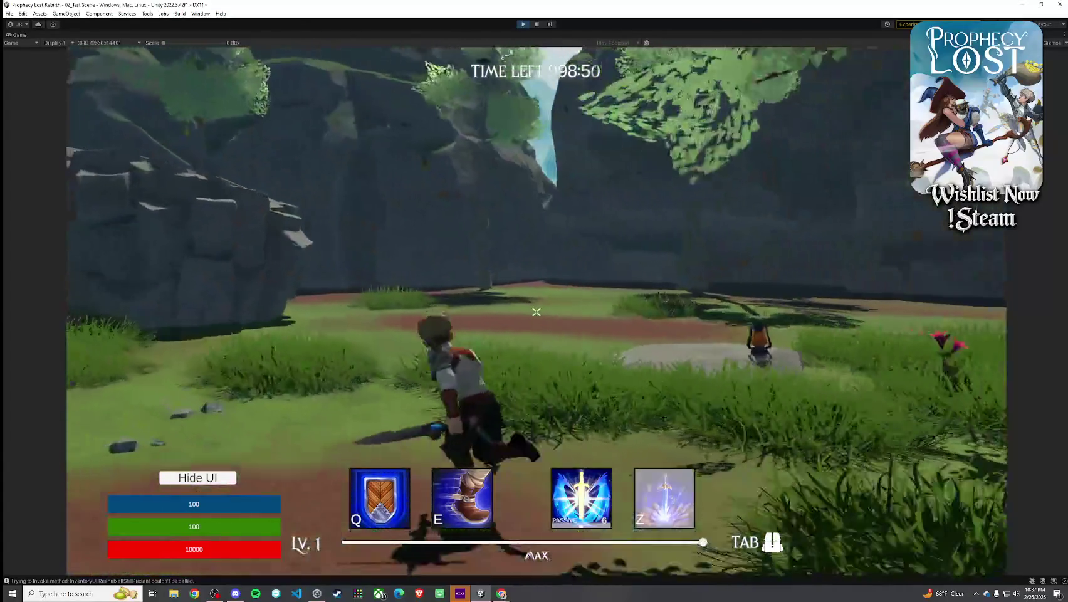
key(w)
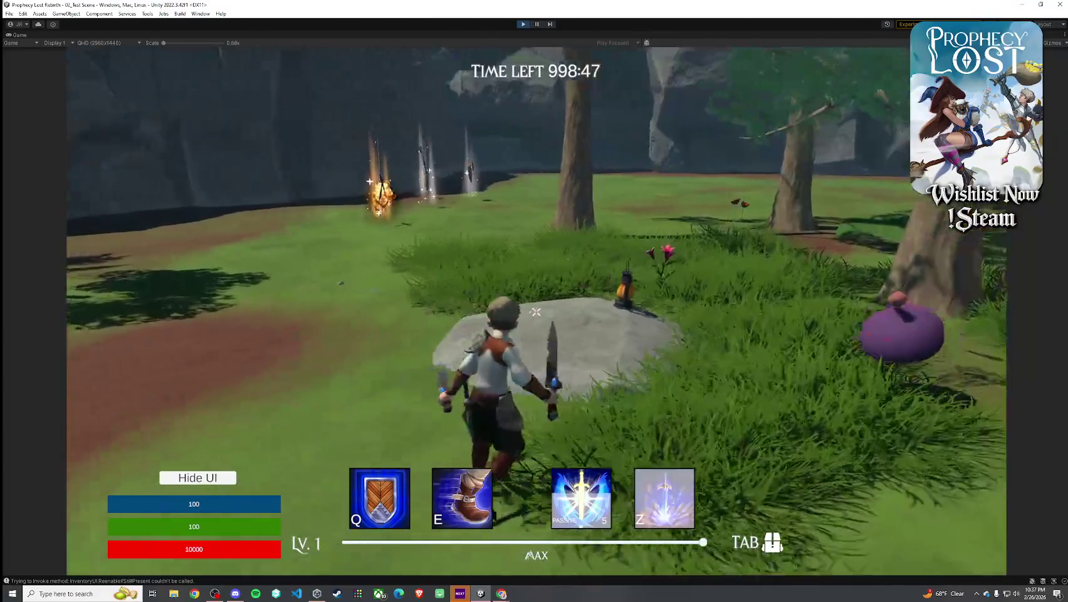
key(w)
click(535, 312)
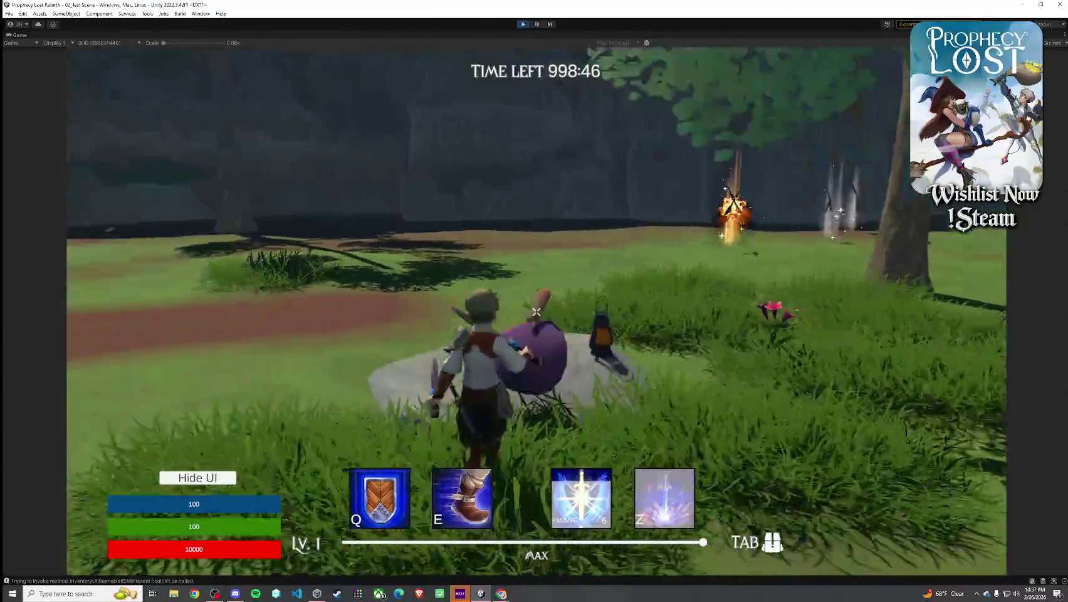
key(w)
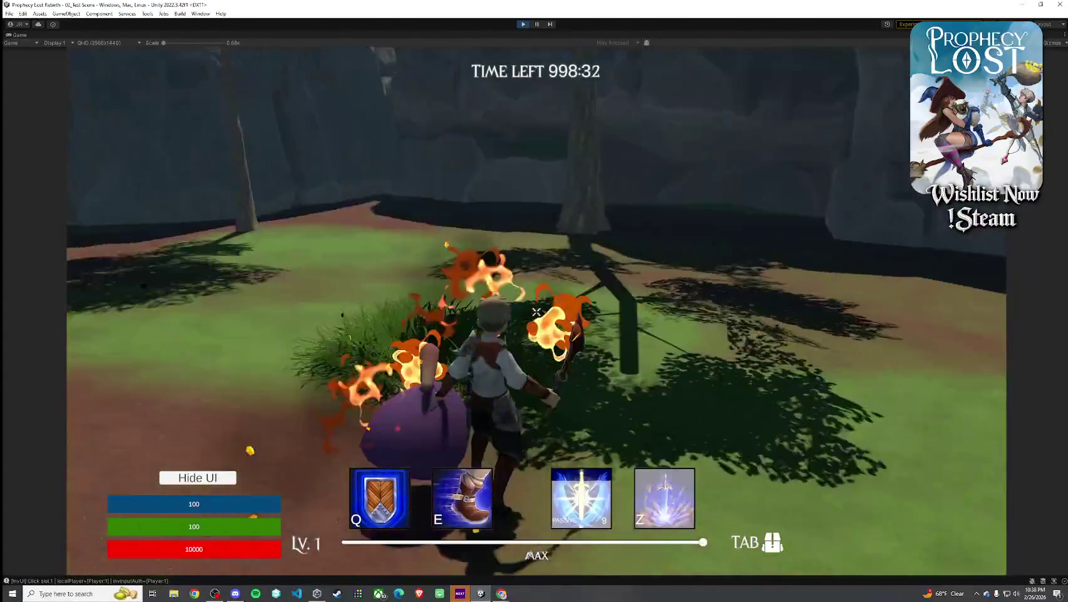
Roam past the rock wall, sword pickups and purple enemy back toward the forest
key(w)
key(w)
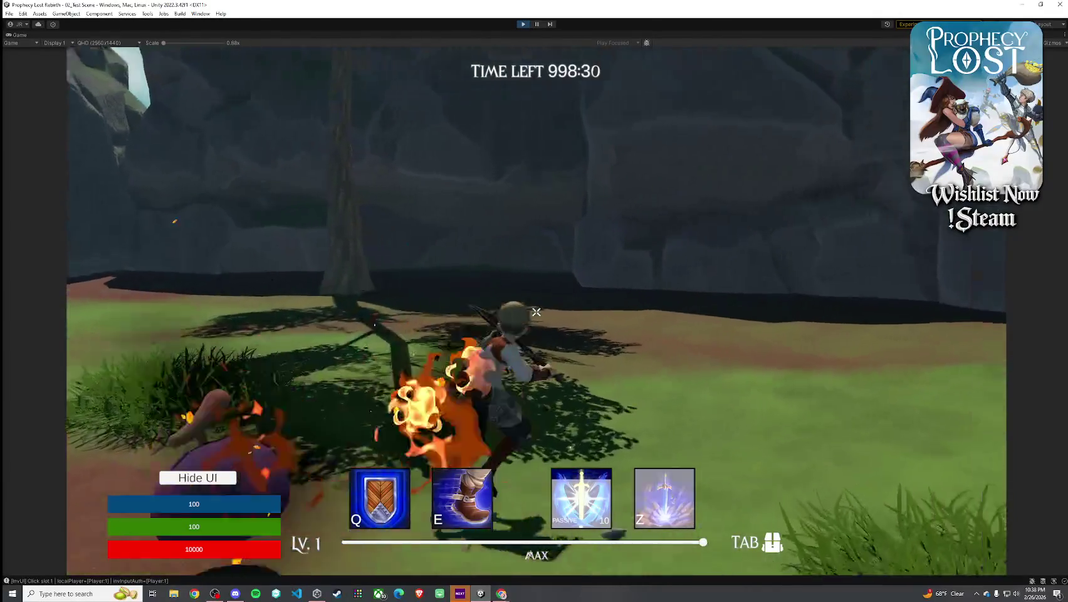
key(w)
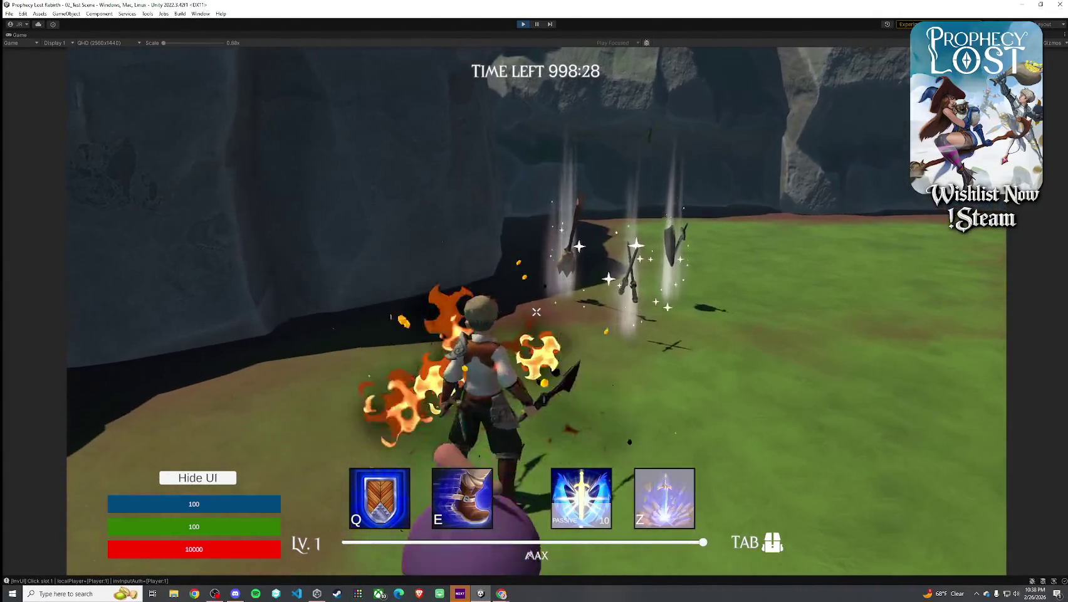
key(w)
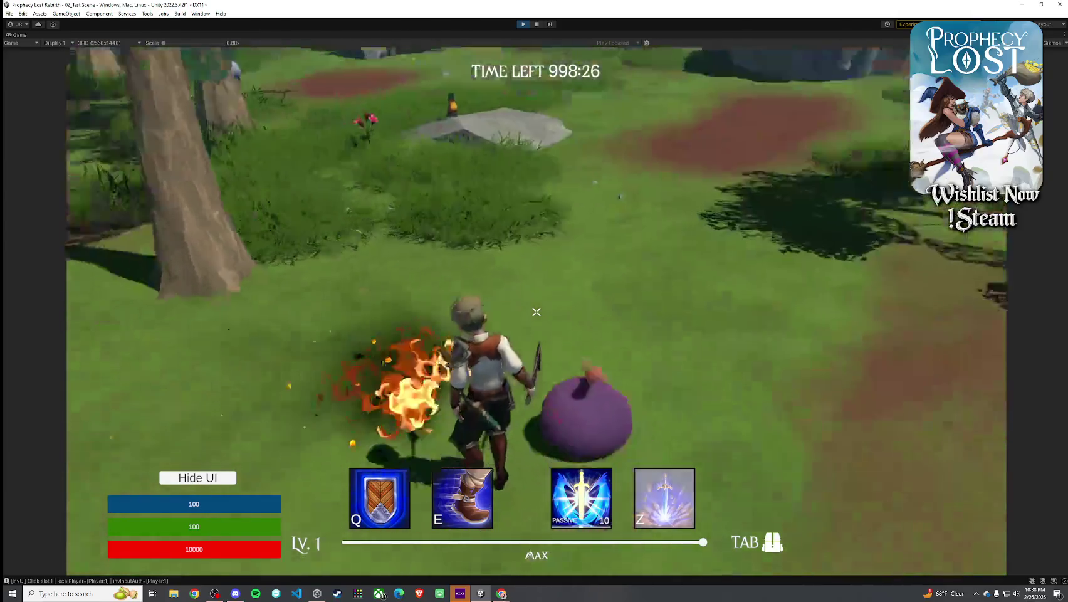
key(w)
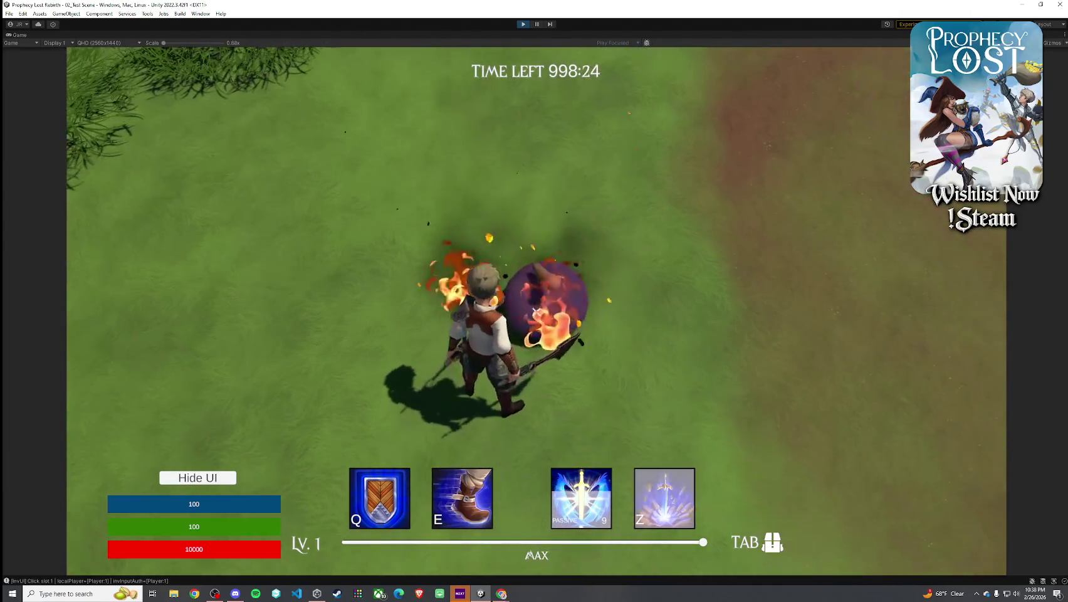
key(w)
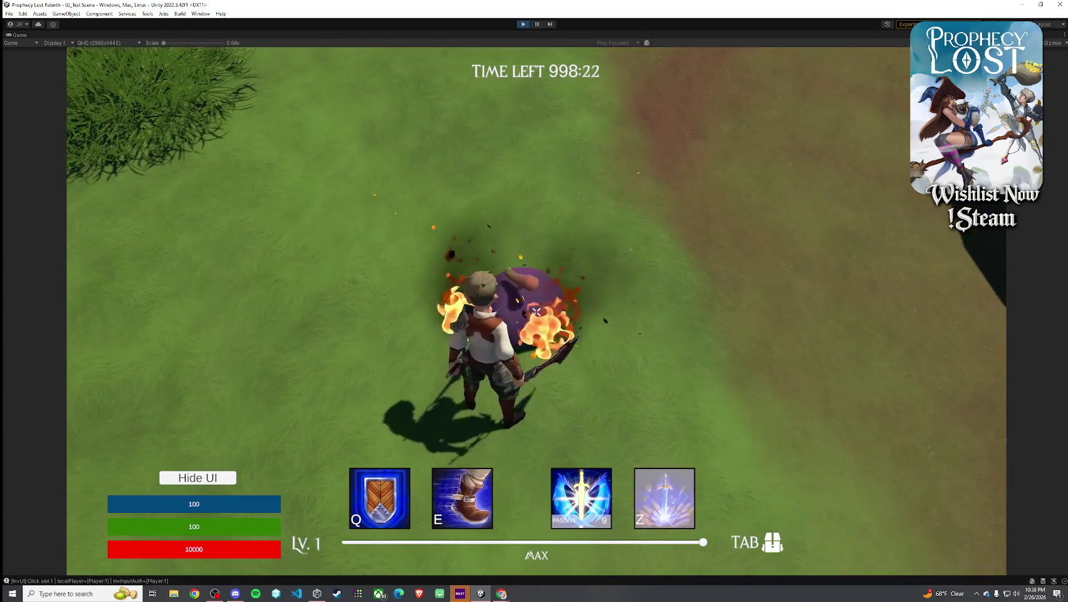
key(w)
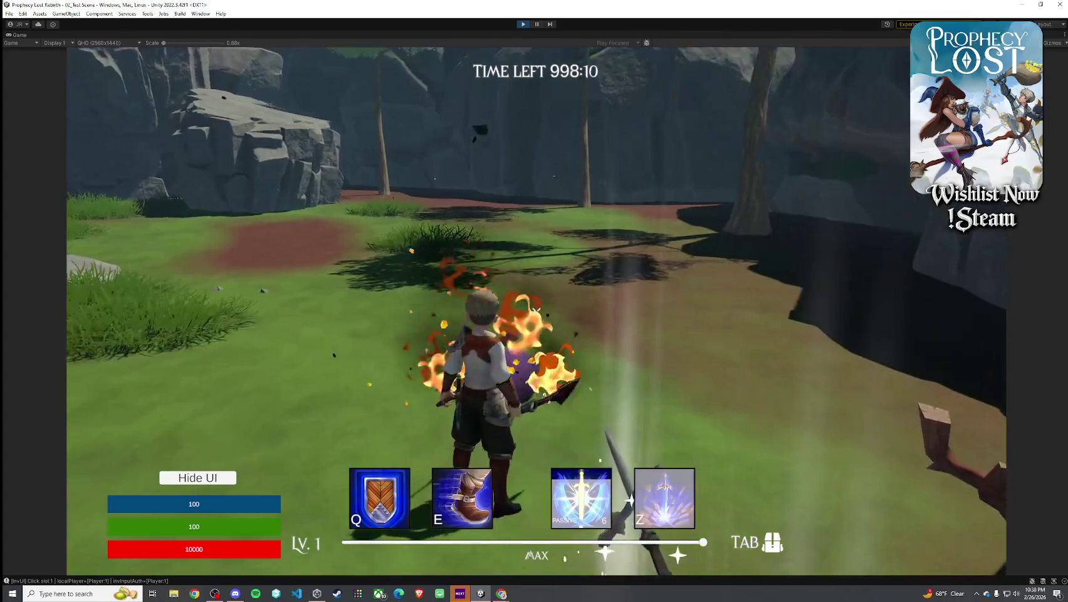
Dismiss the Windows Start menu and run through the forest clearing toward the cliff
key(super)
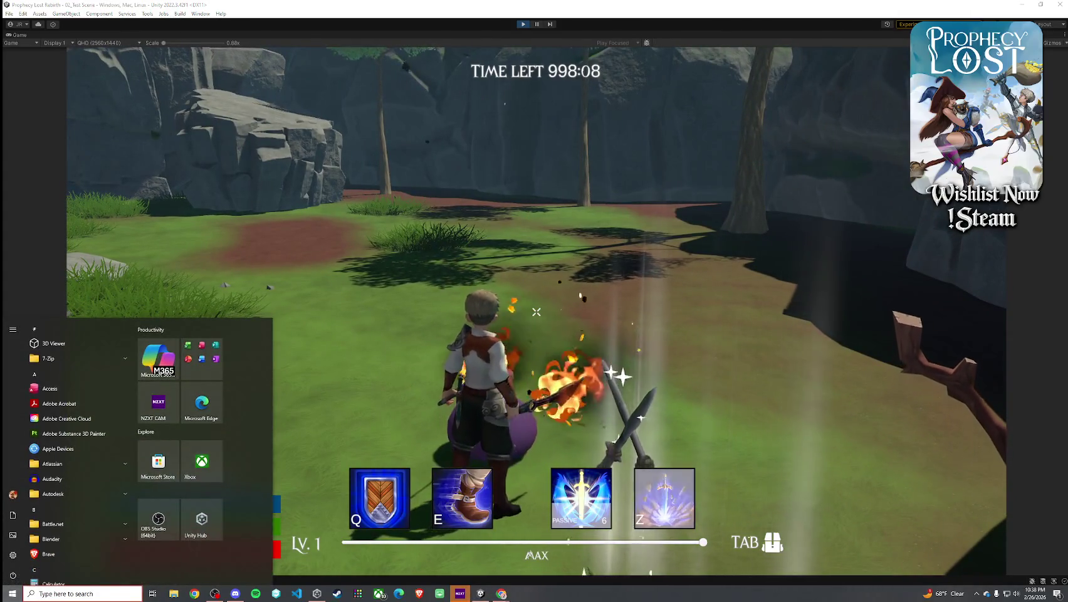
key(super)
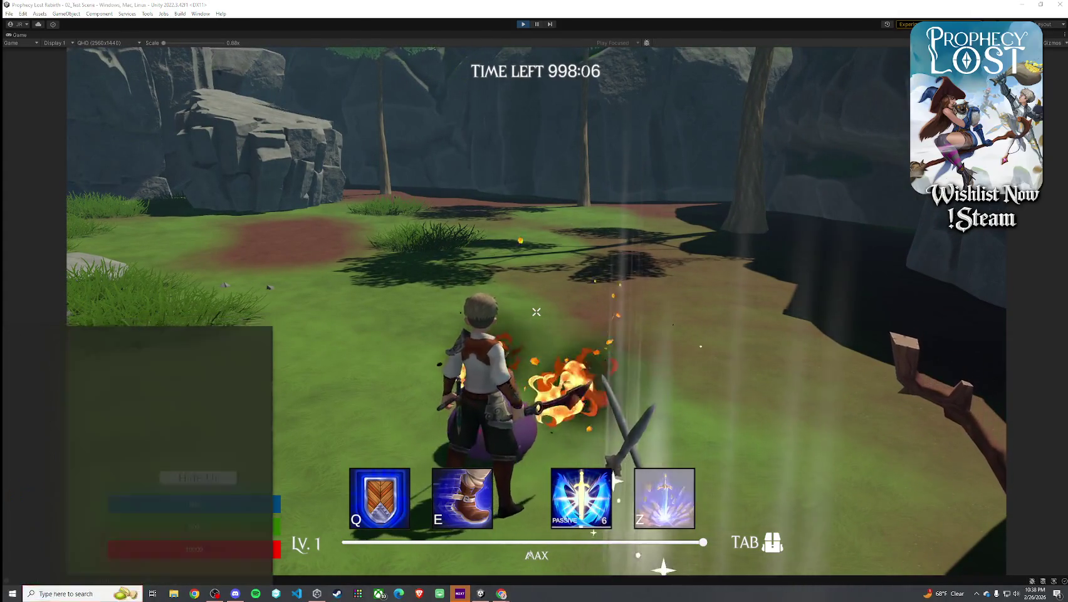
key(w)
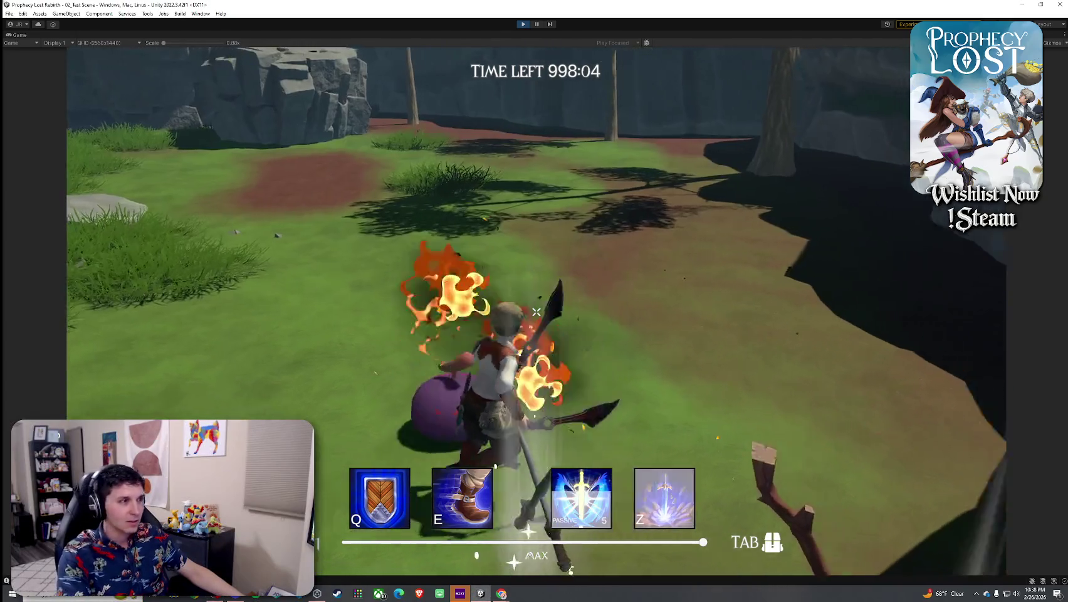
key(w)
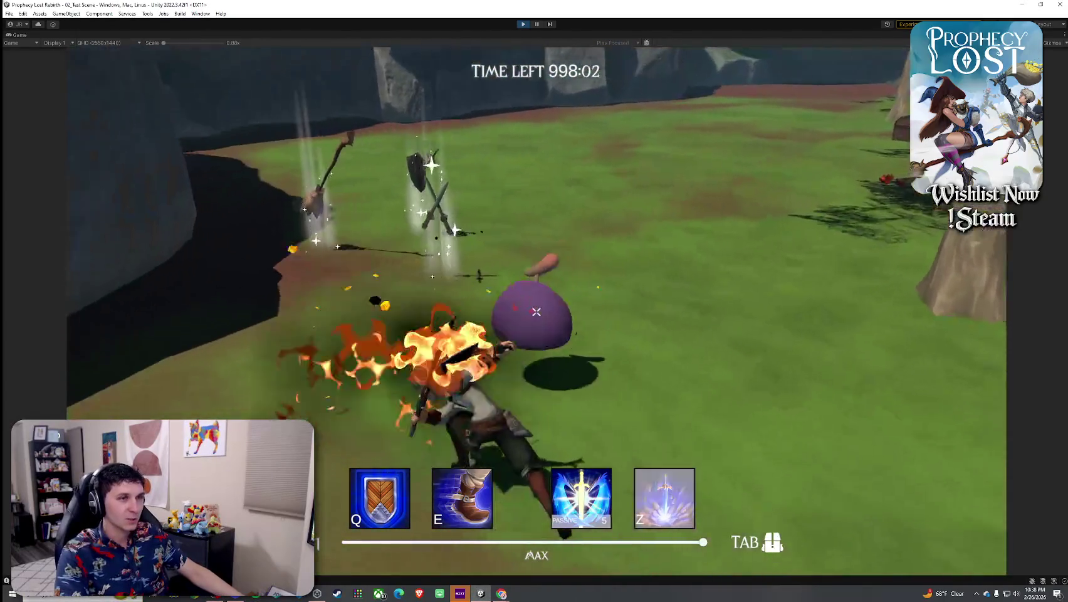
key(w)
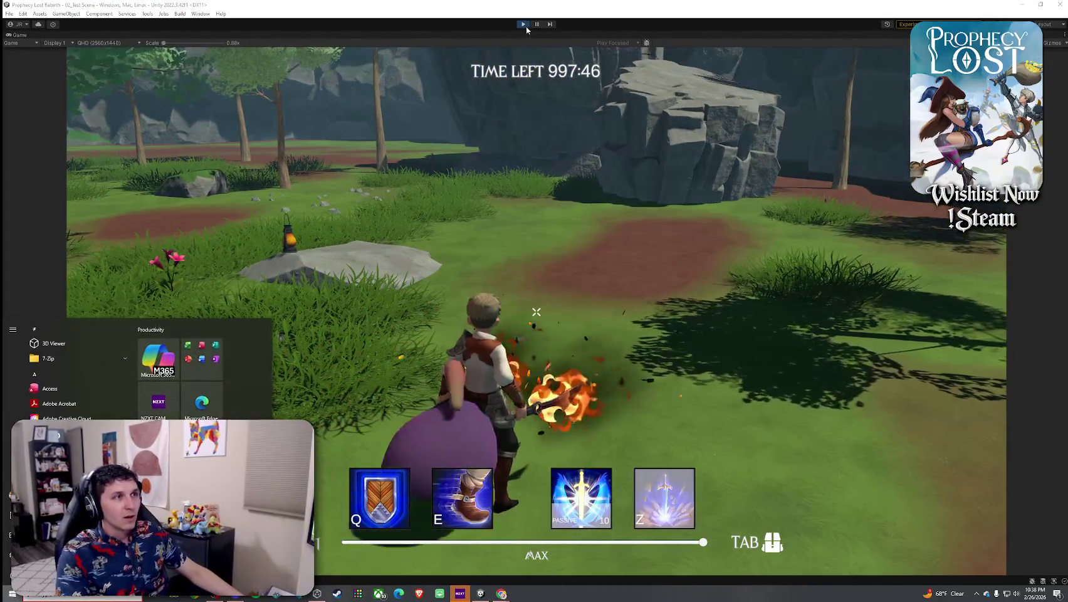
Exit Play mode, save 02_Test Scene with Ctrl+S, and click into the Project search field
click(525, 25)
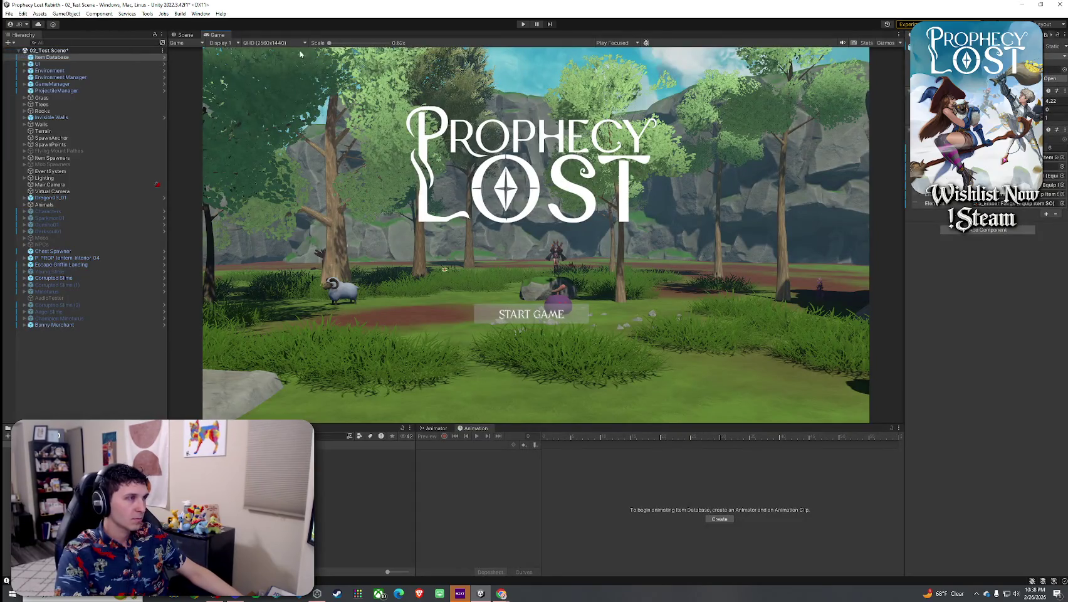
key(ctrl+s)
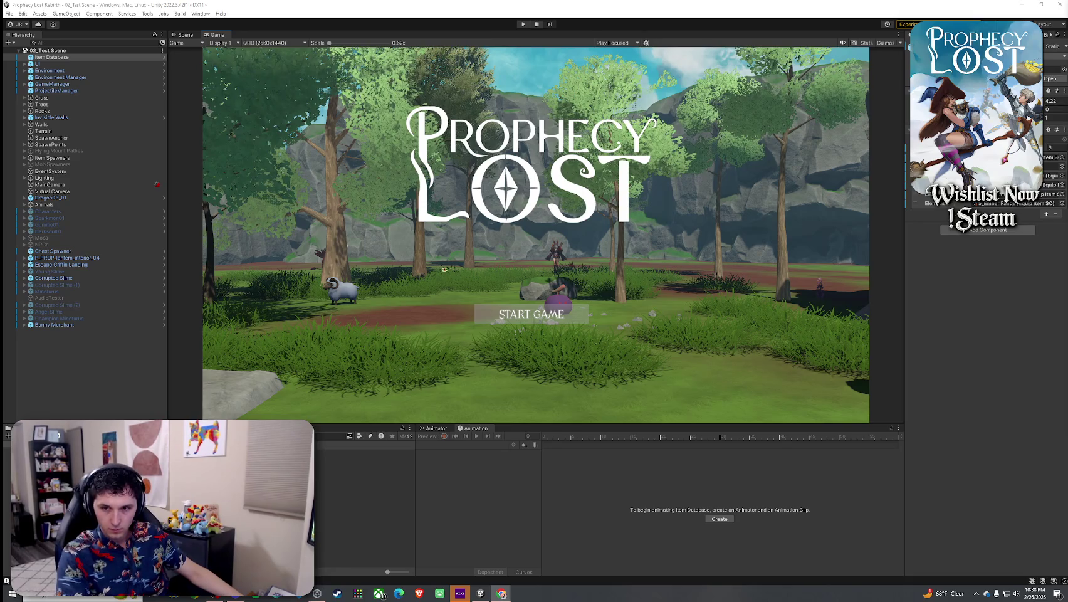
click(200, 13)
mouse_move(11, 13)
key(Escape)
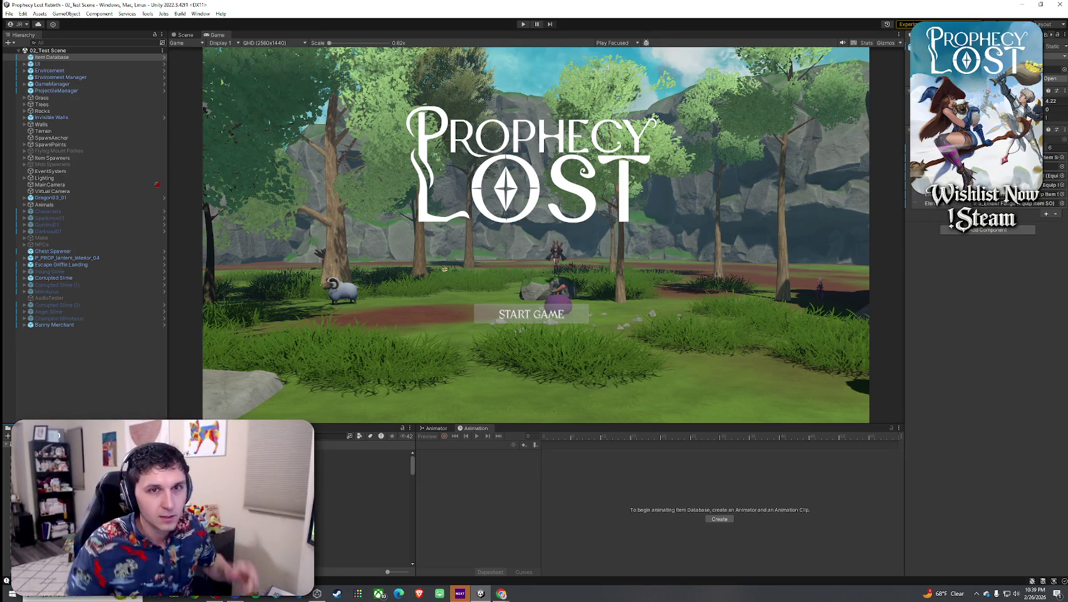
click(330, 436)
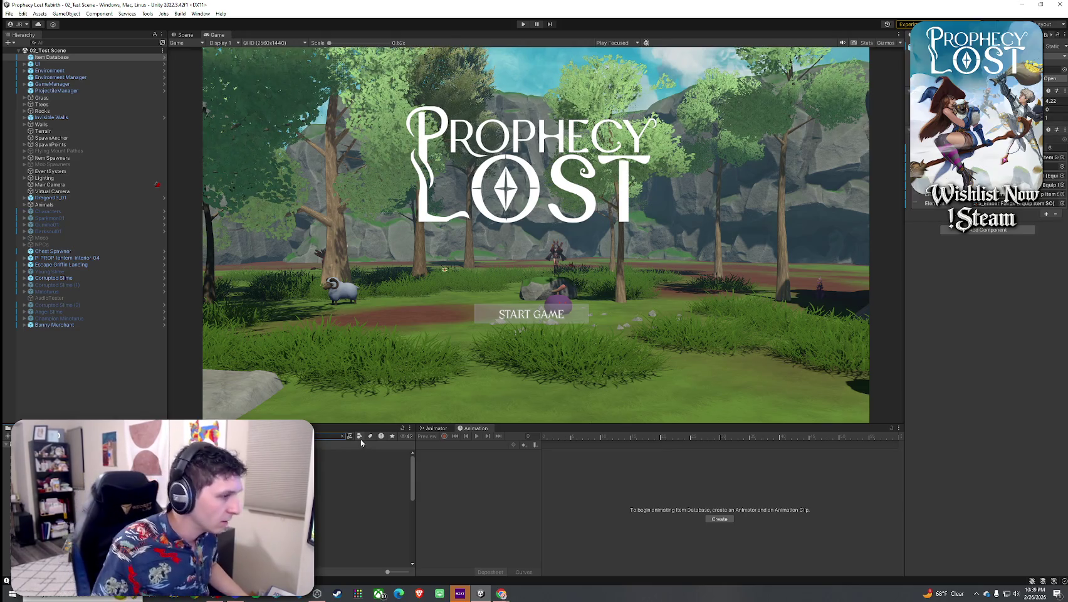
Step through the goblin assets past CgoblinSpear and SM_spear_halberd_01 to the Spear Goblin Die clip and prefab
click(361, 460)
key(Down)
key(Down)
key(Down)
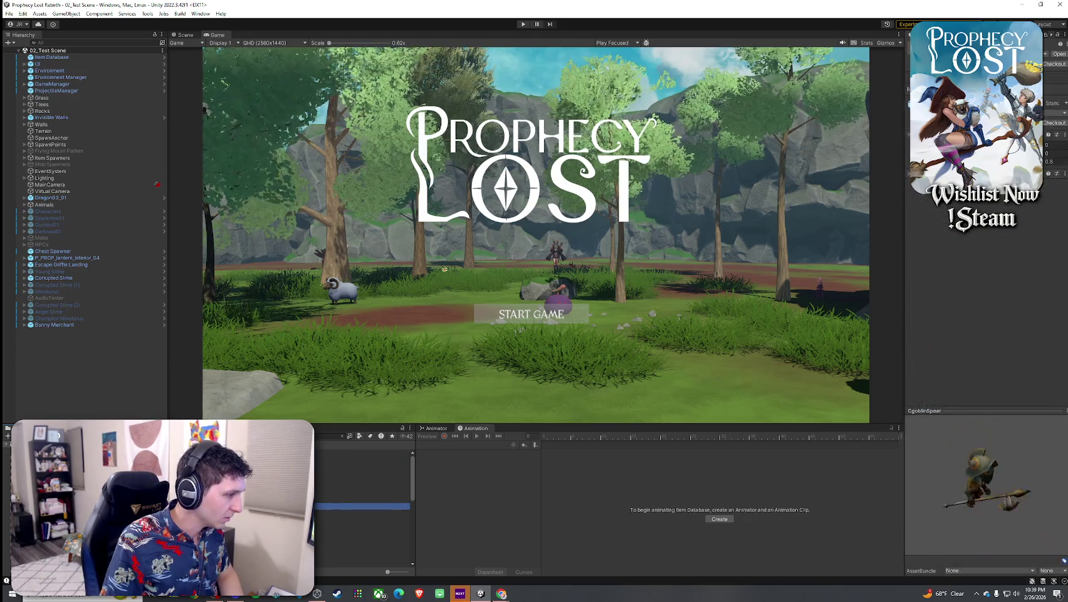
key(Down)
key(Down)
key(Down)
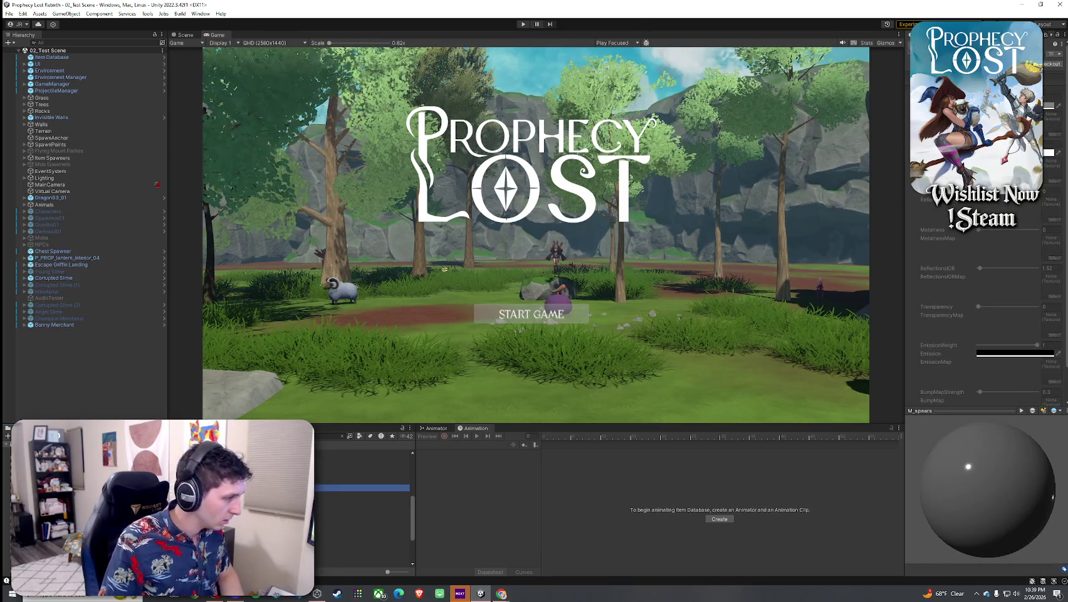
key(Down)
key(Down)
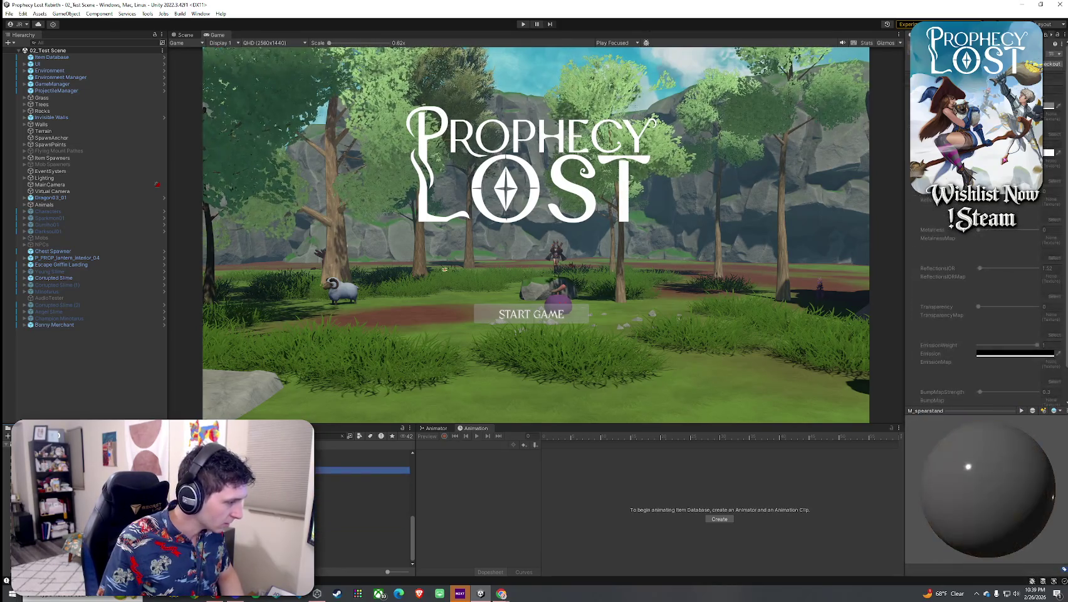
key(Down)
key(Down)
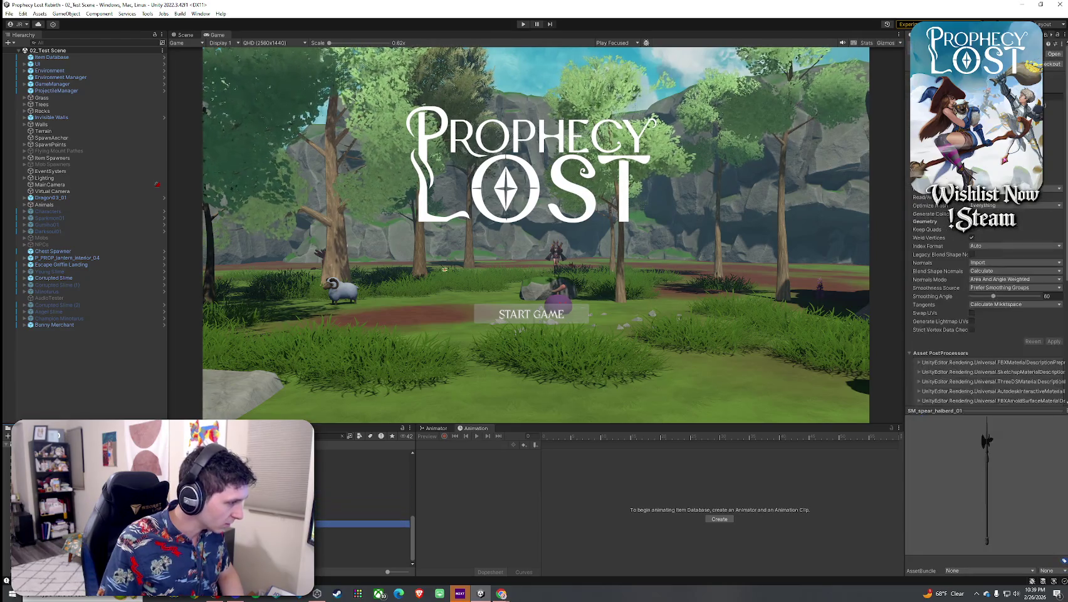
key(Down)
key(Down)
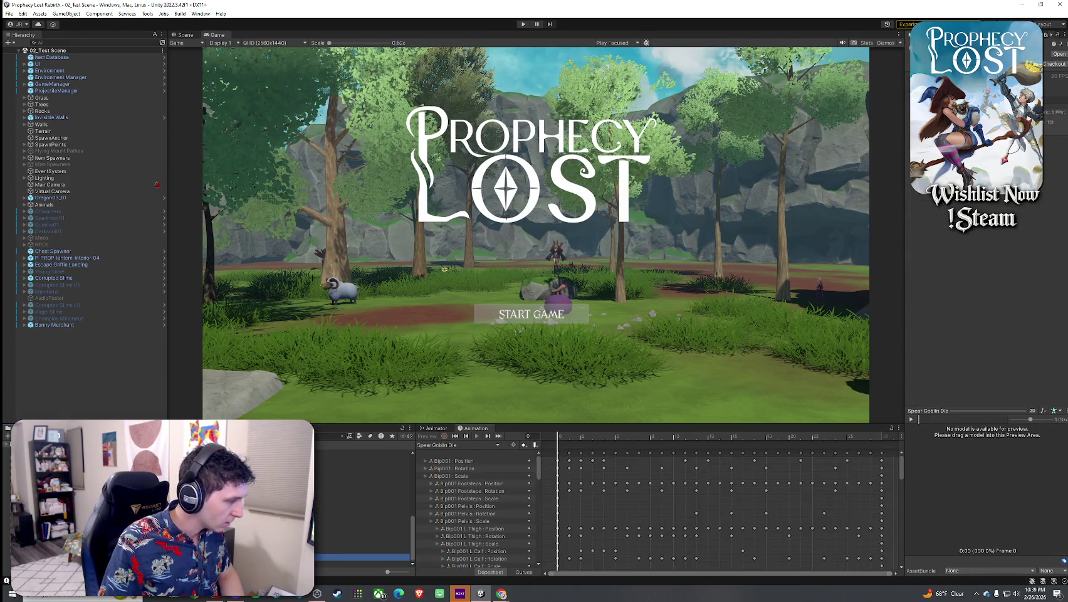
key(Down)
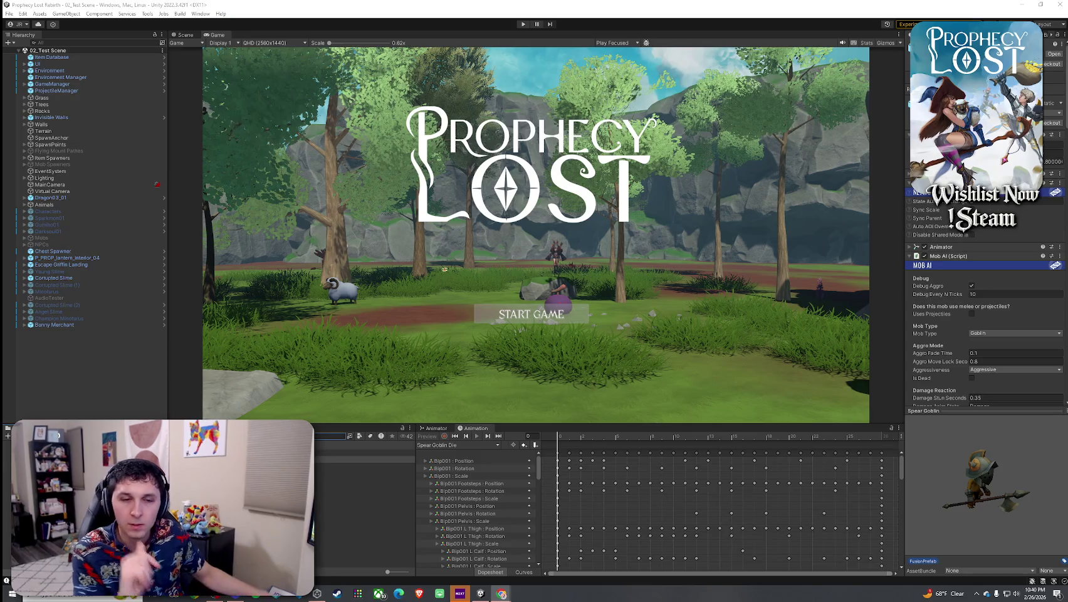
Return to Unity and select the 2-Handed Warrior Mecanim Animation pack in My Assets
key(alt+Tab)
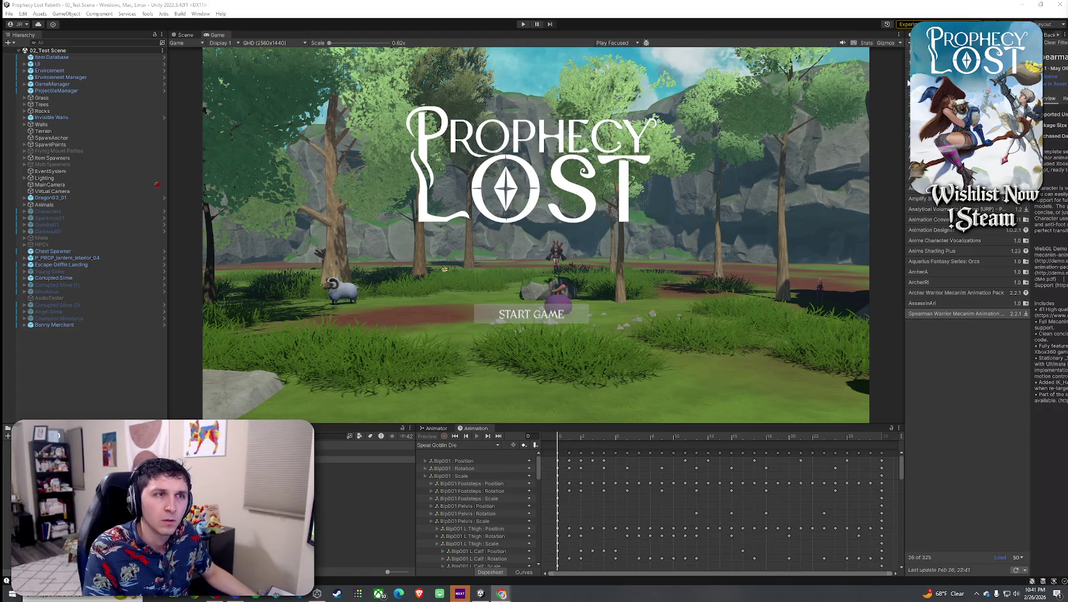
click(907, 83)
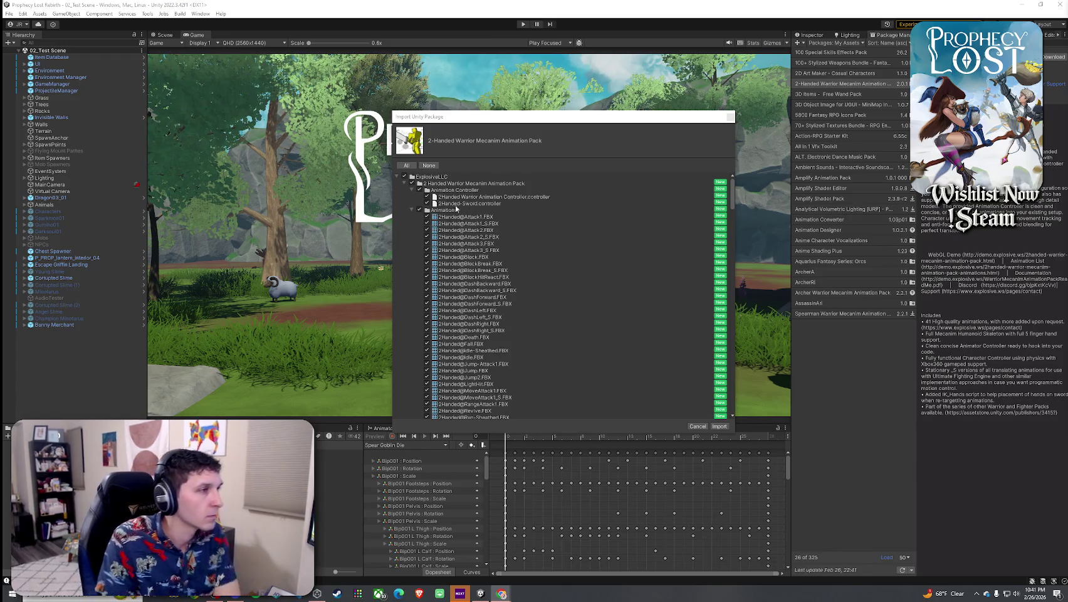
Collapse the Animation Controller, Animations, Avatar Mask, Characters, Prefabs and Scenes folders in the import list
click(414, 191)
click(413, 192)
click(412, 197)
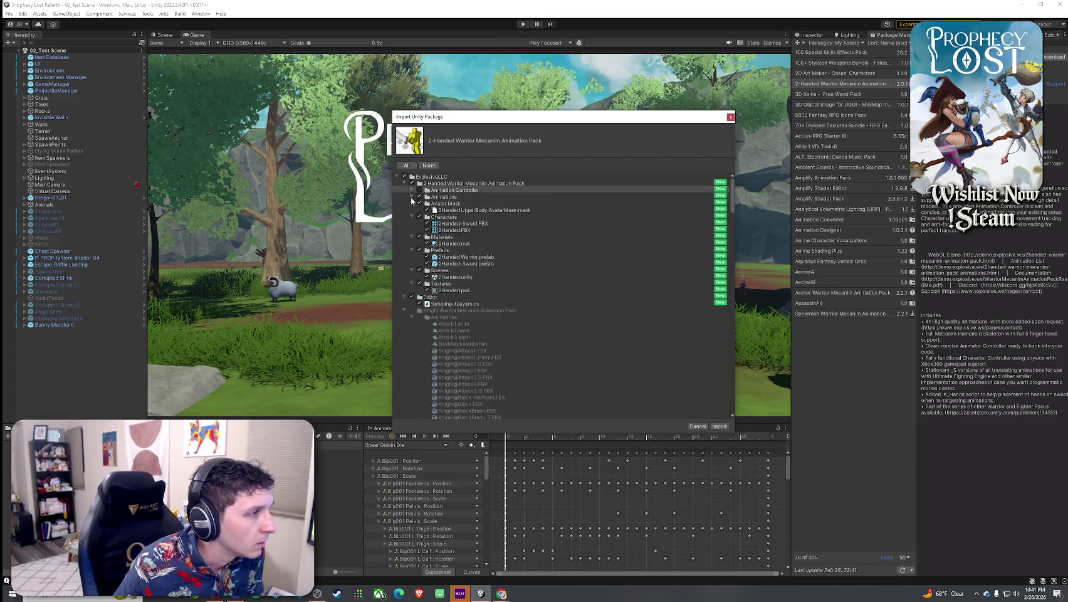
click(411, 204)
click(414, 210)
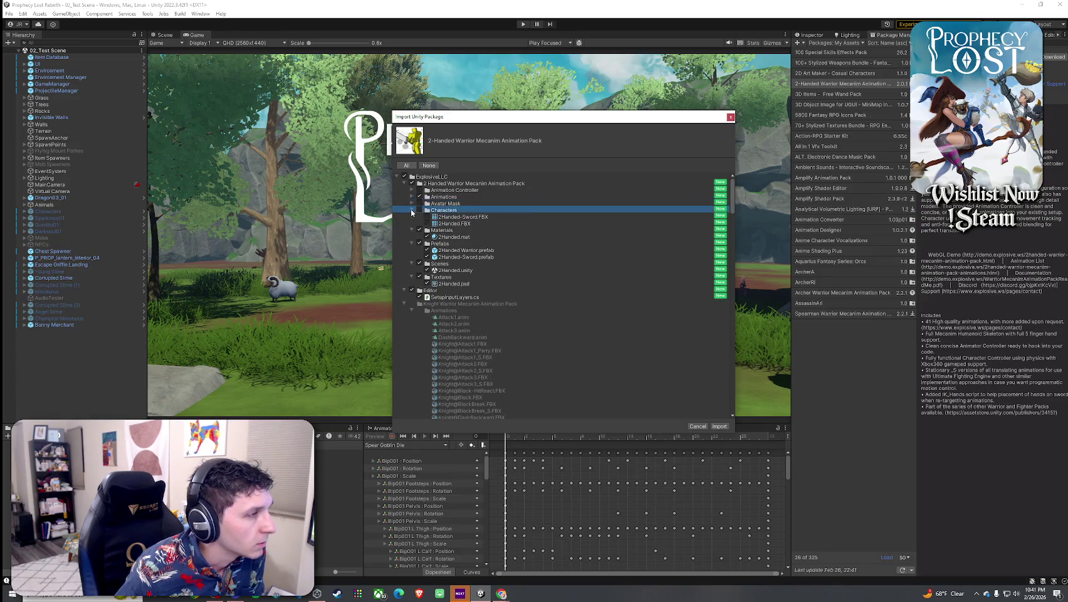
click(419, 217)
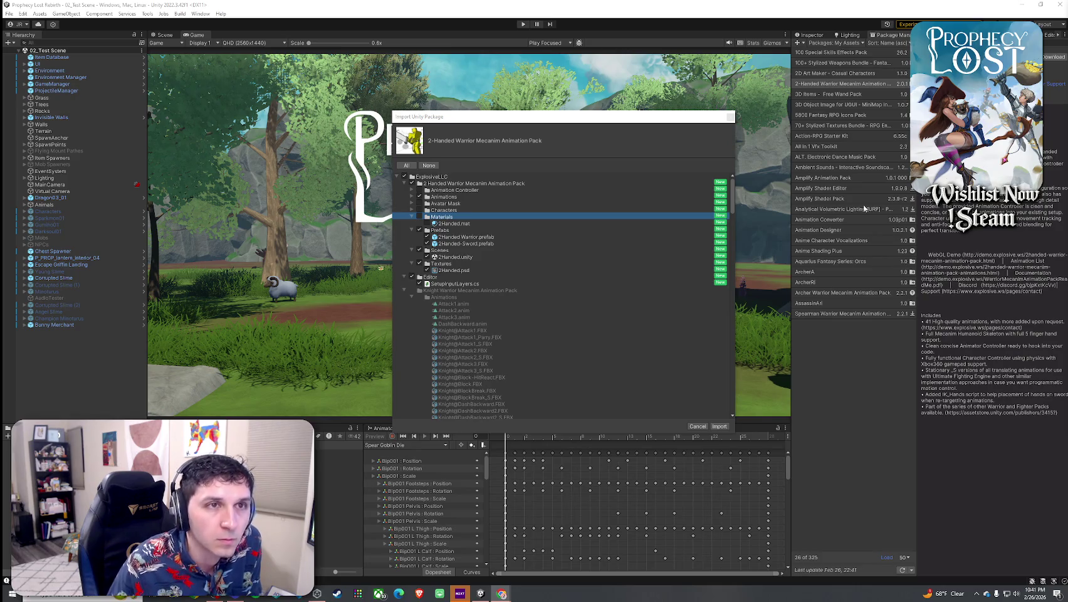
click(420, 230)
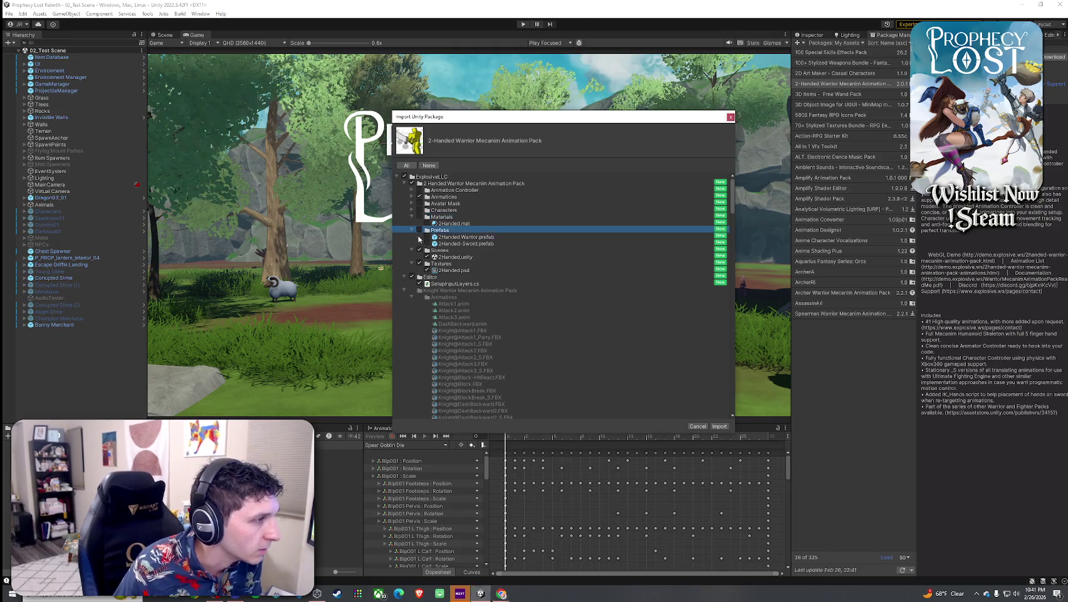
click(412, 230)
click(412, 237)
click(412, 237)
click(414, 243)
click(412, 244)
click(412, 244)
Collapse the Textures, Editor, Knight Warrior, Mage, Swordsman and Warrior folders
click(412, 243)
click(411, 249)
click(405, 250)
click(405, 257)
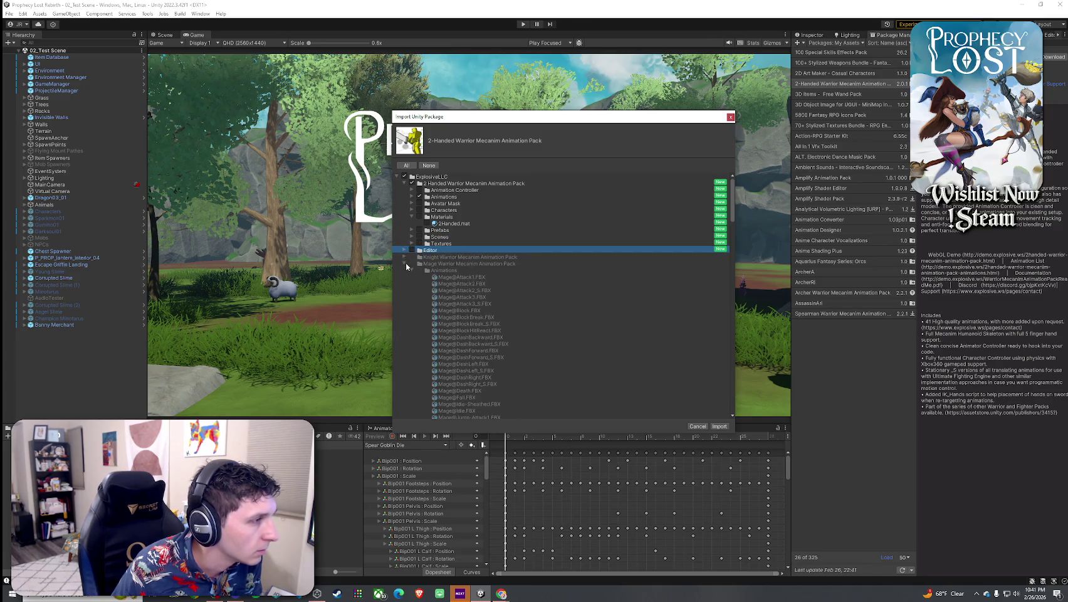
click(404, 263)
click(412, 270)
click(412, 271)
click(416, 270)
click(405, 277)
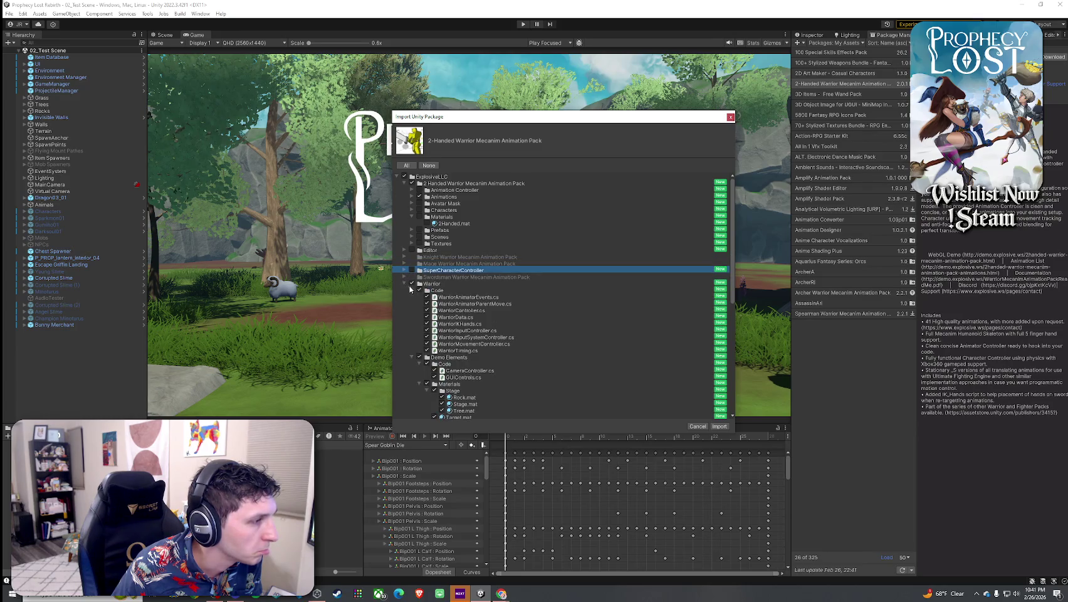
click(405, 283)
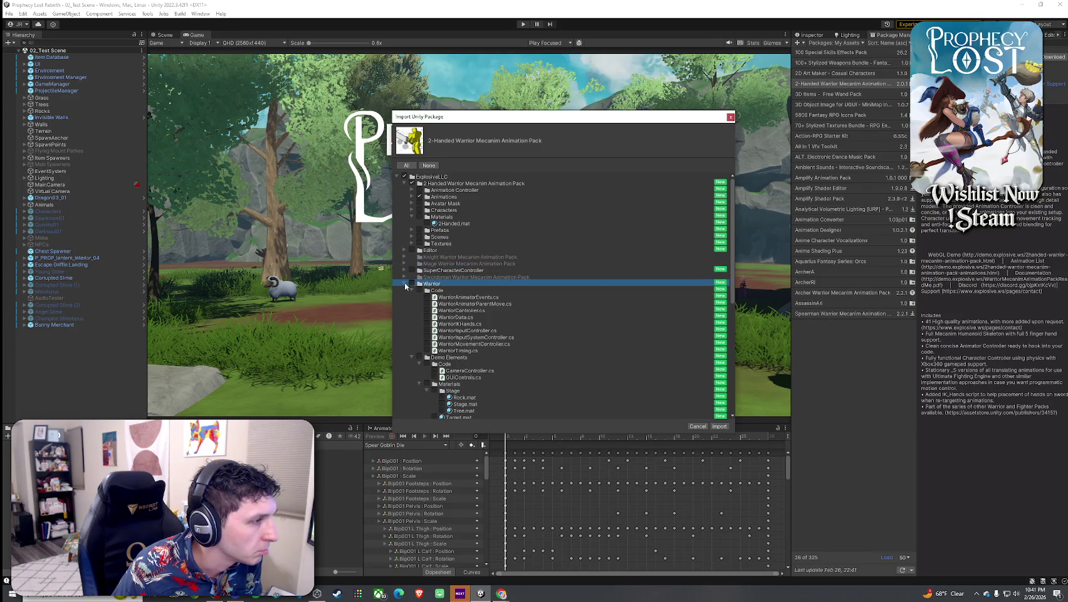
Check the 2Handed clips in the Animations folder, then close the import window without importing
click(411, 197)
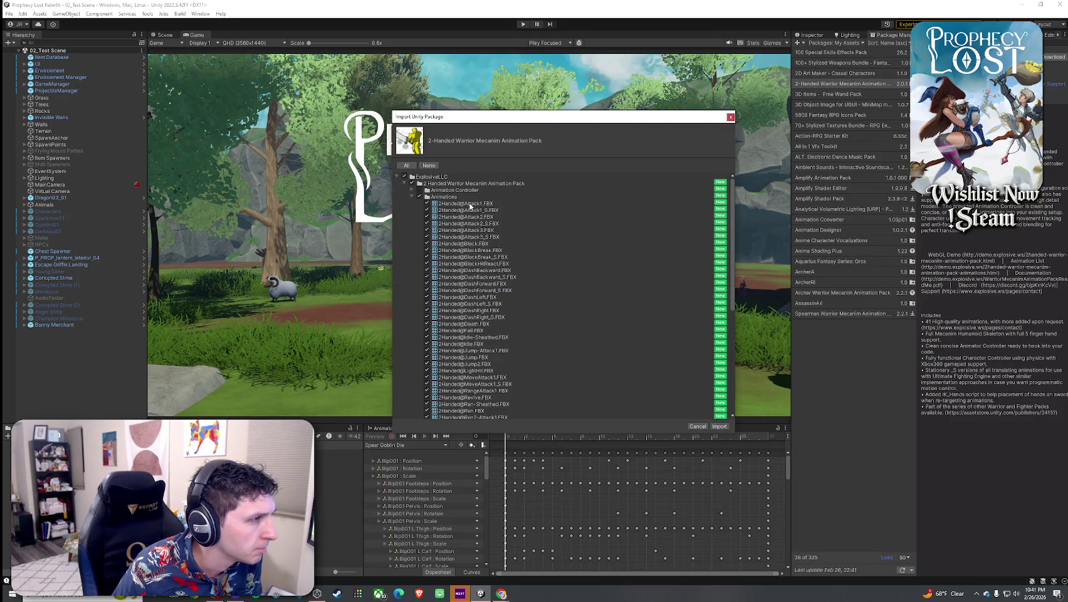
click(411, 197)
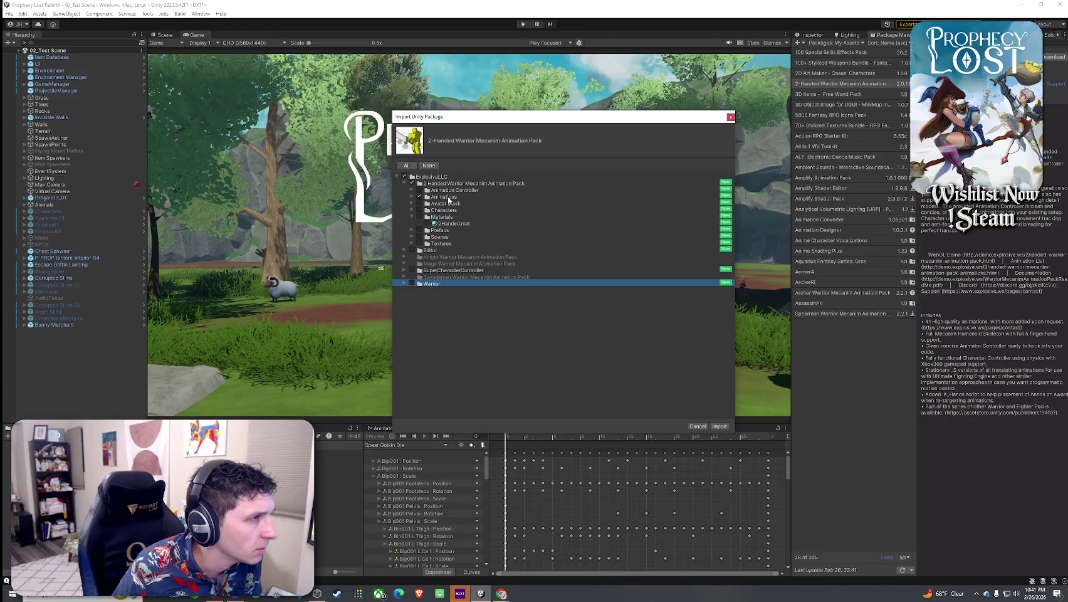
click(731, 117)
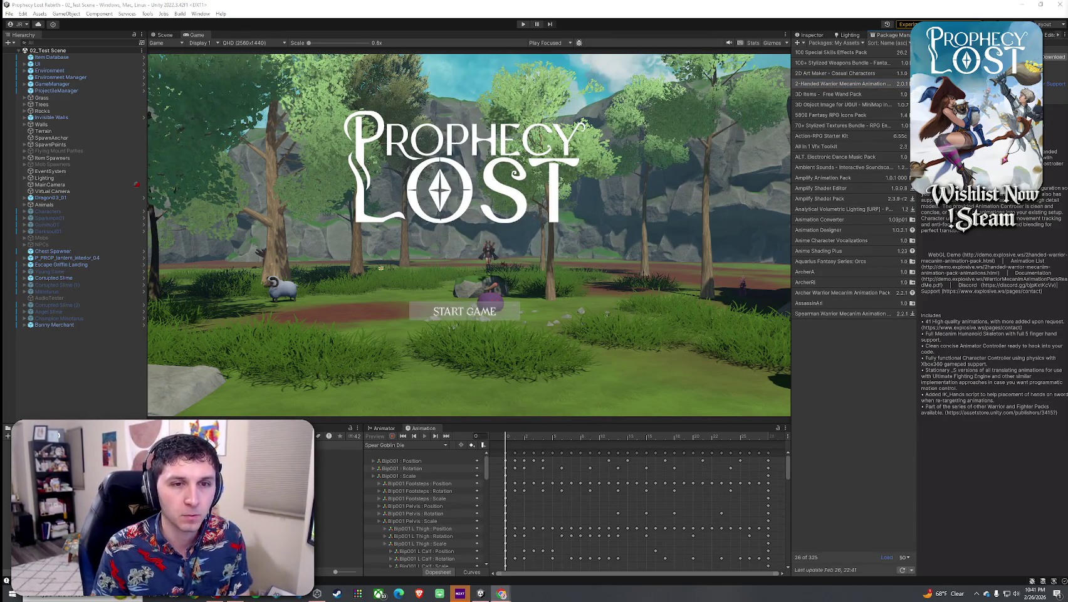
Select the Spearman Warrior Mecanim Animation pack, download it and return to the editor's import list
click(842, 314)
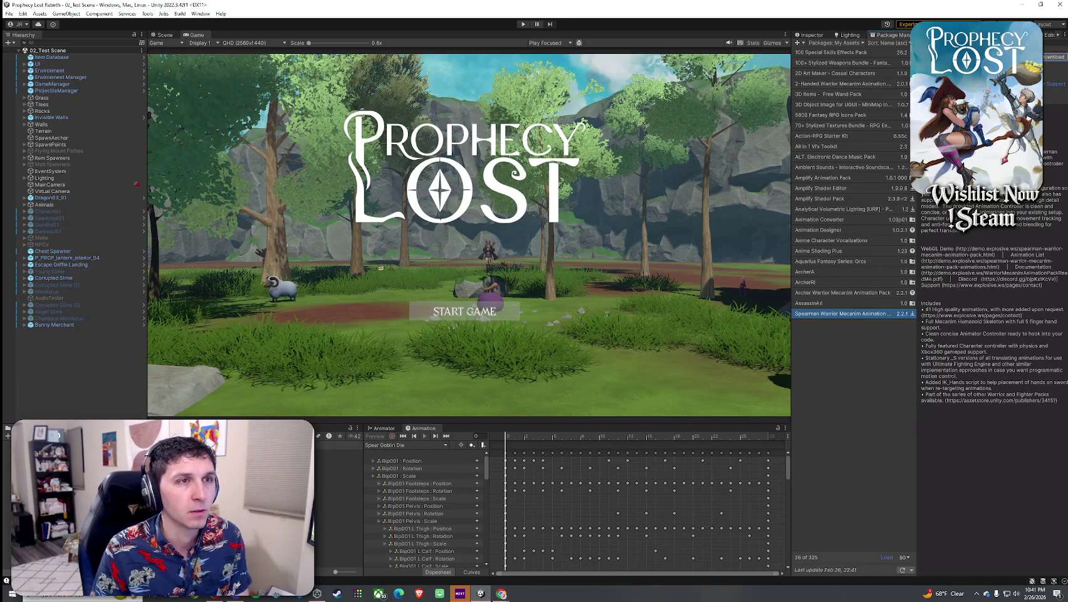
click(1055, 56)
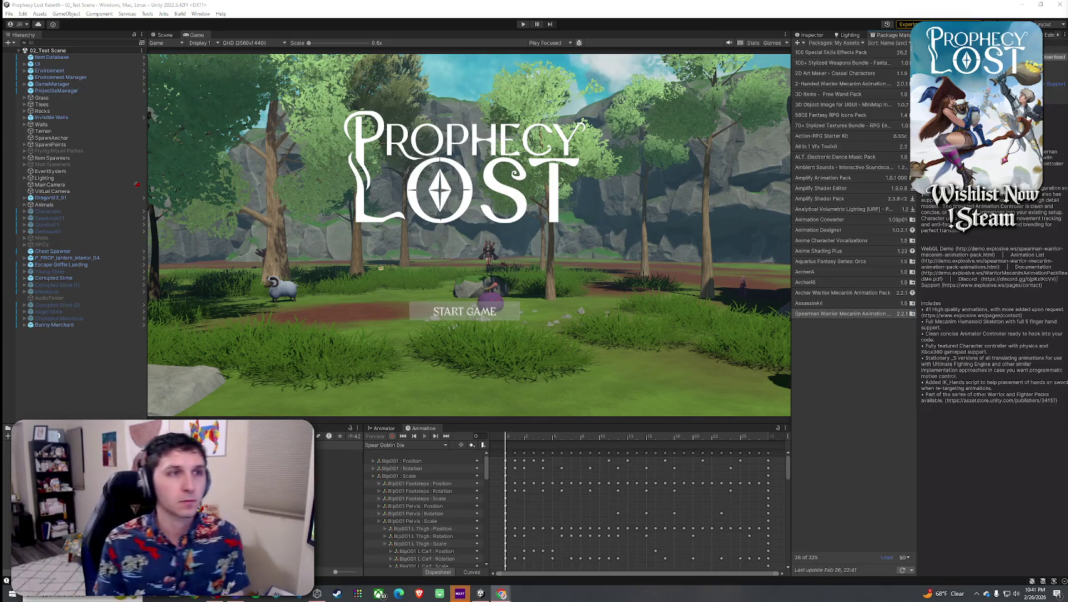
click(599, 276)
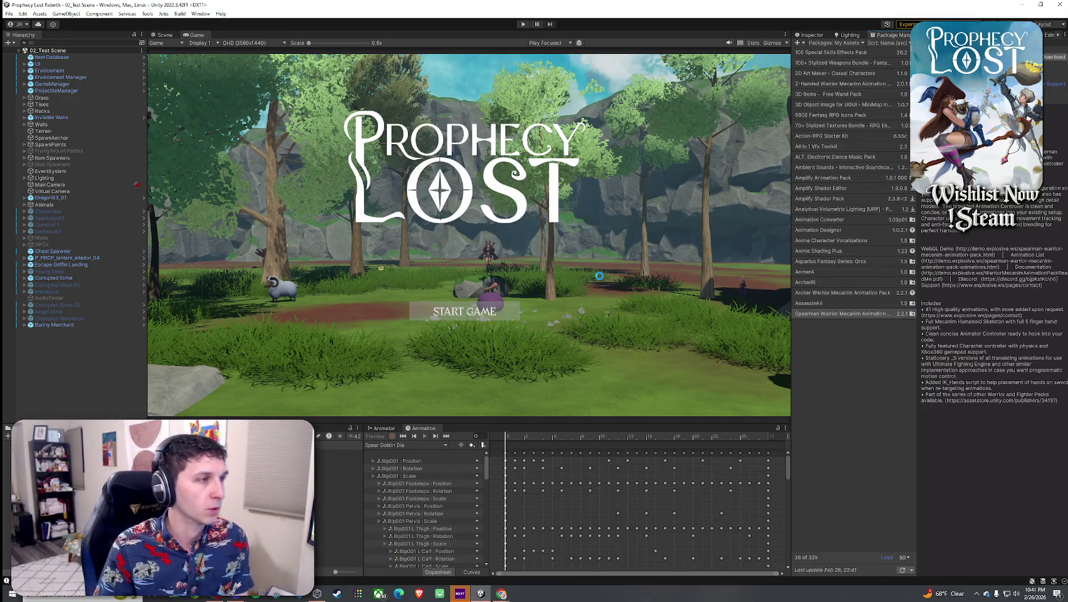
click(405, 183)
Collapse the Editor, Knight Warrior, Animation Controller and Characters folders in the import list
click(404, 183)
click(404, 190)
click(405, 204)
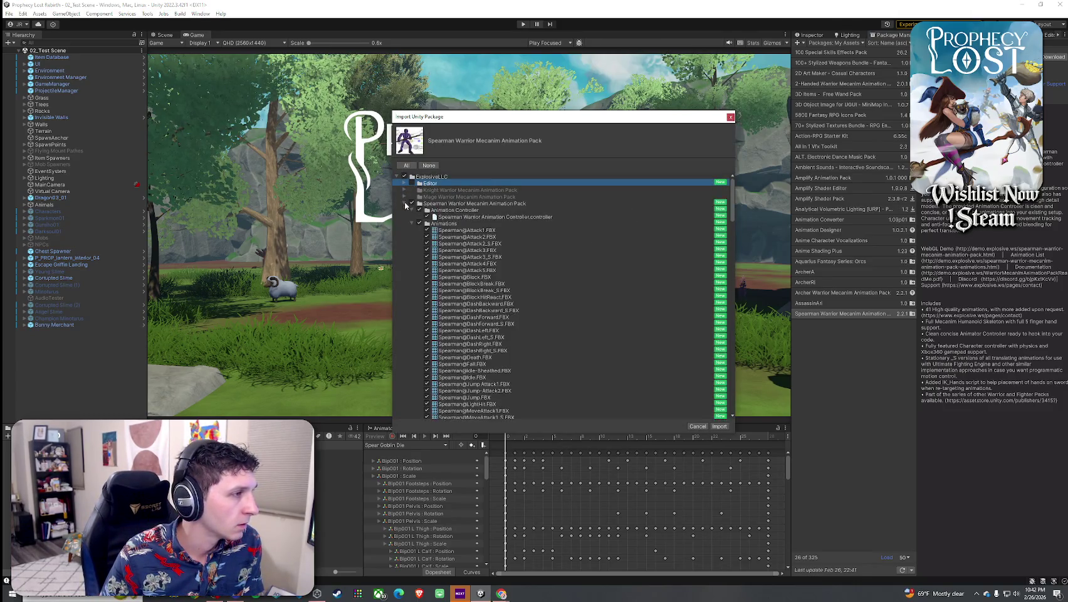
click(405, 204)
click(405, 204)
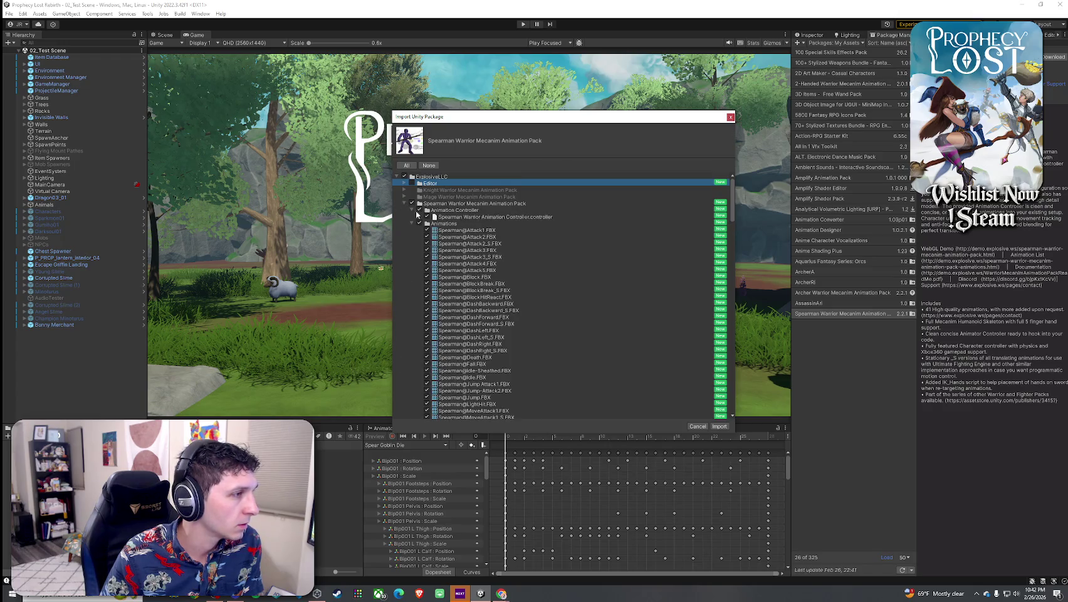
double_click(416, 212)
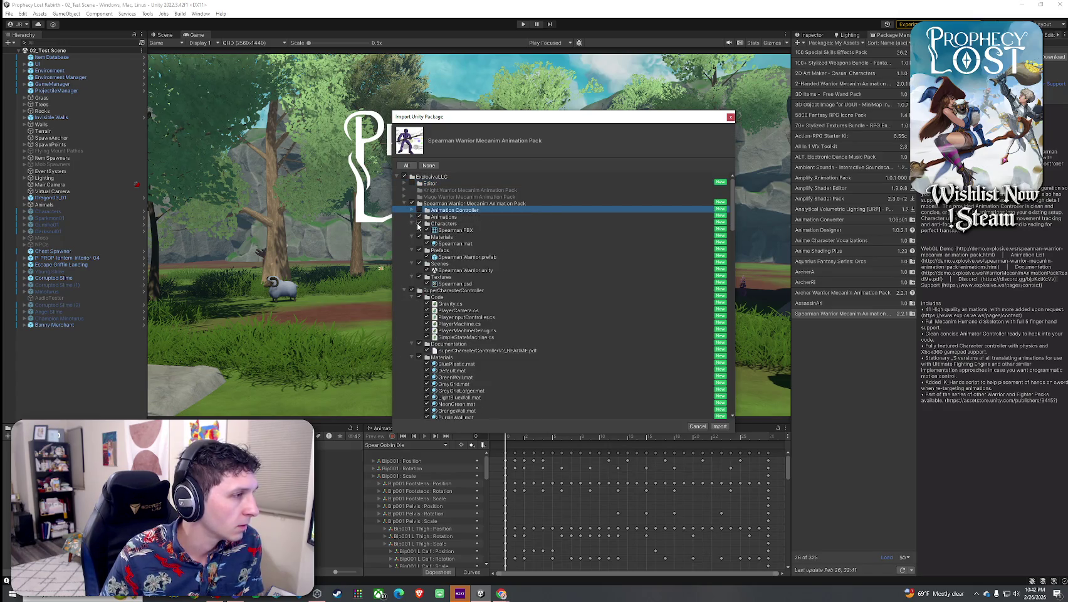
click(412, 224)
click(420, 230)
Collapse the Materials, Prefabs, Scenes, Textures, SuperCharacterController and Warrior folders
click(419, 244)
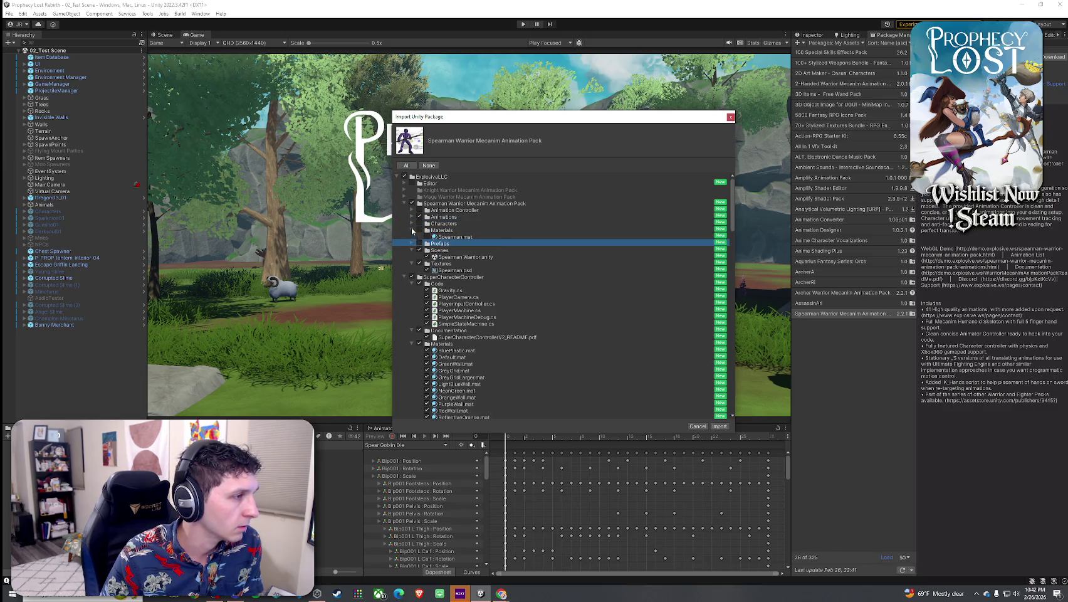
click(420, 243)
click(416, 257)
click(416, 257)
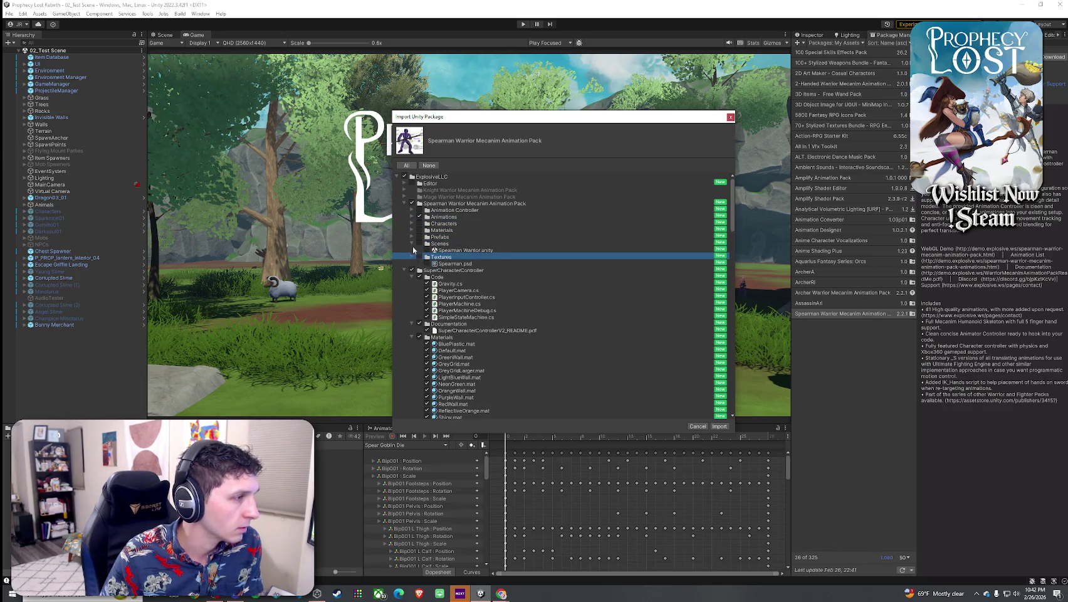
click(410, 251)
click(404, 257)
click(407, 269)
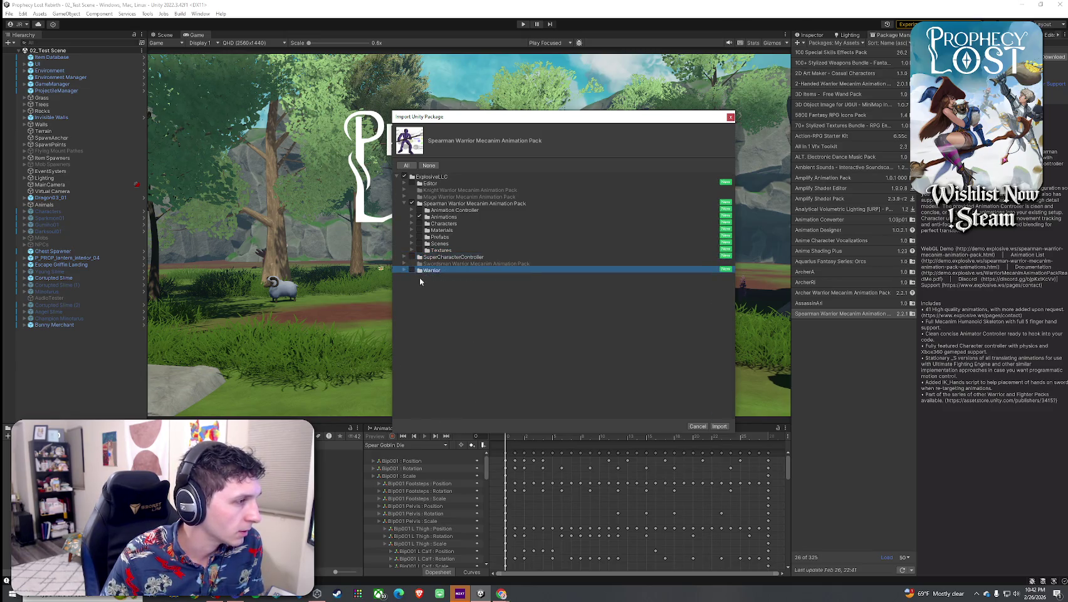
Review the Spearman clips in the Animations folder and import the pack
click(420, 216)
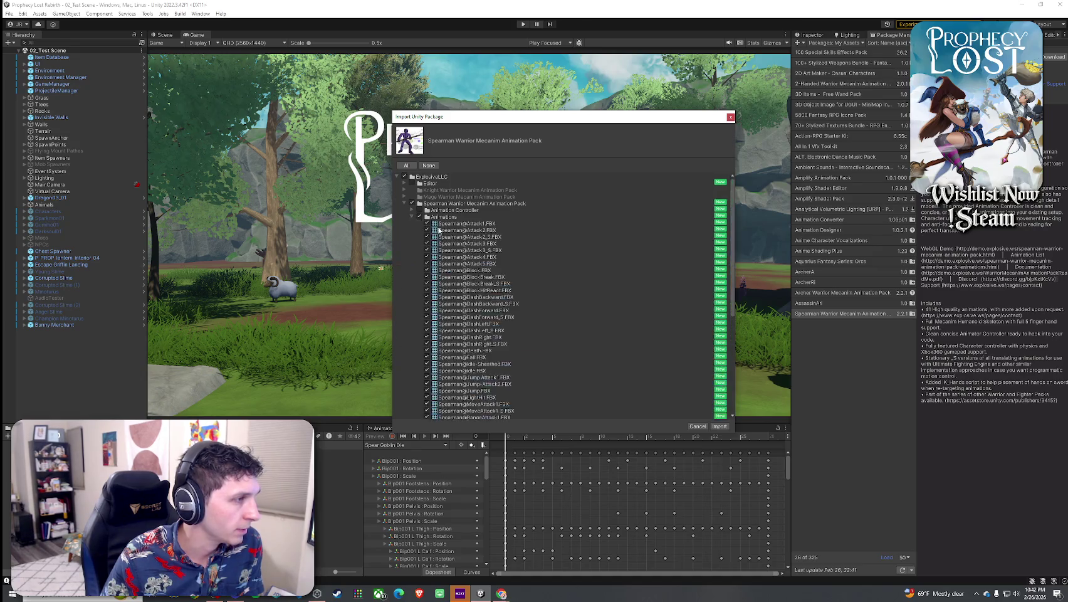
scroll(476, 312, down, 5)
scroll(476, 312, up, 5)
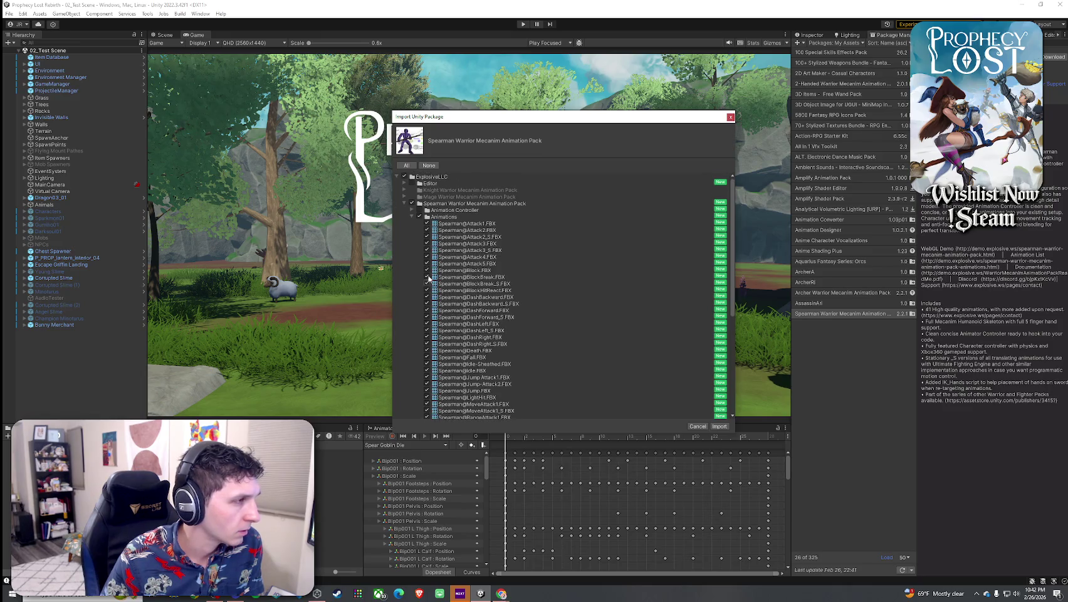
click(719, 426)
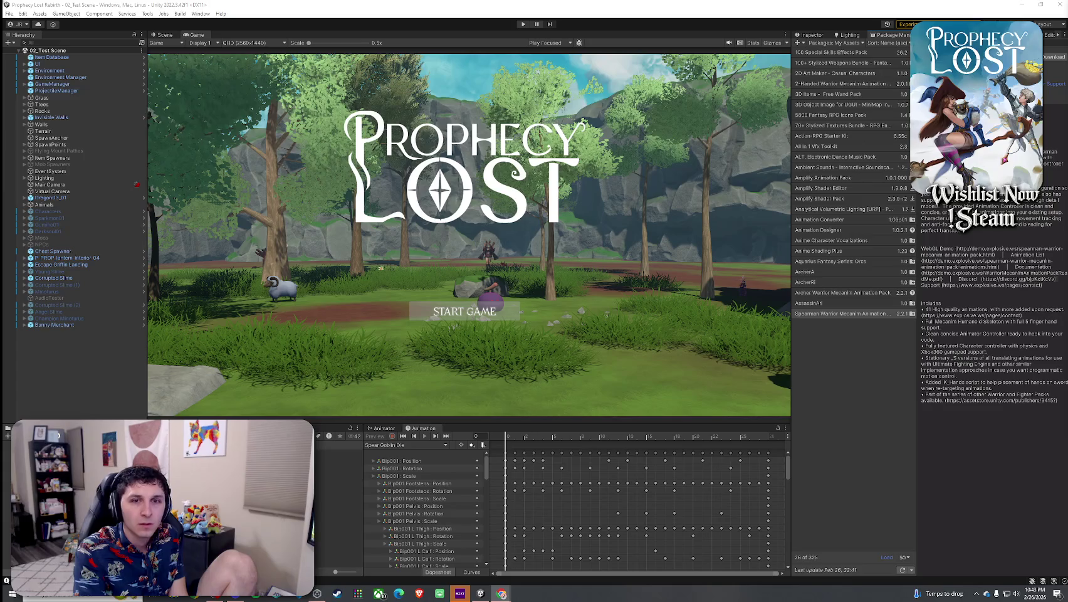
click(921, 230)
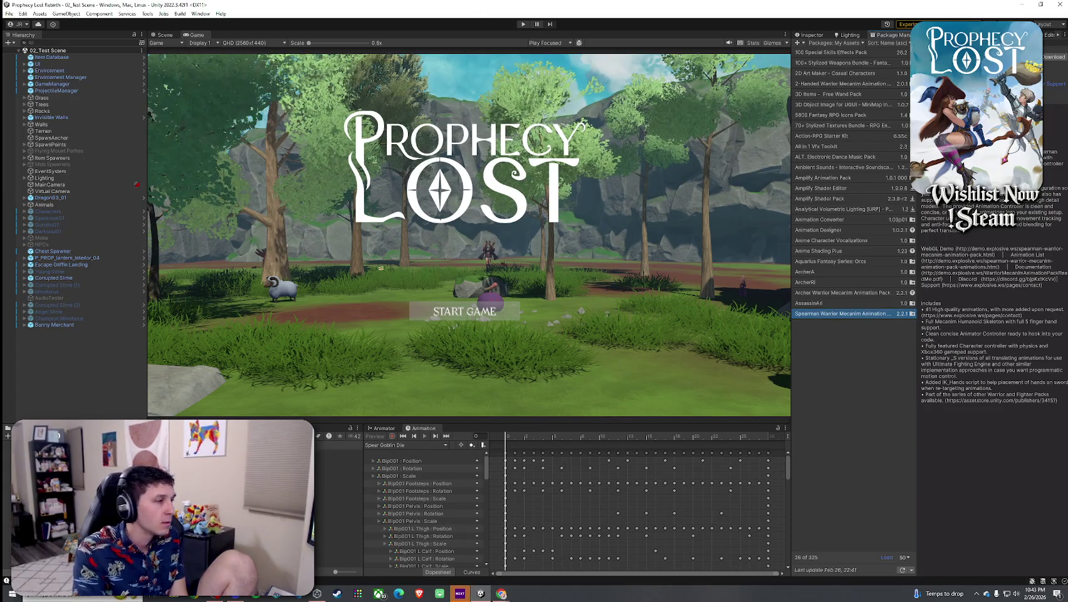
Show the zoomed-out Animator graph and confirm Spear = 5 in EquipItemSO.cs
click(384, 427)
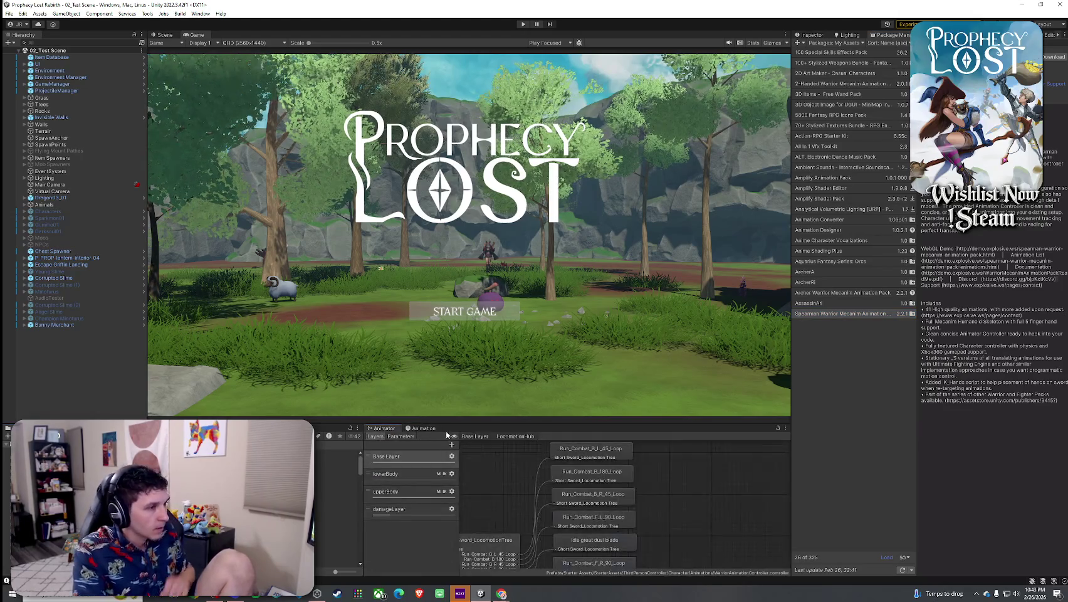
scroll(520, 504, down, 5)
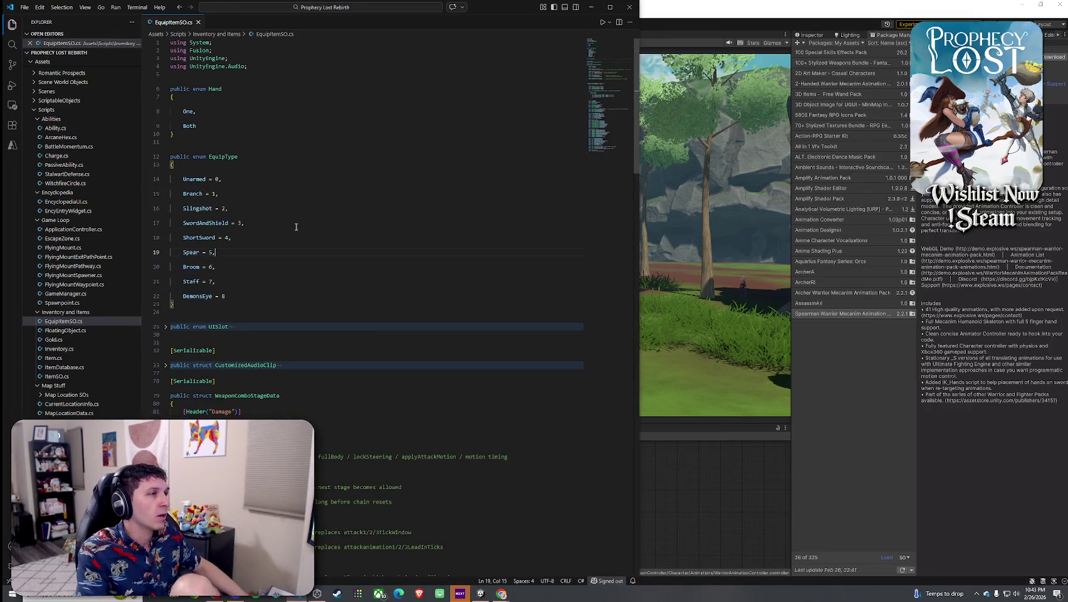
click(263, 252)
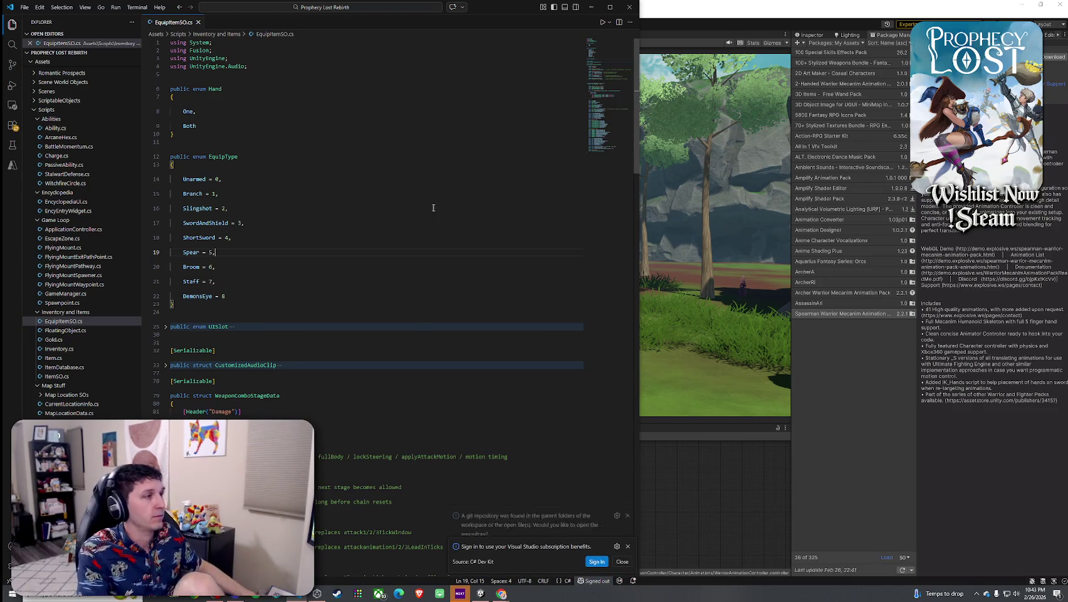
click(591, 7)
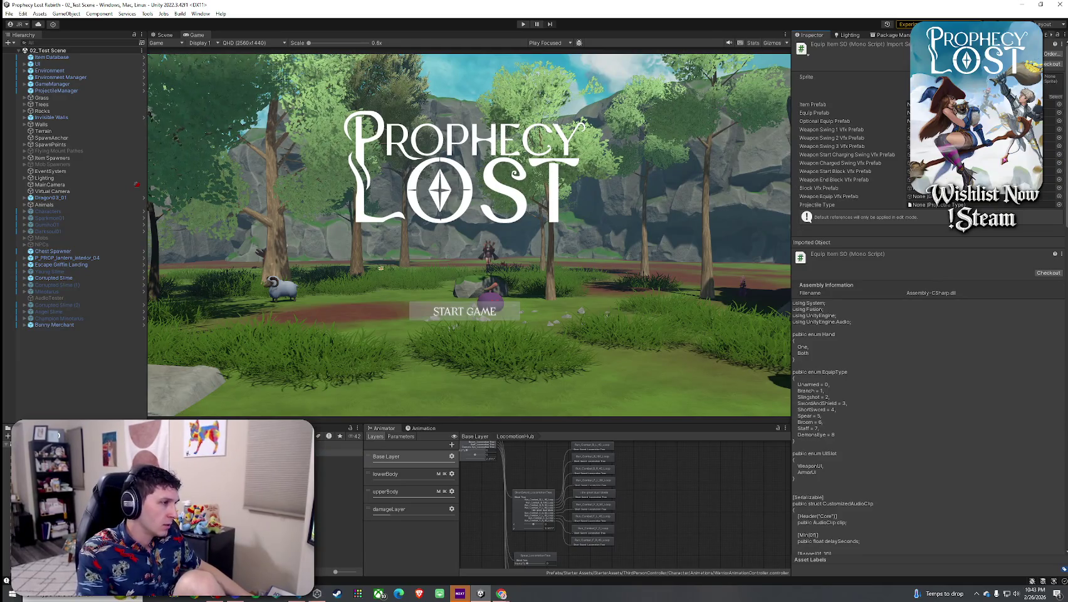
Open the locomotion hub and select the Spear_LocomotionTree blend tree node
scroll(579, 497, down, 3)
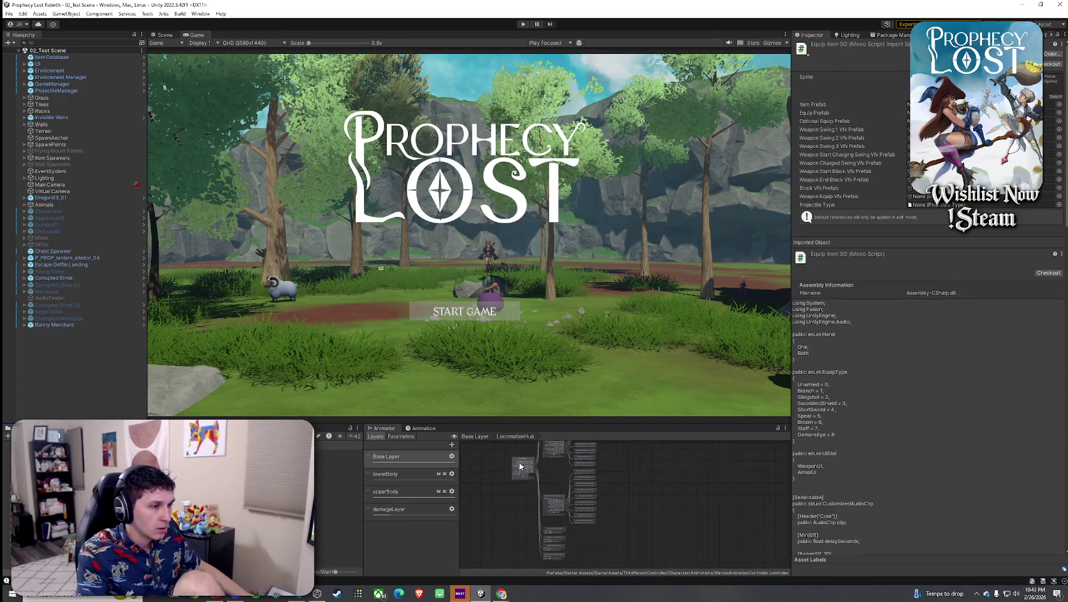
click(597, 487)
click(840, 171)
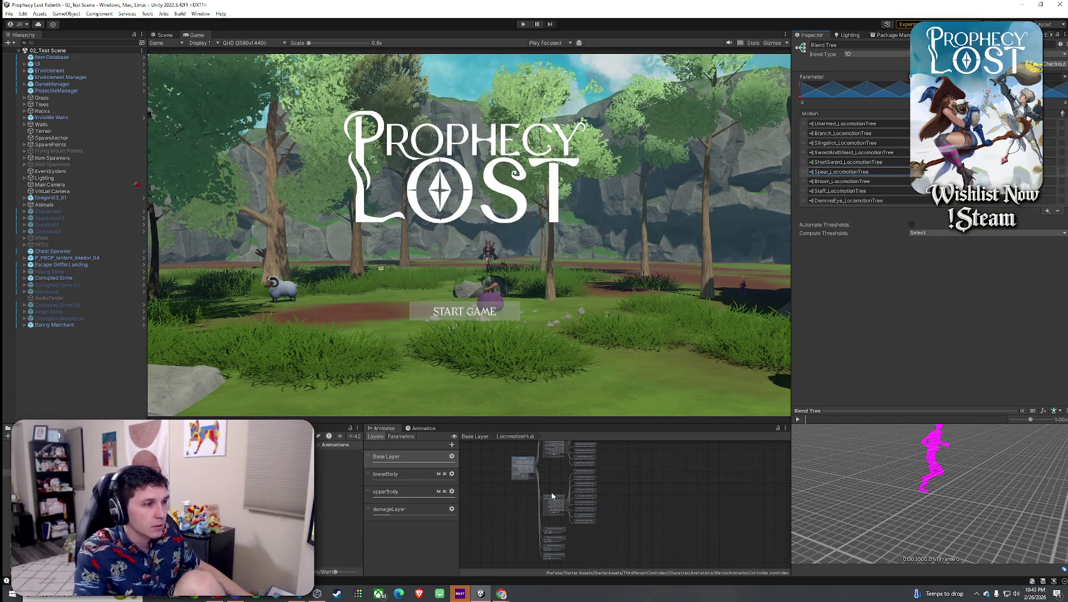
scroll(552, 496, up, 5)
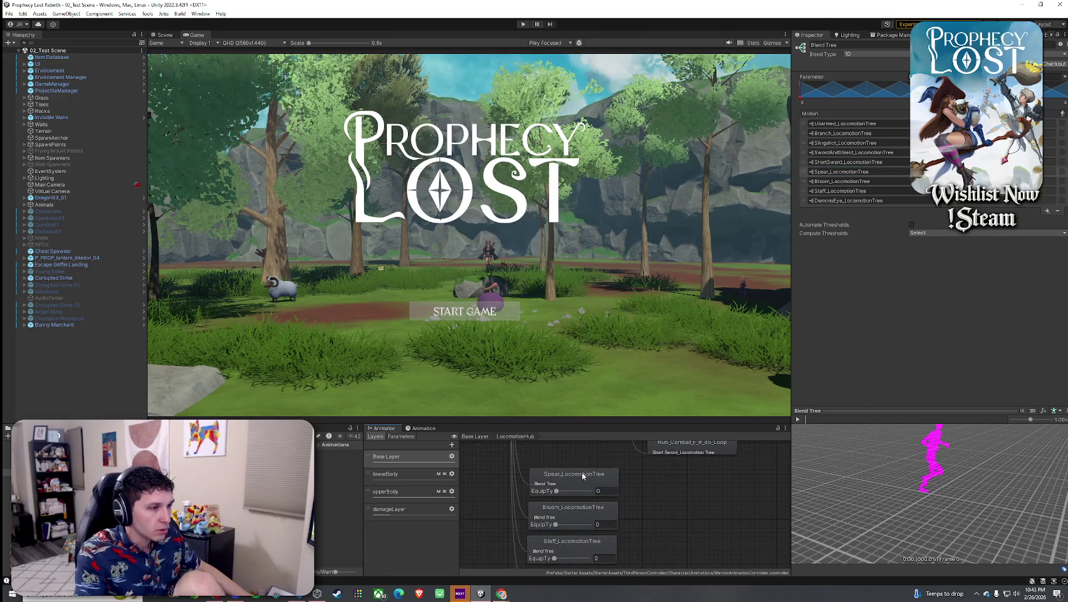
click(583, 475)
Add nine empty motion fields to Spear_LocomotionTree and select the fifth slot
click(1048, 105)
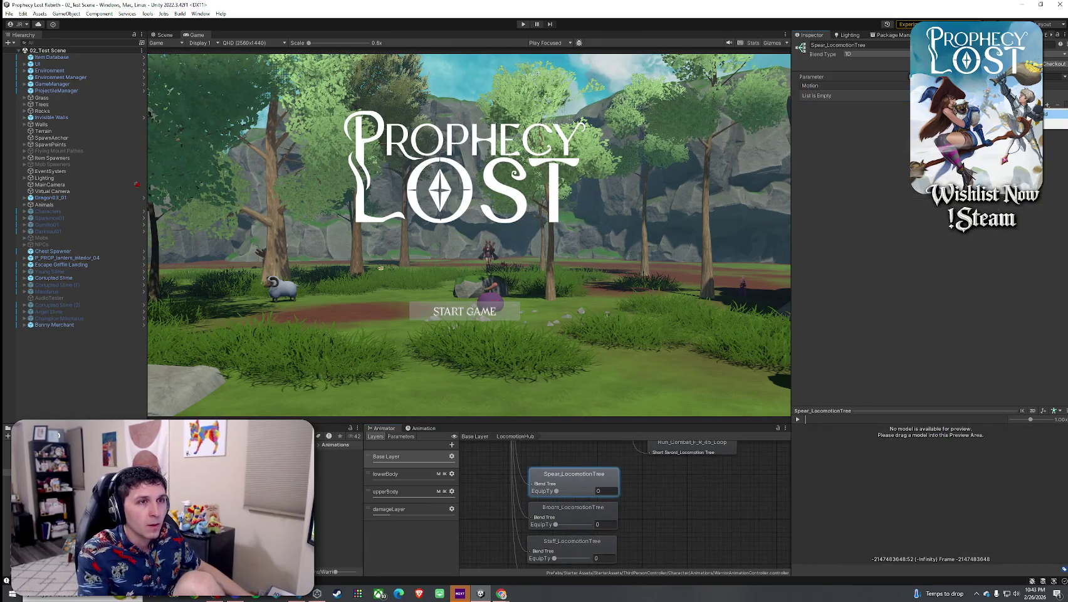
click(1050, 116)
click(1048, 116)
click(1049, 119)
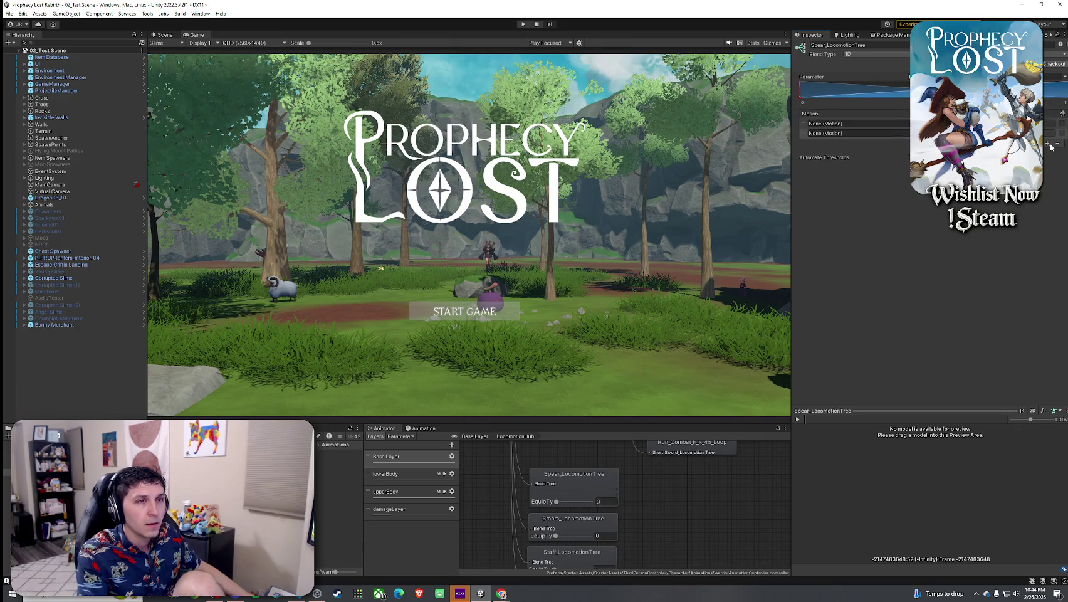
click(1047, 147)
click(1048, 156)
click(1046, 163)
click(1046, 172)
click(1047, 171)
click(1047, 181)
click(1046, 181)
click(1046, 191)
click(1046, 191)
click(1046, 201)
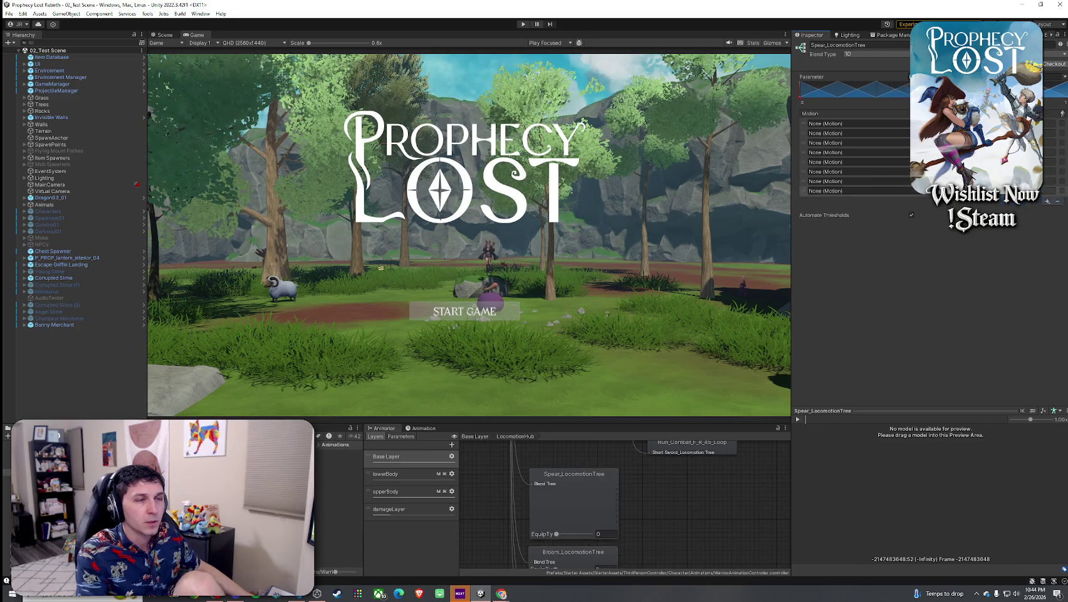
click(1047, 202)
click(1041, 211)
click(844, 162)
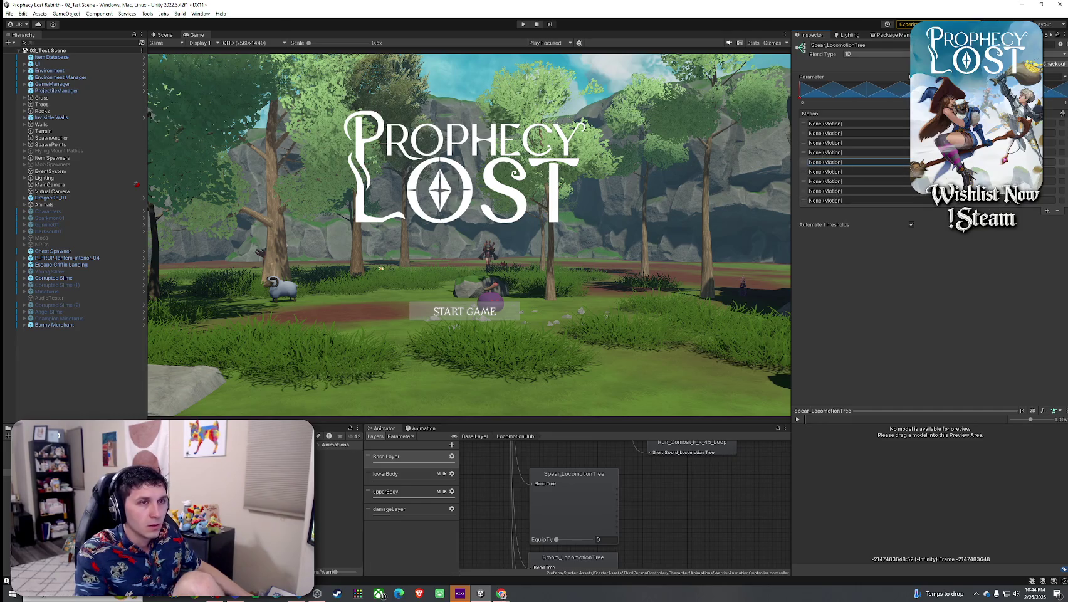
Compare with the ShortSword_LocomotionTree setup, then return to Spear_LocomotionTree
scroll(587, 520, down, 4)
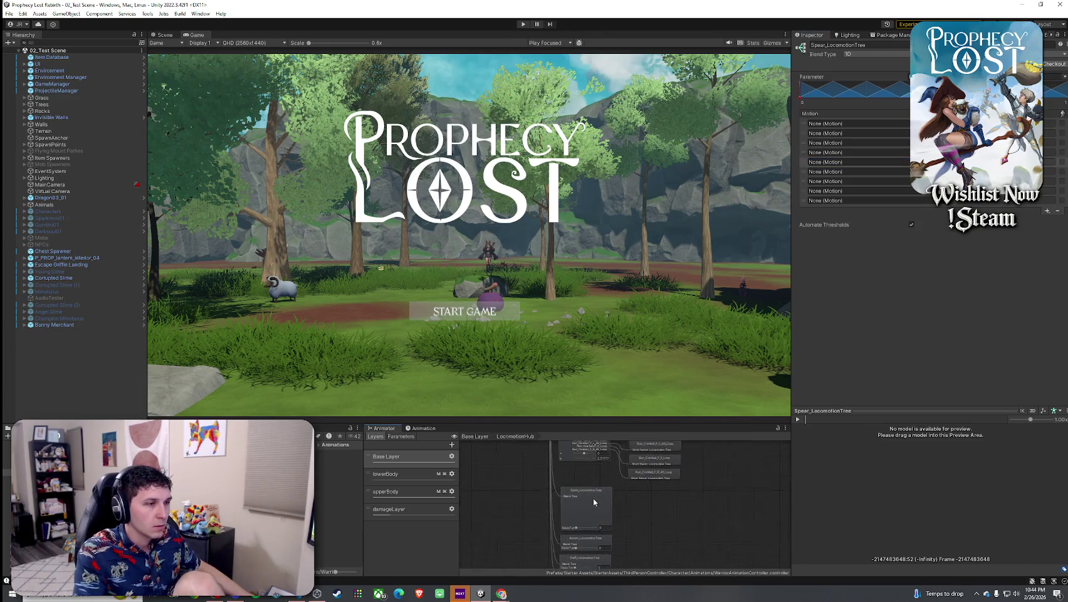
click(589, 450)
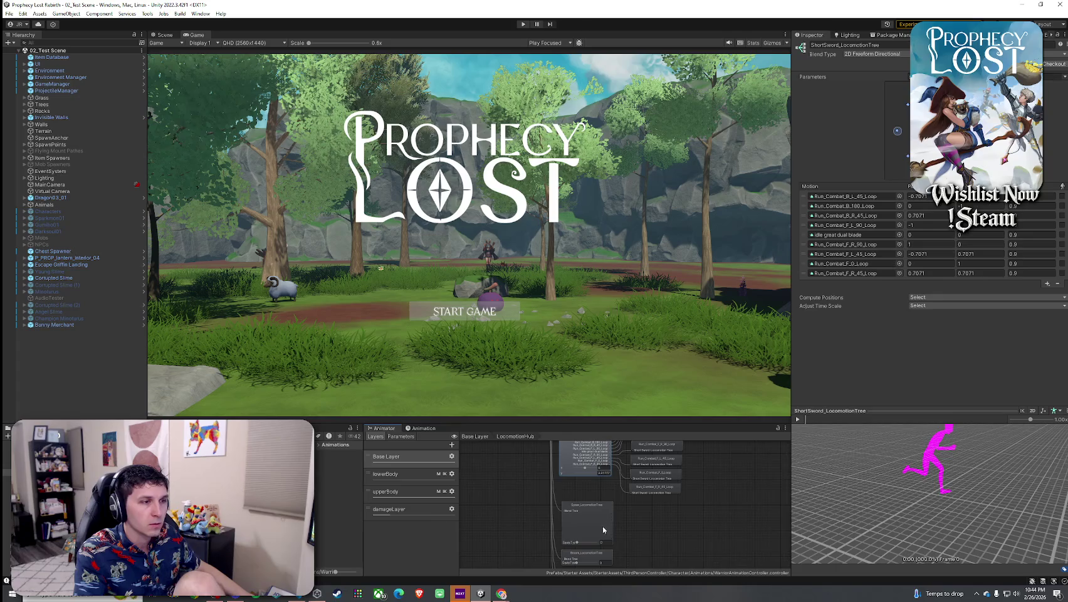
click(601, 524)
key(ctrl+z)
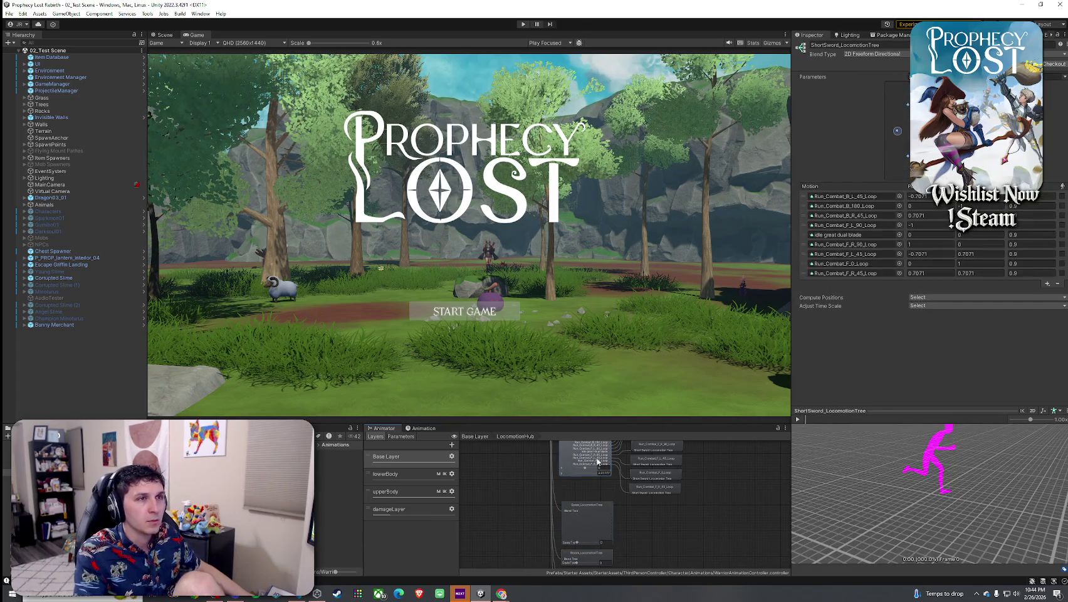
key(ctrl+y)
click(870, 54)
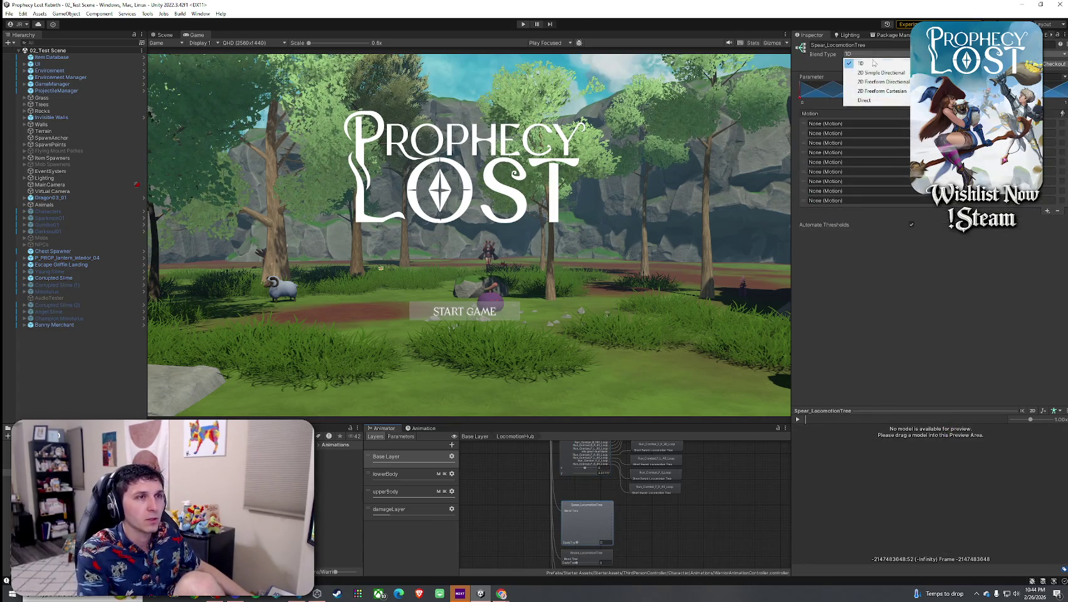
Set Spear_LocomotionTree's blend type to 2D Freeform Directional
click(881, 82)
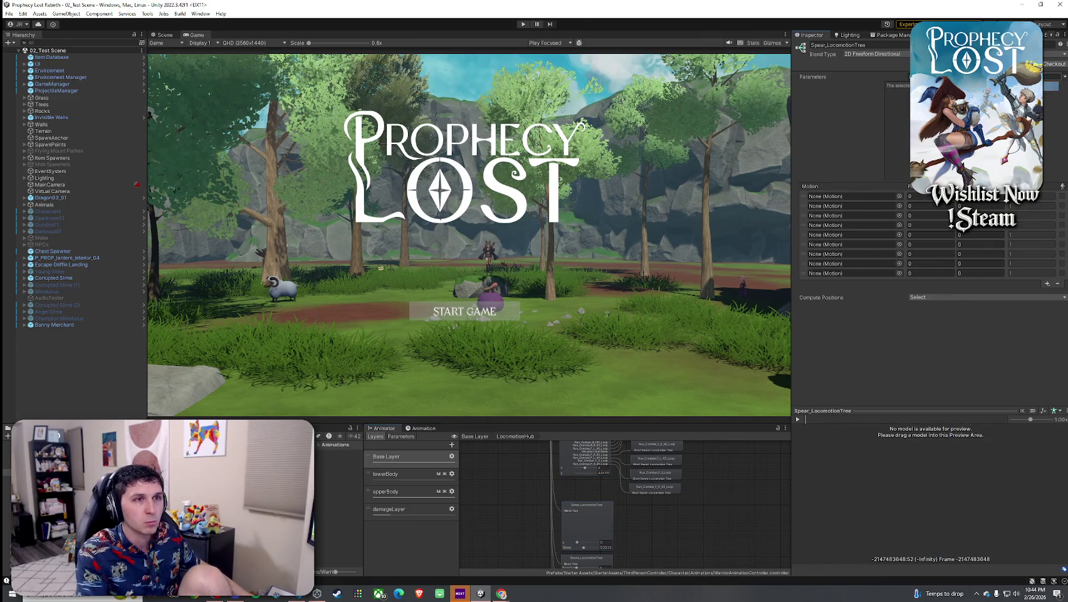
scroll(590, 498, up, 1)
scroll(588, 489, up, 3)
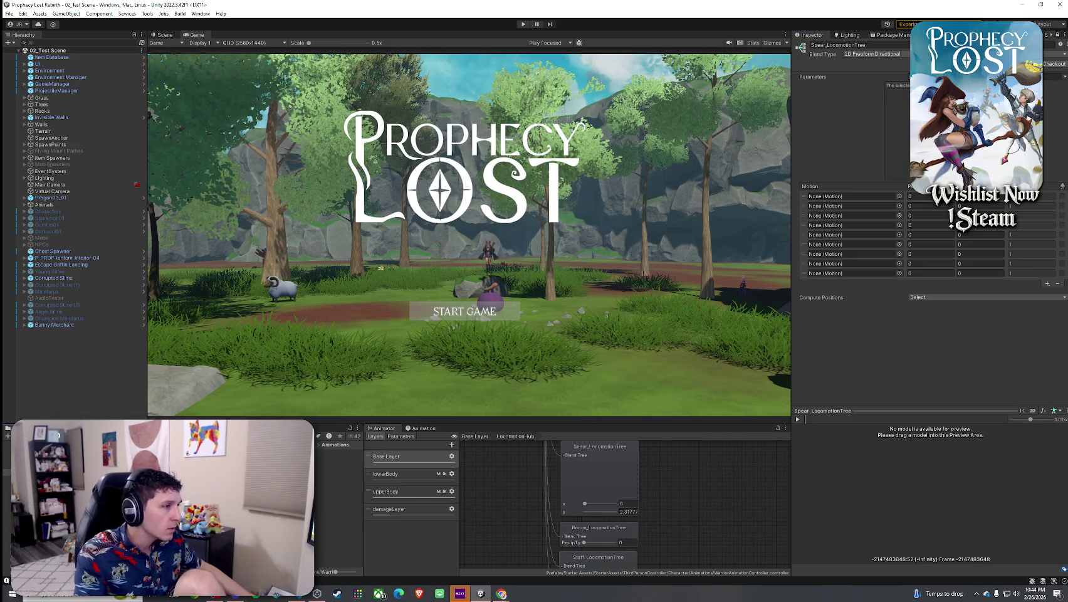
Browse the project folders to the spear clips and drag Spear Idle into the fifth motion slot
click(335, 445)
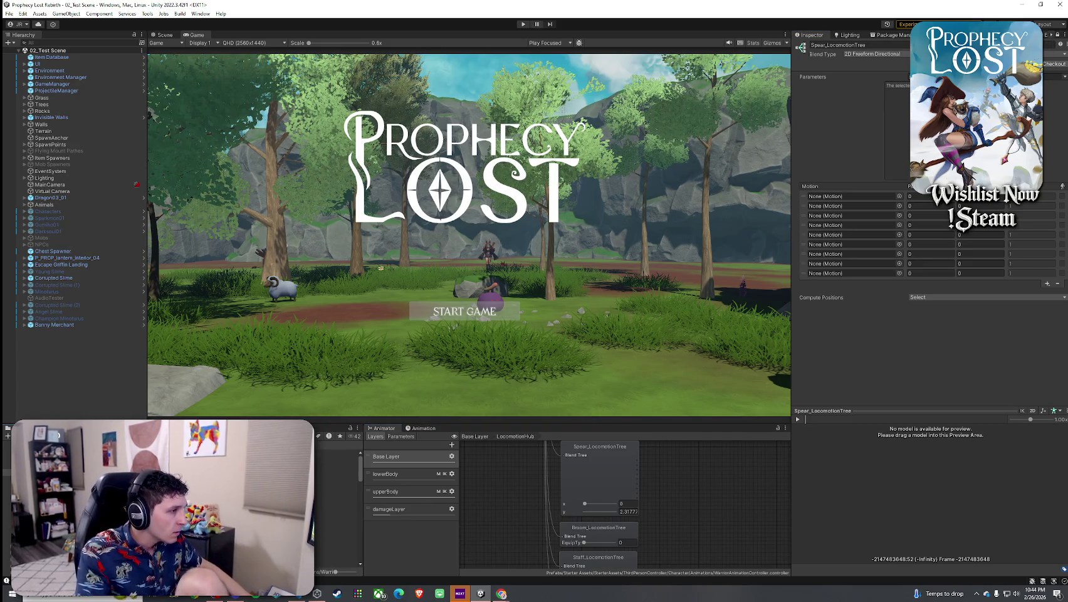
scroll(339, 502, down, 3)
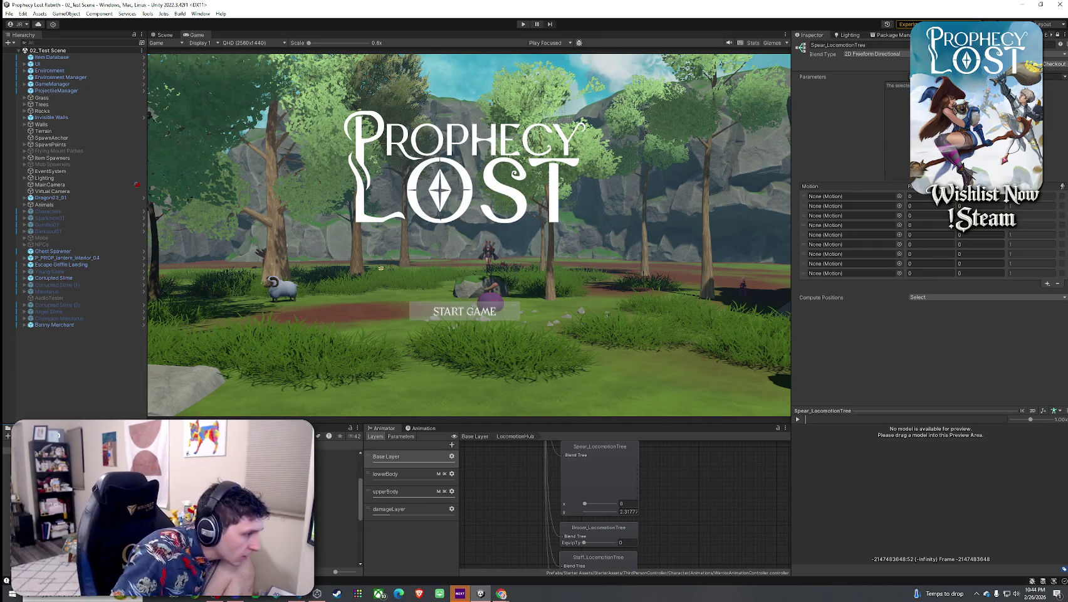
click(336, 531)
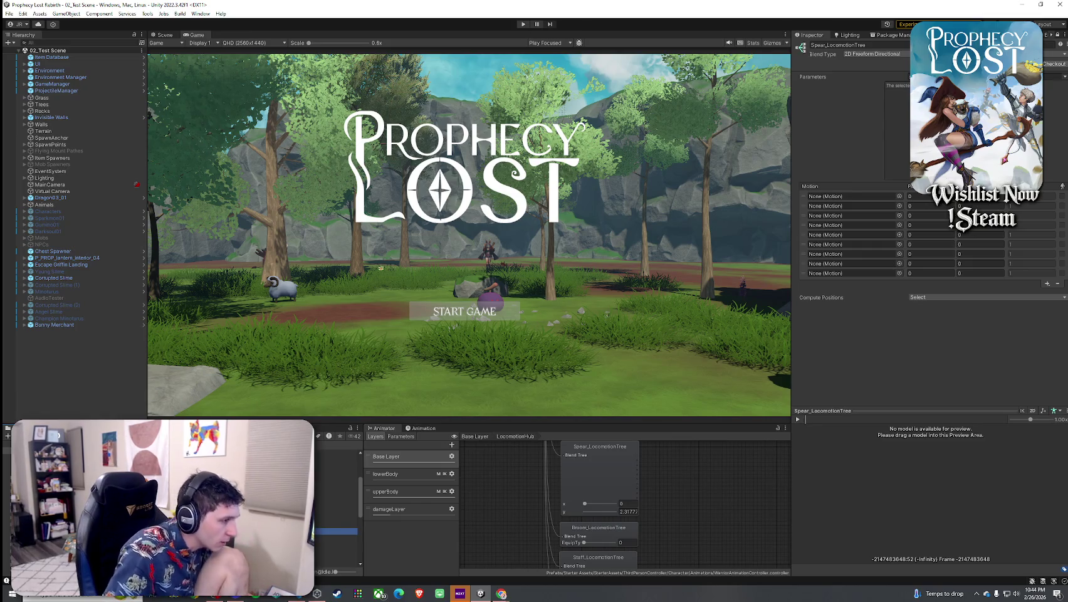
click(336, 452)
scroll(339, 501, down, 2)
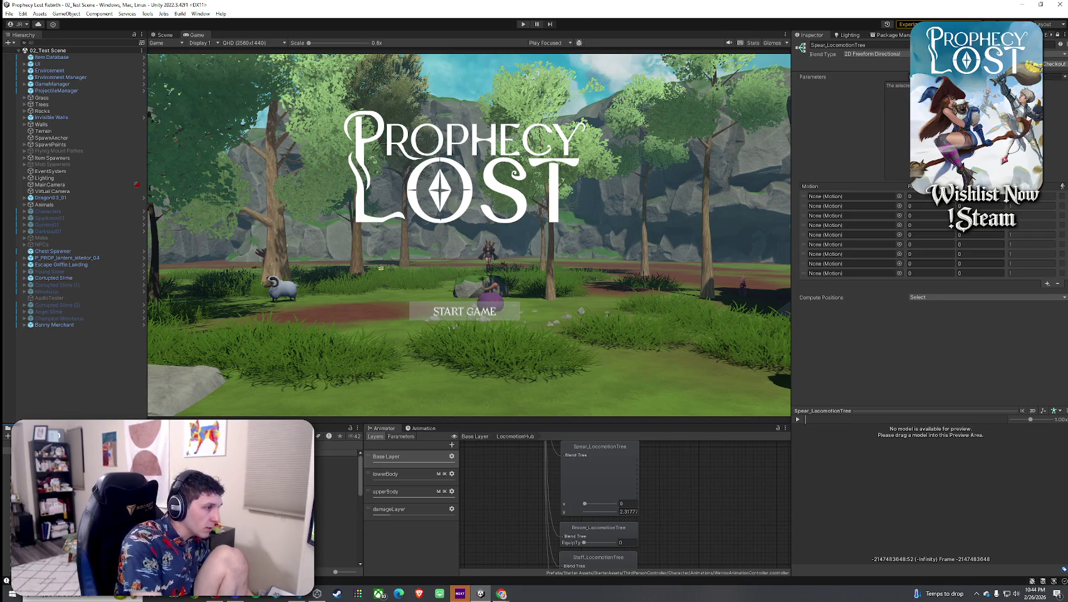
click(336, 453)
mouse_move(336, 452)
mouse_down()
mouse_move(450, 419)
mouse_move(878, 235)
mouse_up()
Play the Spear Idle preview, viewing it from a low side angle with the character panned right
click(797, 419)
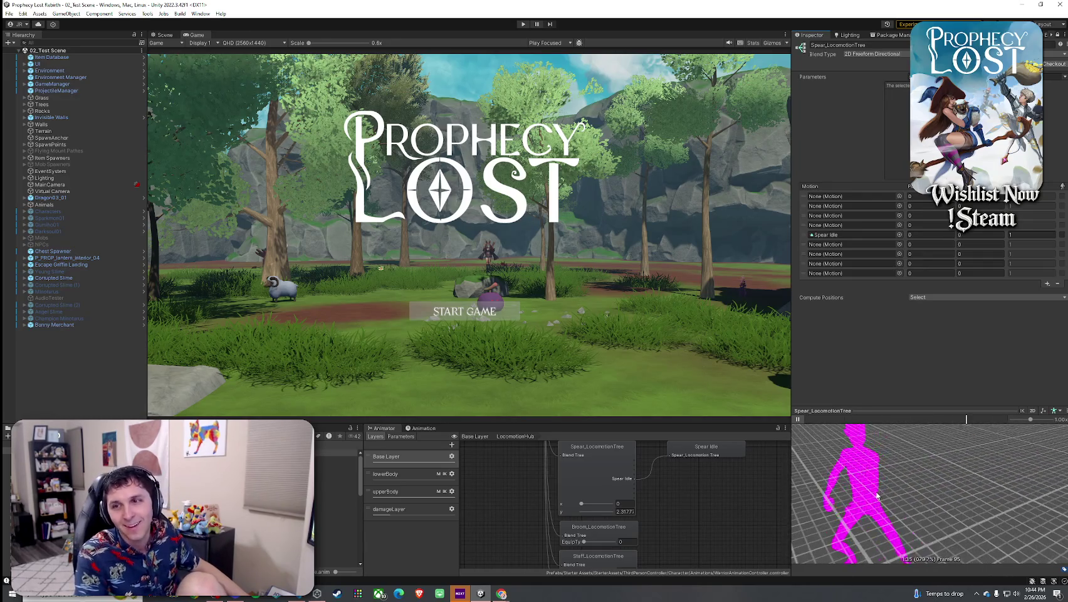
scroll(949, 478, up, 5)
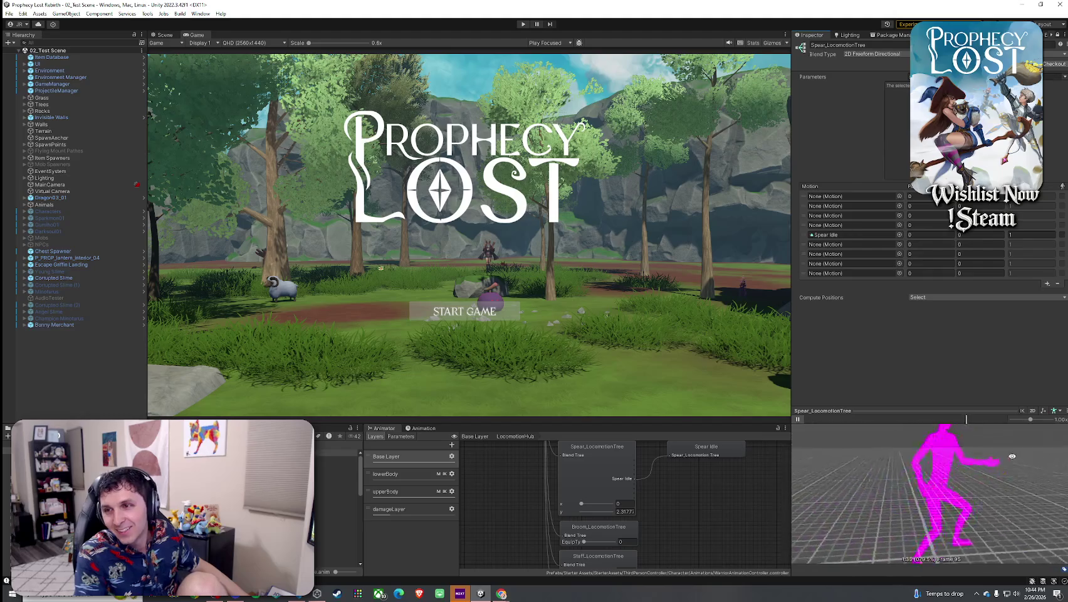
scroll(951, 480, down, 3)
mouse_move(952, 481)
mouse_down()
mouse_move(978, 463)
mouse_move(819, 472)
mouse_move(1003, 484)
mouse_move(852, 477)
mouse_move(804, 439)
mouse_move(1031, 457)
mouse_move(811, 466)
mouse_up()
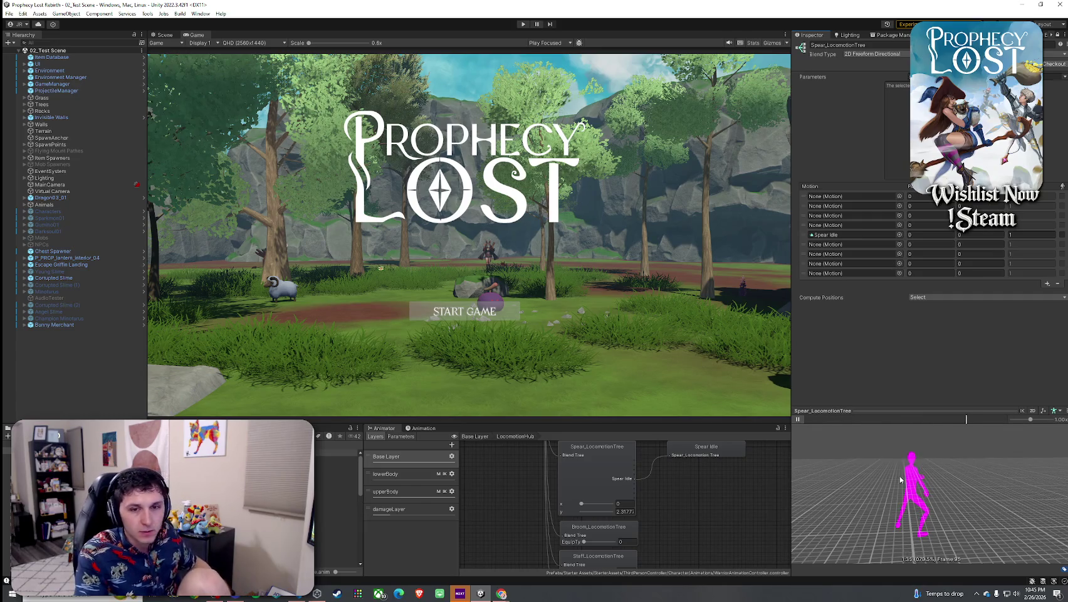
mouse_move(905, 476)
mouse_down()
mouse_move(934, 475)
mouse_move(926, 470)
mouse_up()
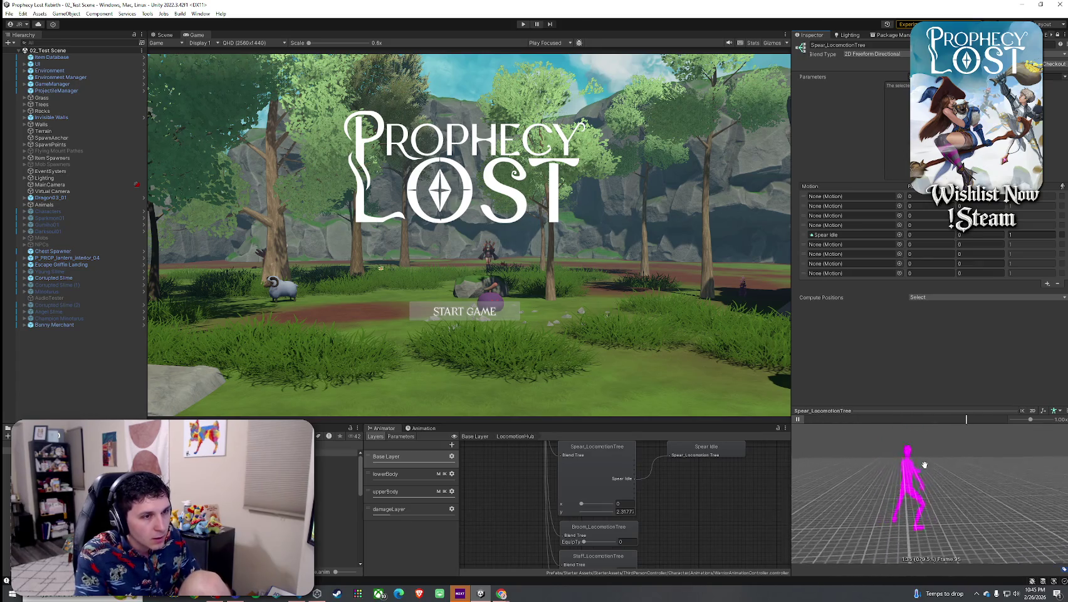